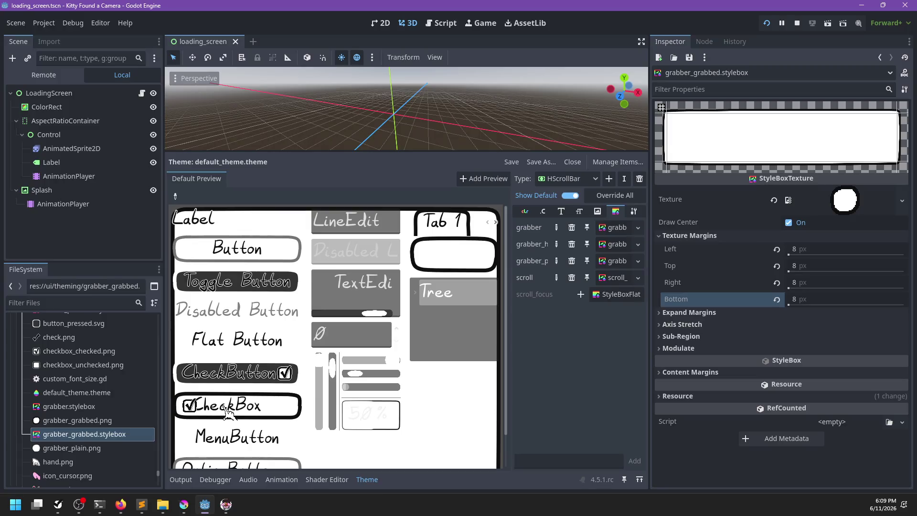
Uncheck the preview CheckBox and switch the theme editor's type via CheckButton to CheckBox
click(228, 410)
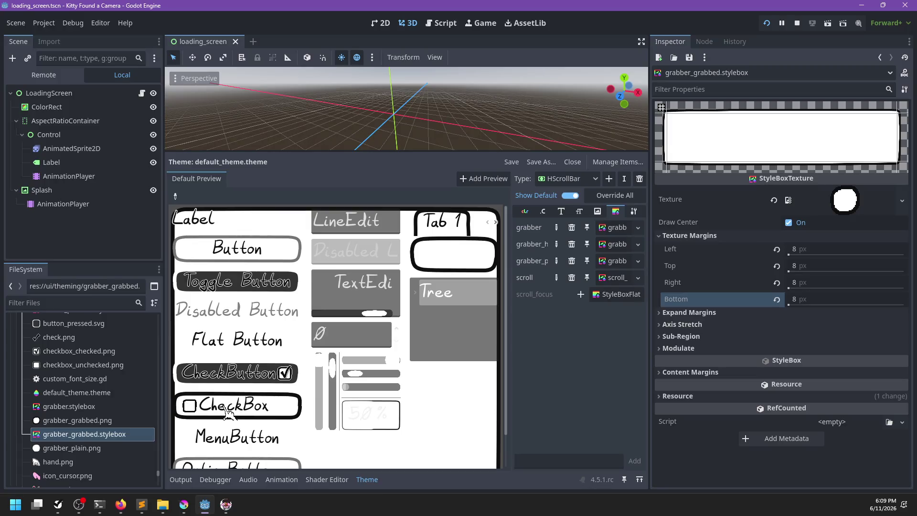
click(588, 181)
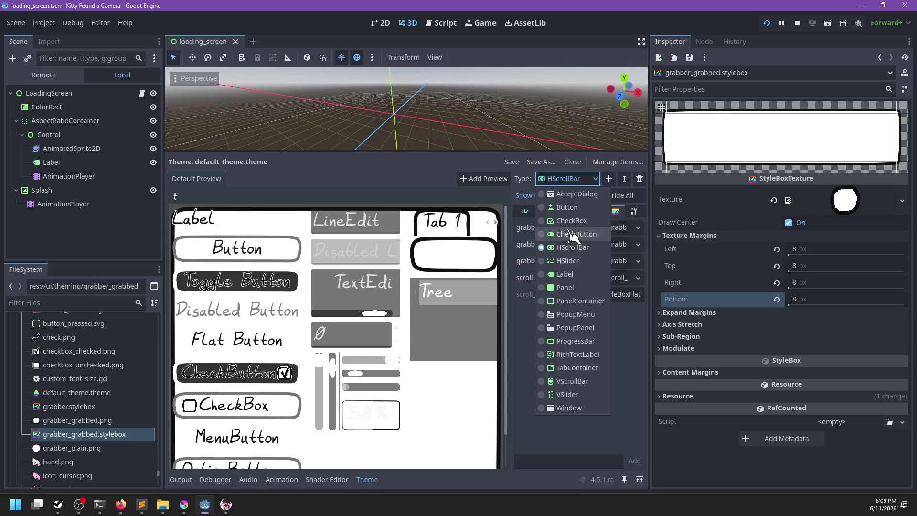
click(568, 234)
click(568, 180)
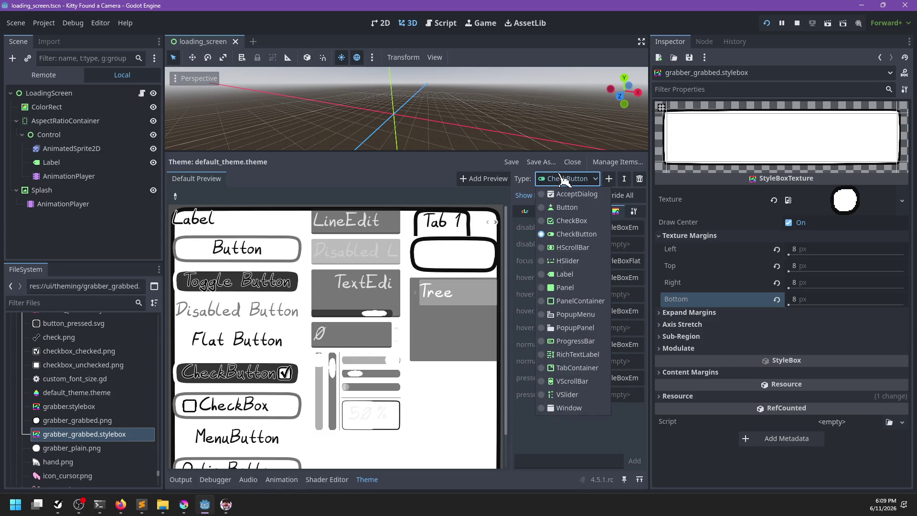
click(560, 222)
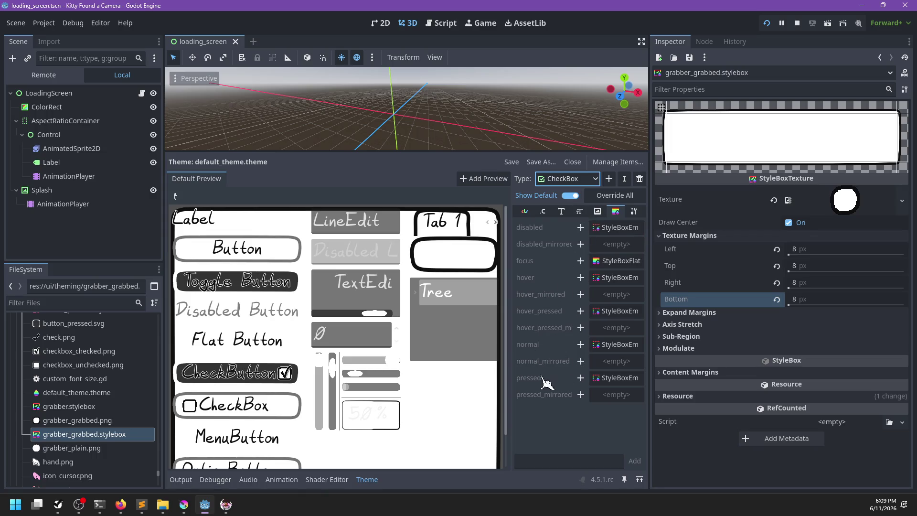
Add a hover_pressed style override for CheckBox, then remove it again
click(581, 313)
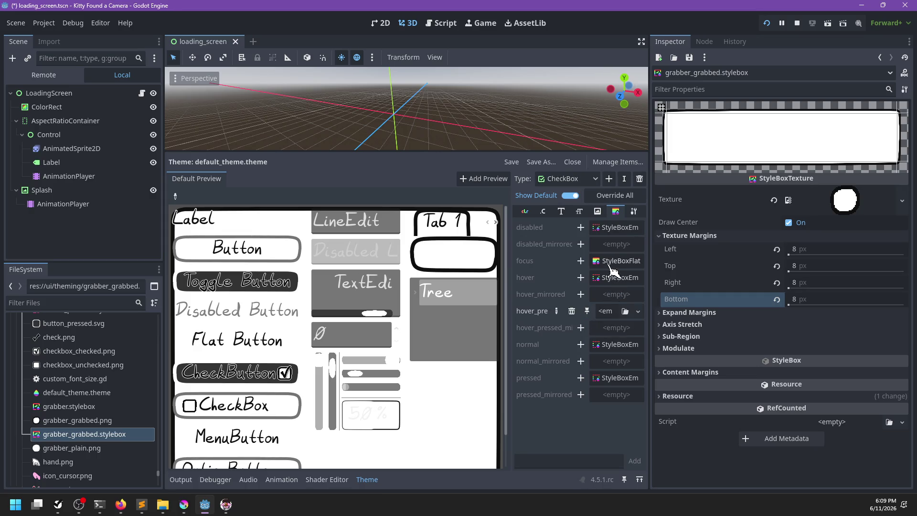
click(572, 312)
click(589, 179)
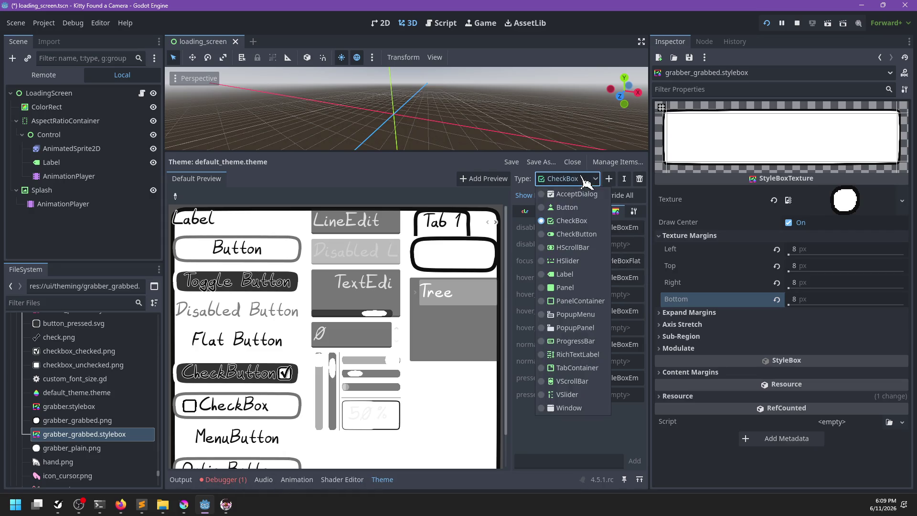
Assign button_hover.stylebox to the Button's hover_pressed style and save the scene
click(568, 207)
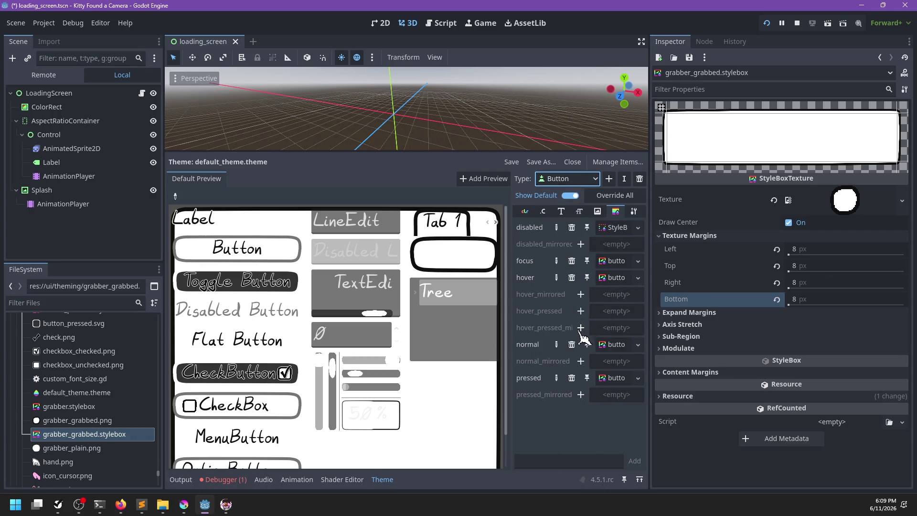
click(581, 311)
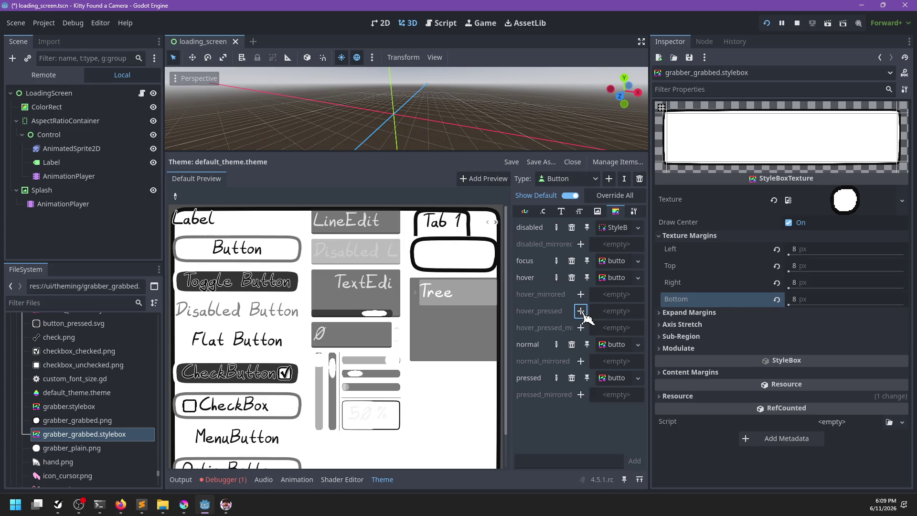
drag(614, 277, 609, 315)
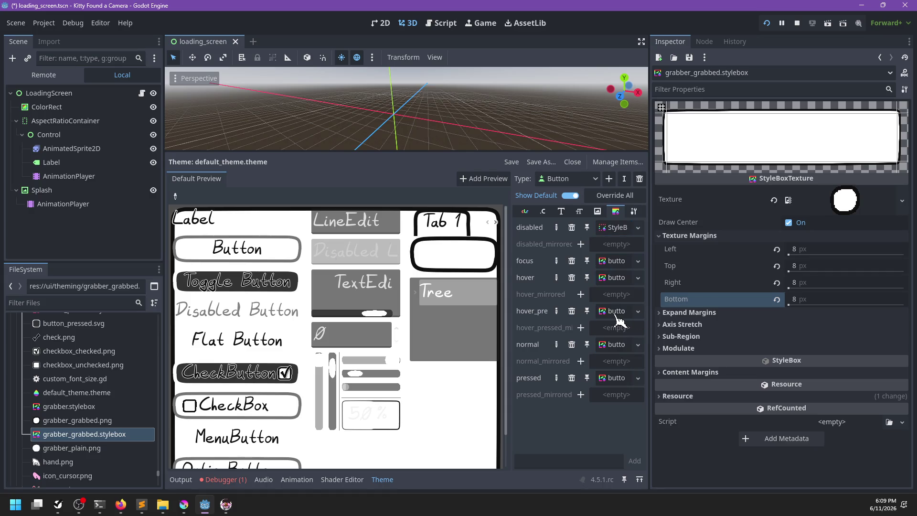
key(ctrl+s)
Test the theme in the running game, toggling master audio mute, then quit to the editor
key(alt+Tab)
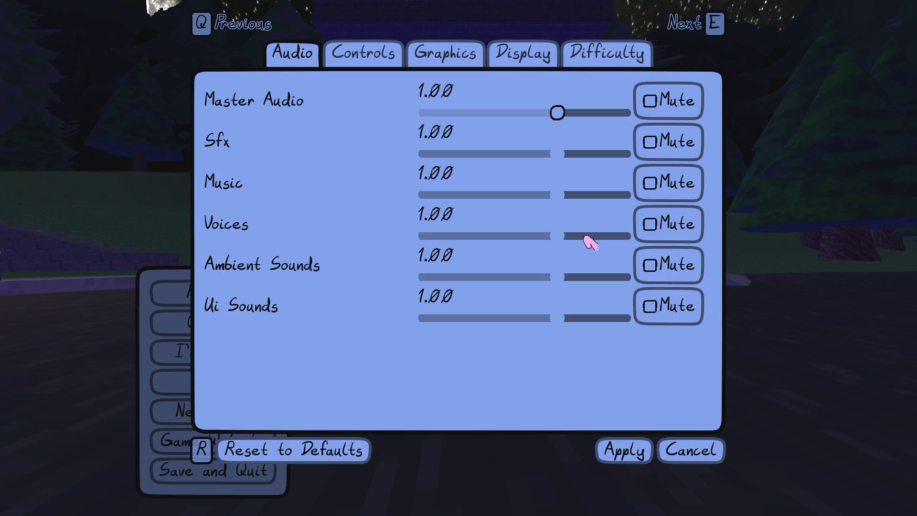
click(663, 110)
click(666, 114)
click(621, 448)
click(243, 484)
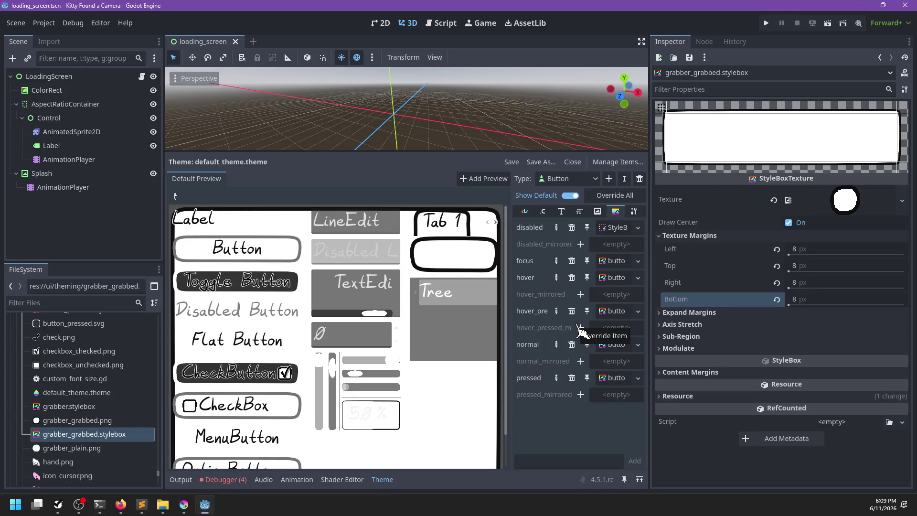
click(228, 406)
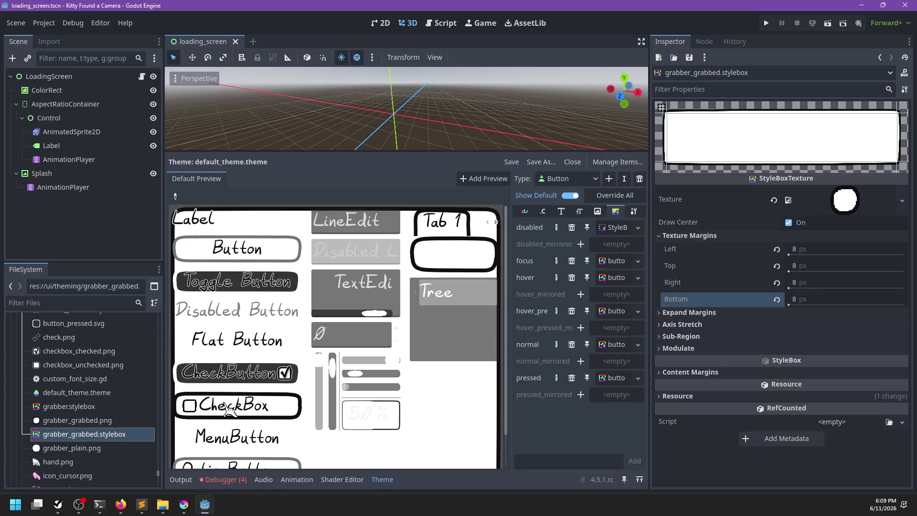
click(259, 407)
click(300, 414)
click(279, 410)
click(281, 410)
click(281, 410)
click(262, 381)
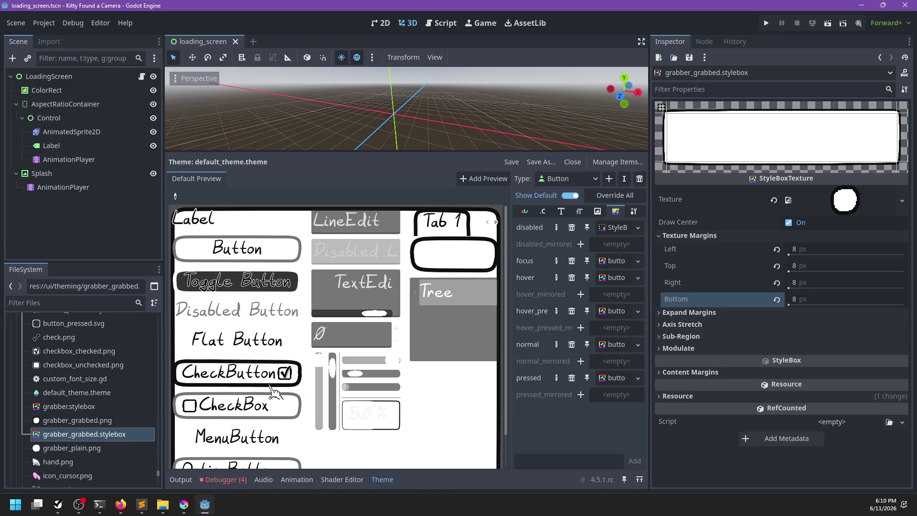
click(265, 377)
click(267, 375)
click(587, 181)
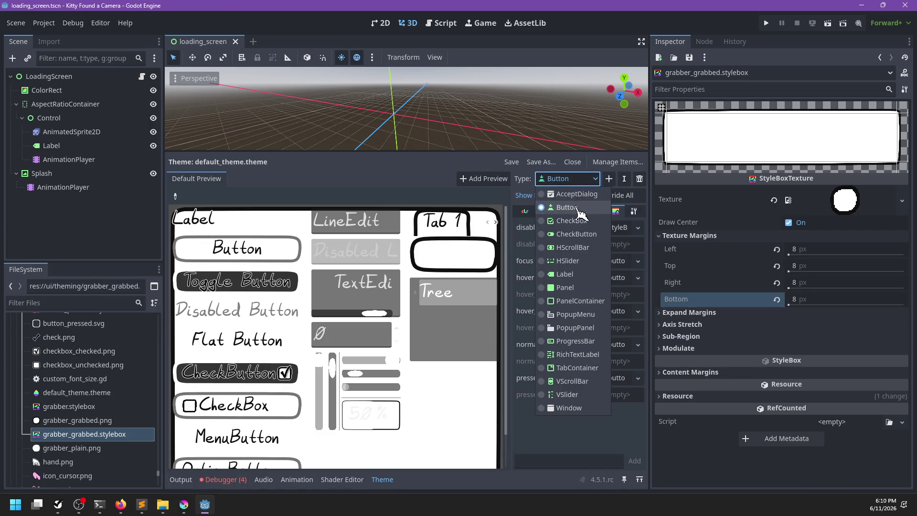
Give CheckBox's pressed style button_normal.stylebox, found by filtering for 'but', then preview and save
click(573, 220)
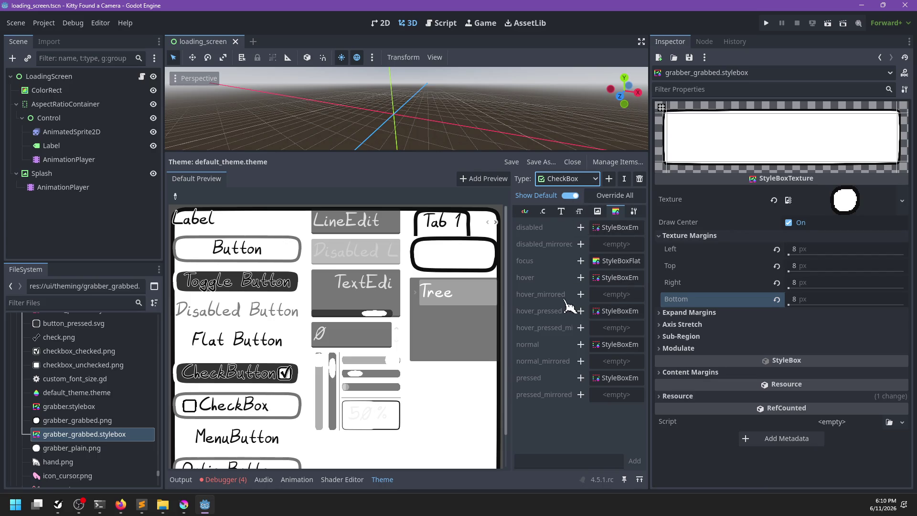
click(582, 380)
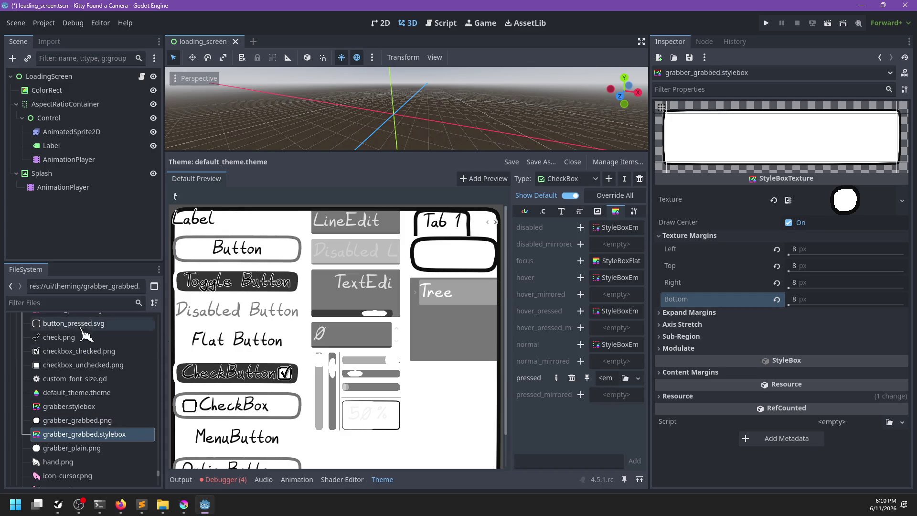
click(72, 302)
text(but)
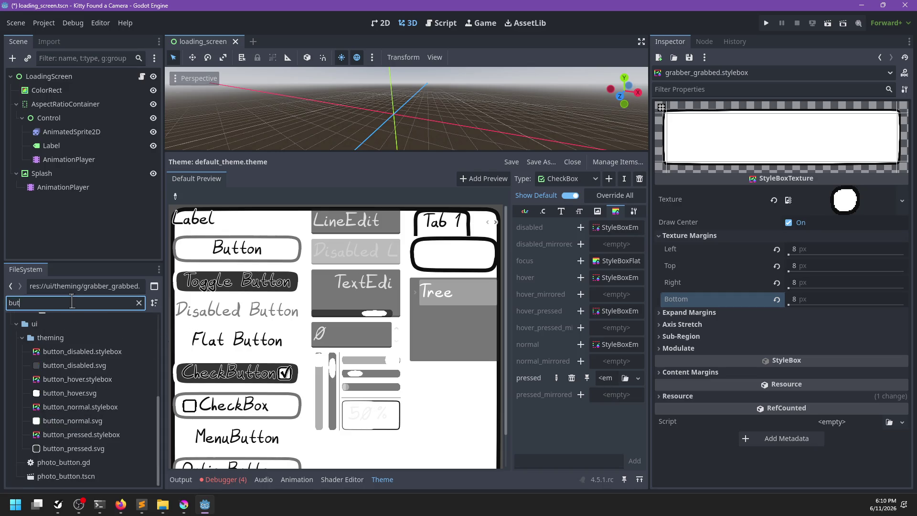
mouse_move(96, 407)
mouse_down()
mouse_move(577, 375)
mouse_move(613, 388)
mouse_up()
click(267, 403)
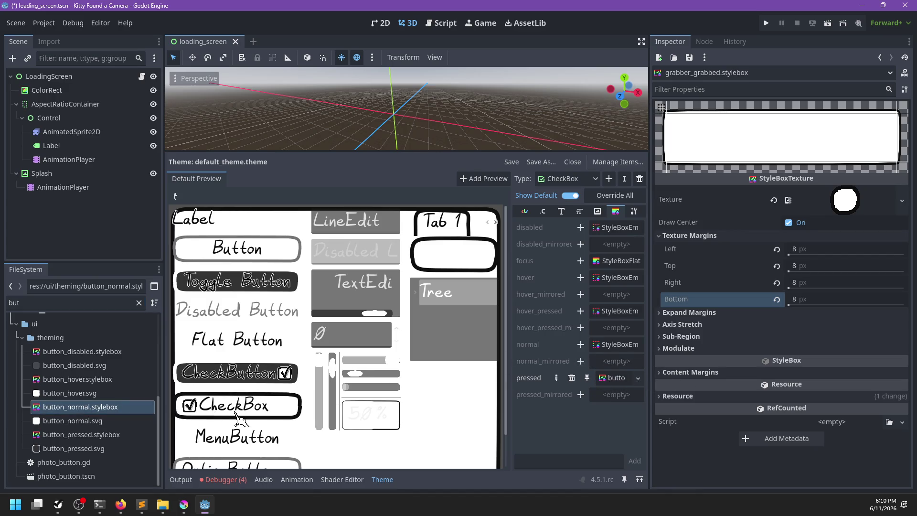
click(258, 378)
click(258, 378)
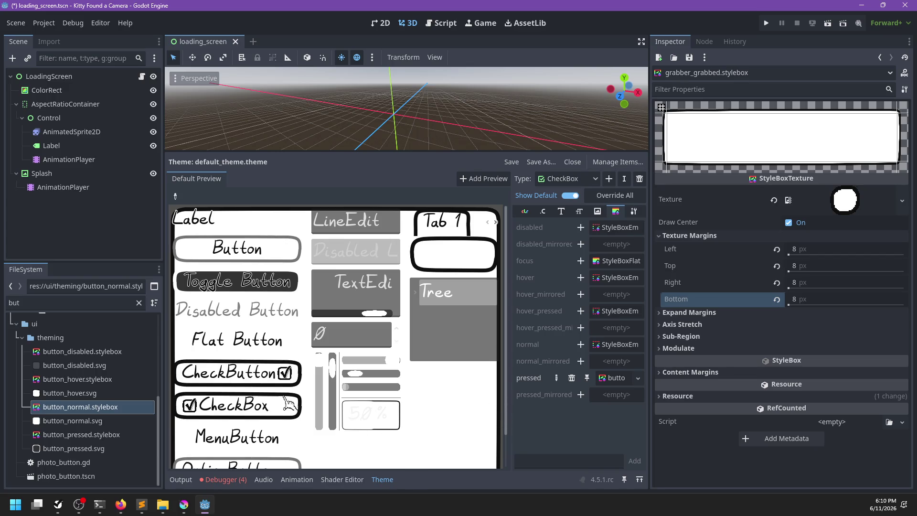
key(ctrl+s)
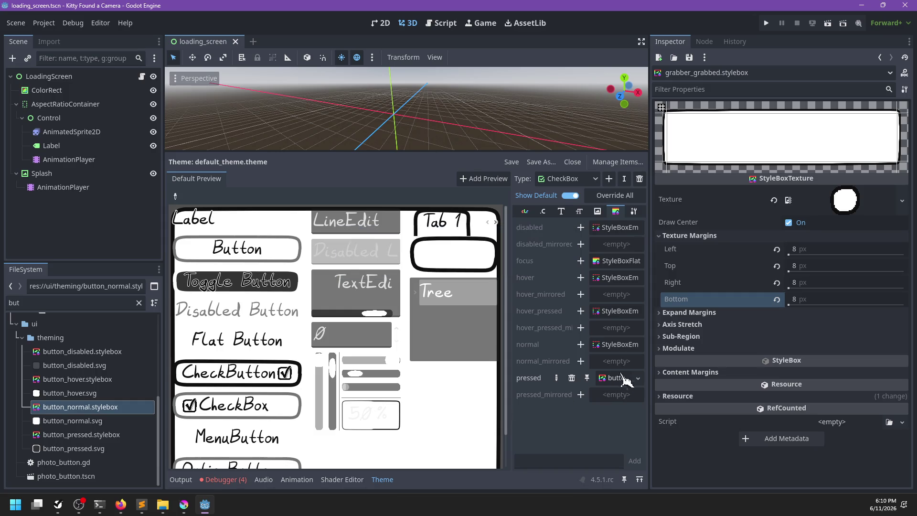
Give CheckButton's pressed style button_normal.stylebox as well and save
click(570, 179)
click(571, 234)
click(581, 378)
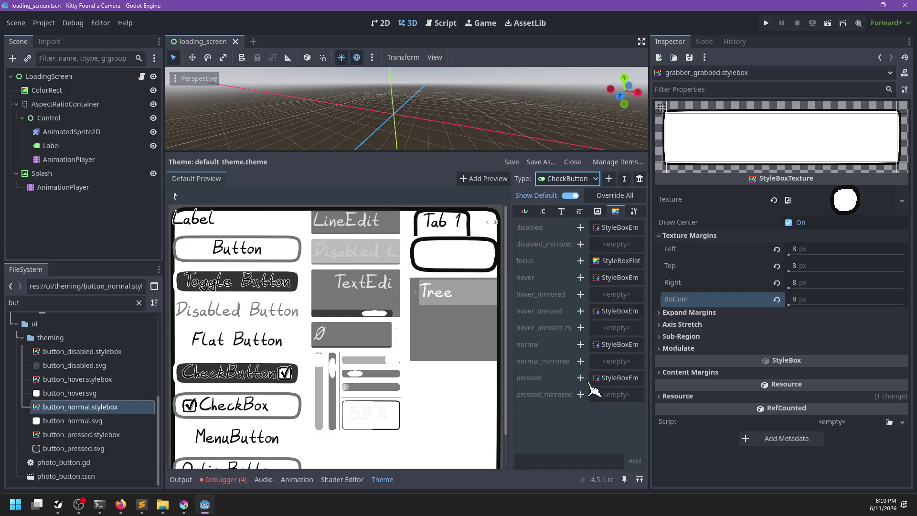
drag(100, 407, 611, 378)
key(ctrl+s)
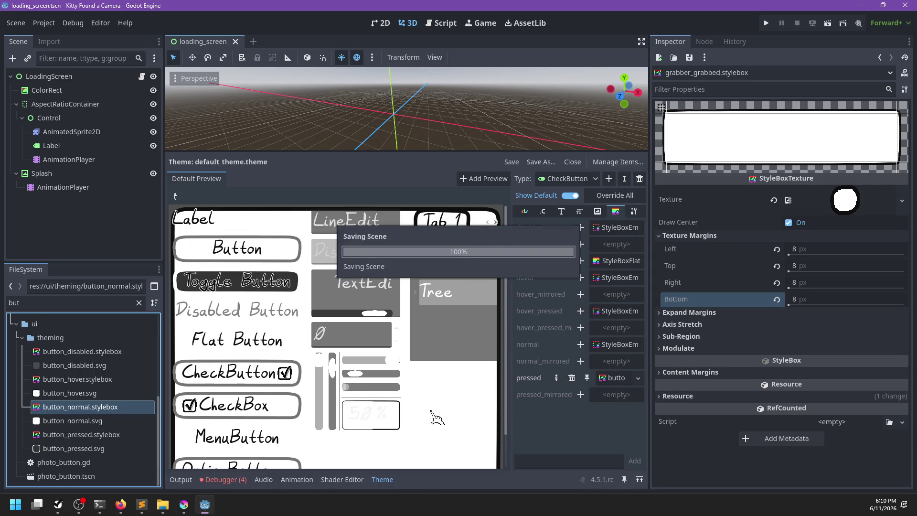
click(231, 288)
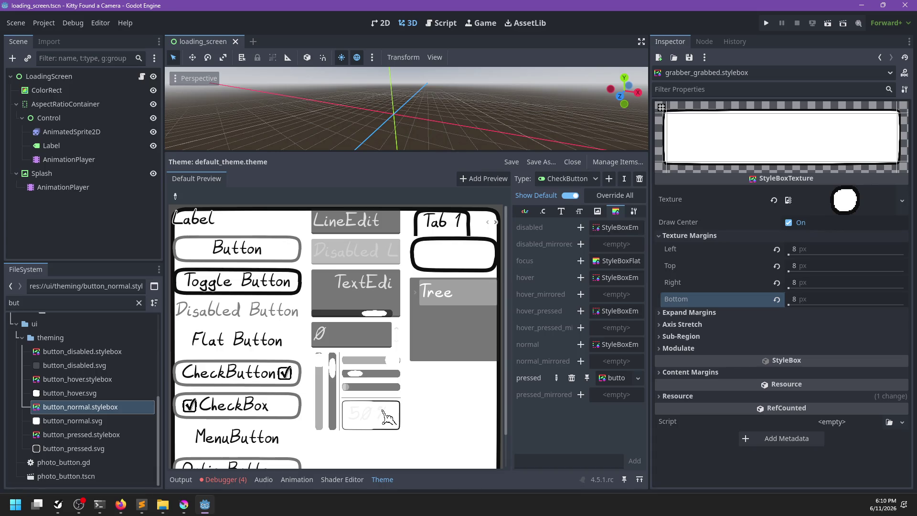
click(249, 378)
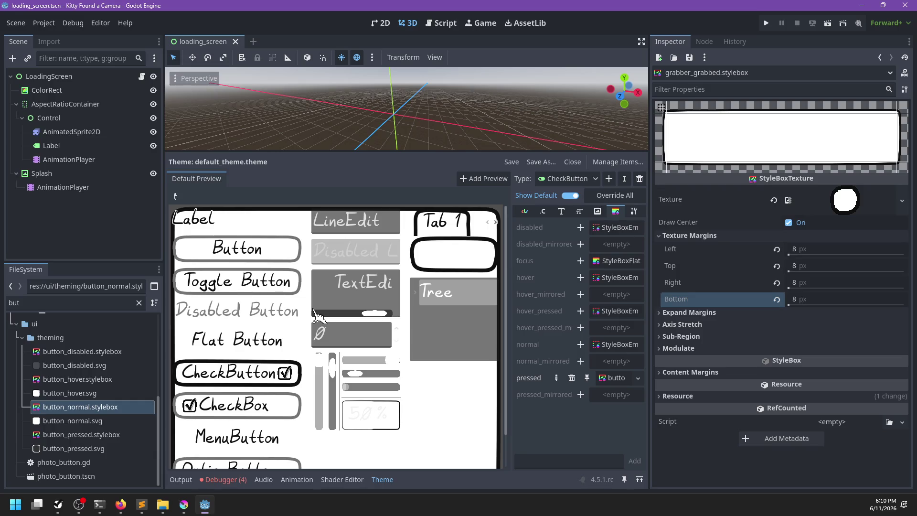
click(238, 251)
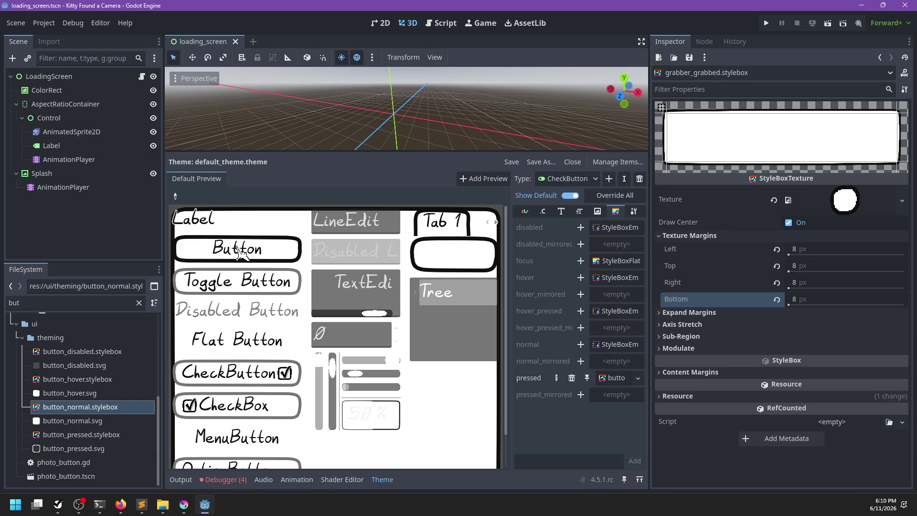
click(224, 405)
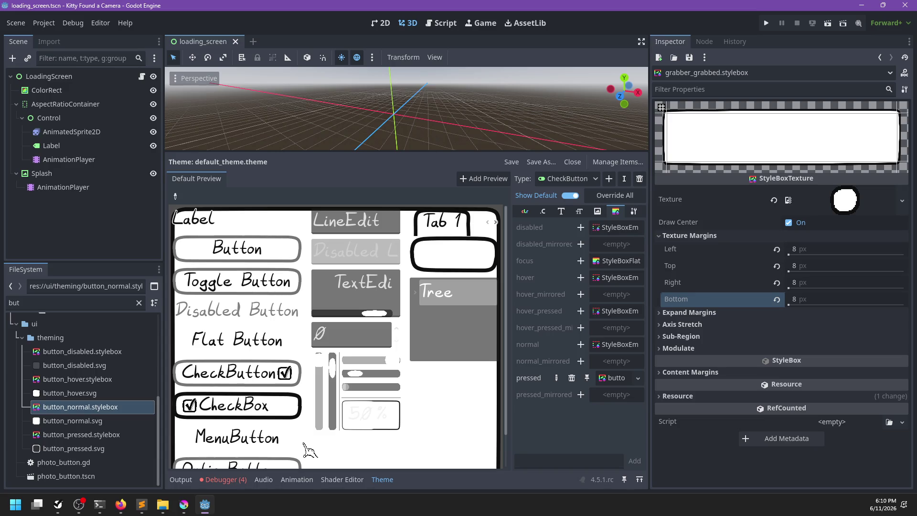
click(277, 282)
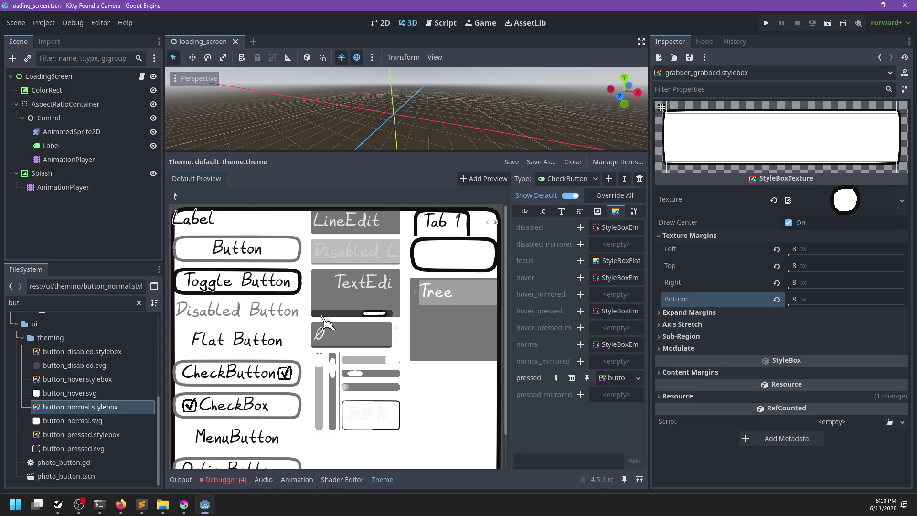
click(275, 244)
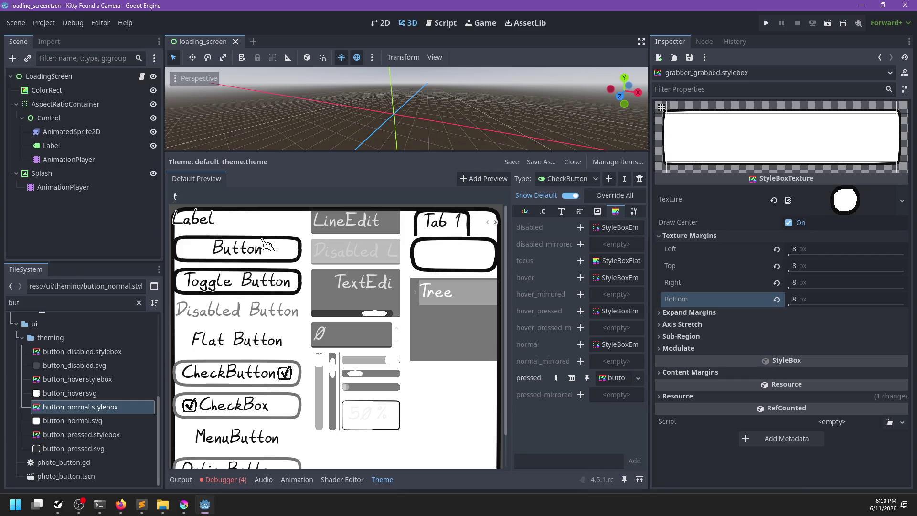
click(256, 286)
click(253, 287)
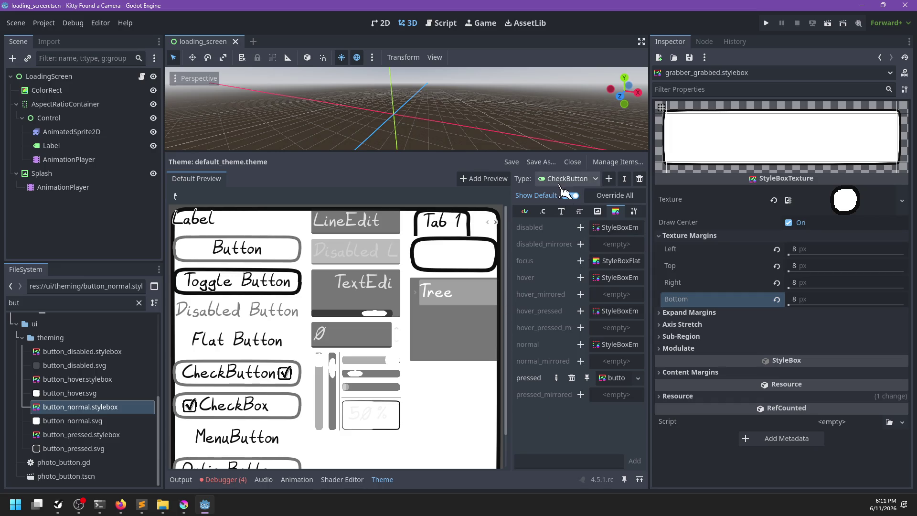
Reuse button_pressed.stylebox for the Button's hover_pressed style and save
click(562, 183)
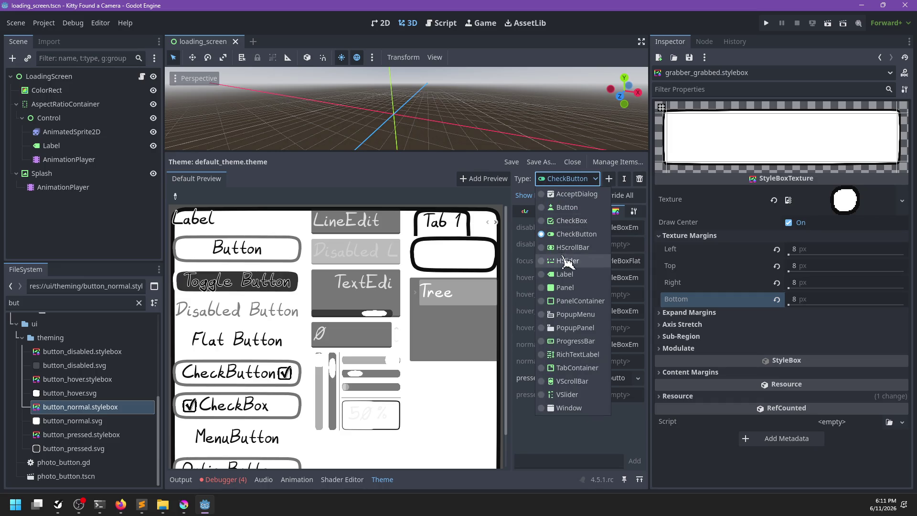
click(566, 207)
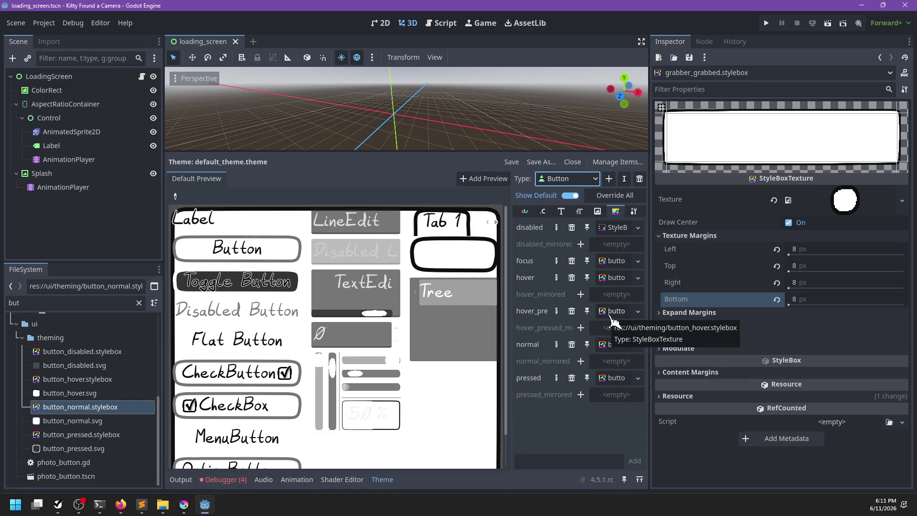
mouse_move(607, 378)
mouse_down()
mouse_move(592, 364)
mouse_move(614, 312)
mouse_up()
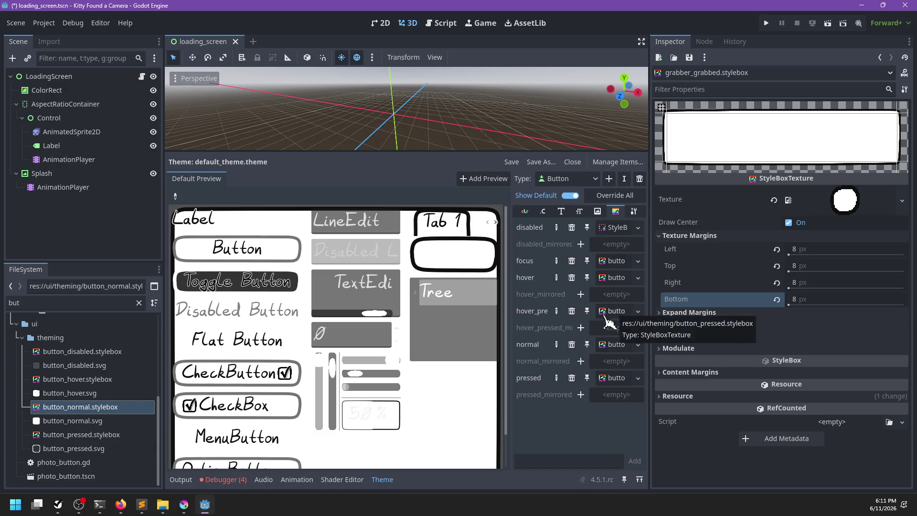
key(ctrl+s)
Test the preview Button, Toggle Button, Flat Button focus and vertical slider, then bring Krita forward
click(255, 258)
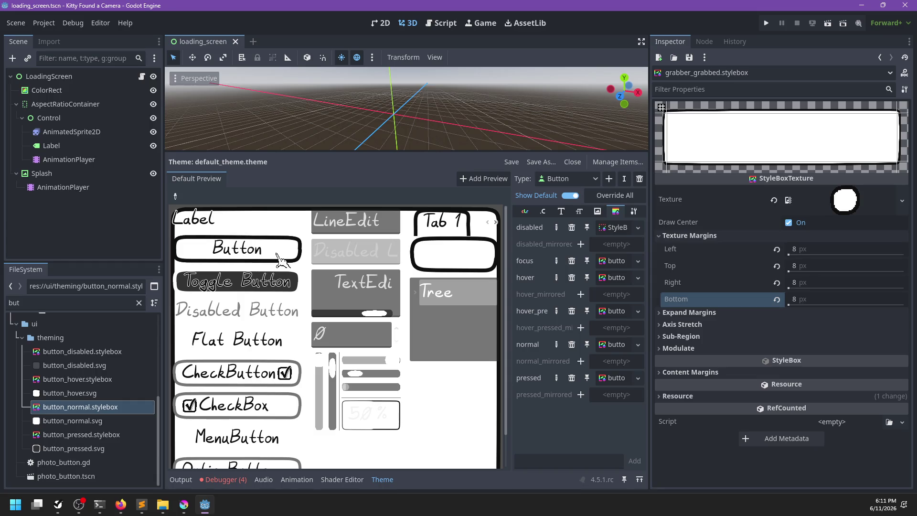
click(282, 289)
click(263, 289)
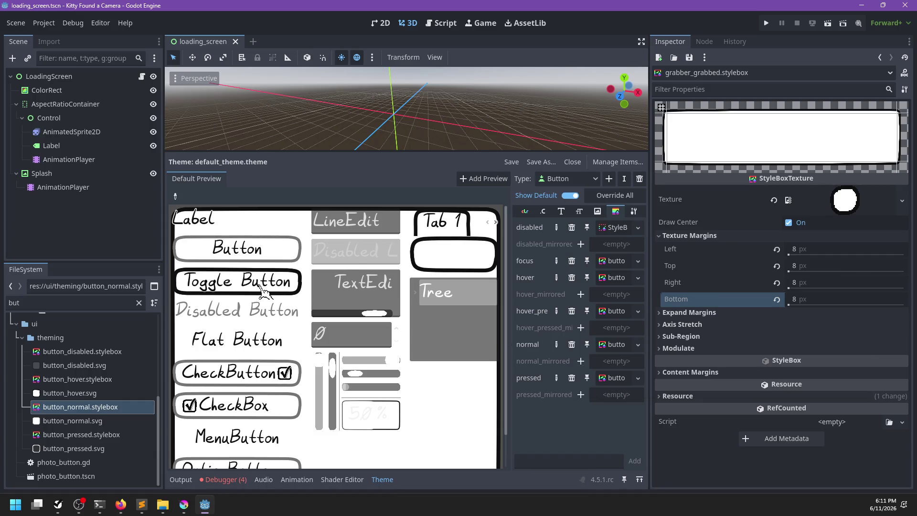
click(263, 289)
double_click(262, 288)
click(263, 289)
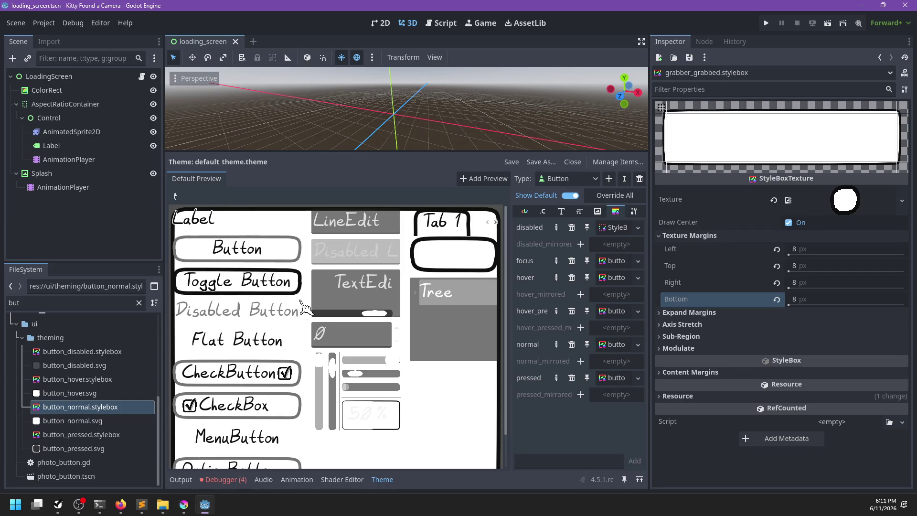
key(space)
key(Tab)
key(Tab)
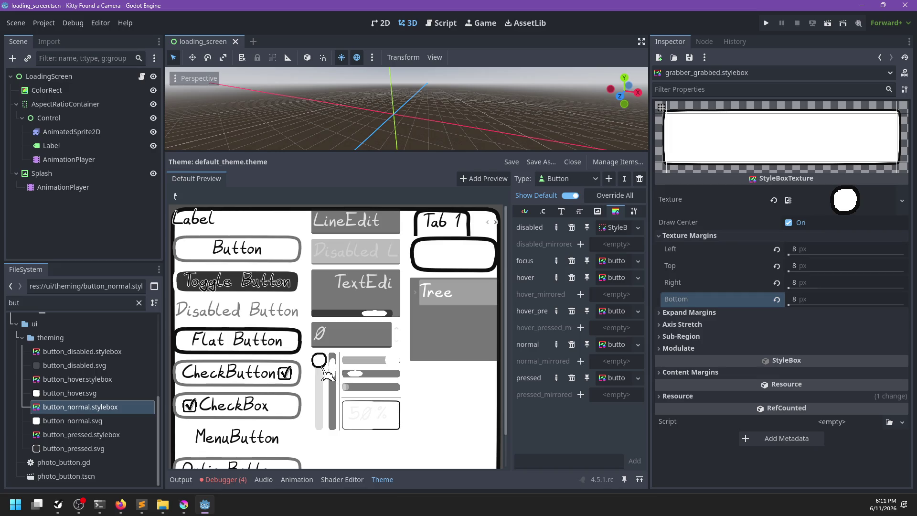
click(319, 361)
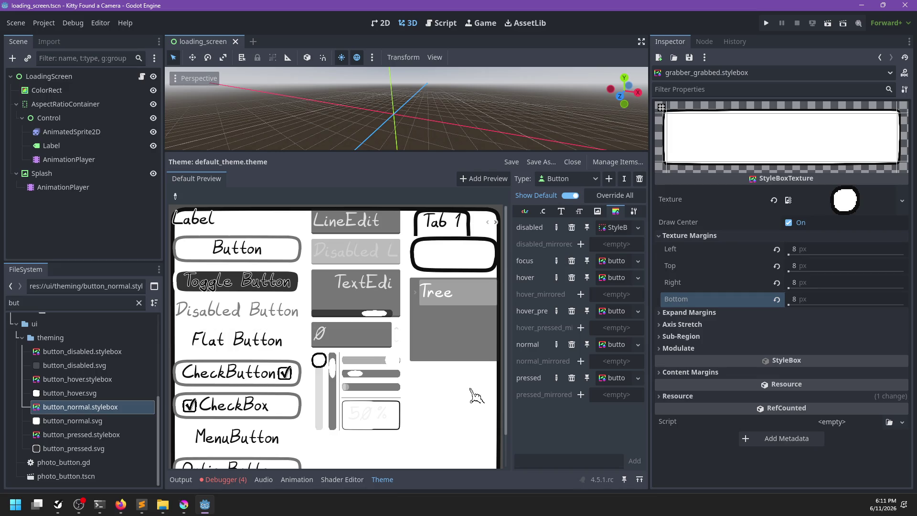
click(184, 507)
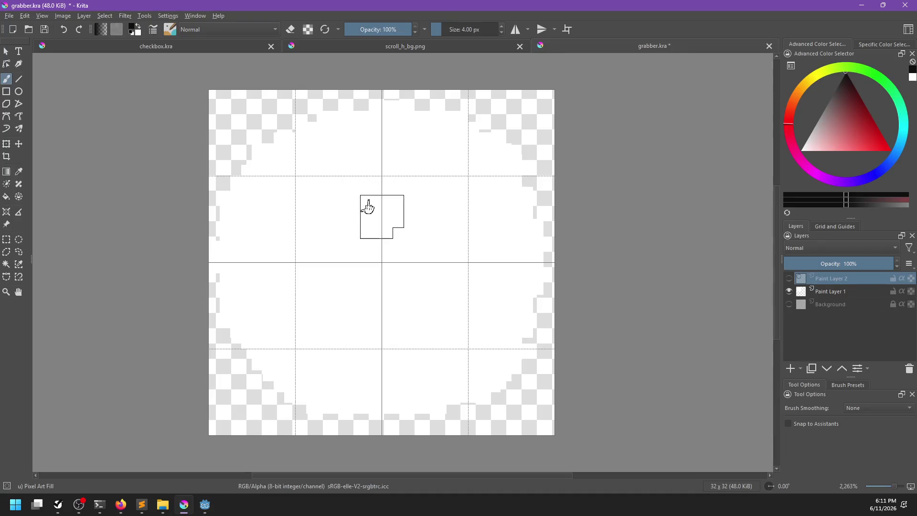
Show the black ring layer, try fading its opacity, and adjust the Paint Layer 1/2 selection
click(789, 278)
drag(844, 263, 839, 262)
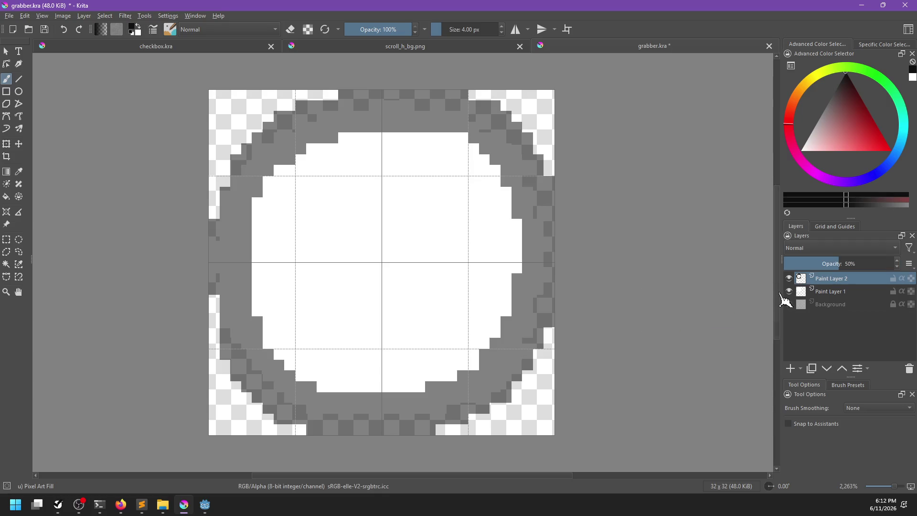
key(ctrl+z)
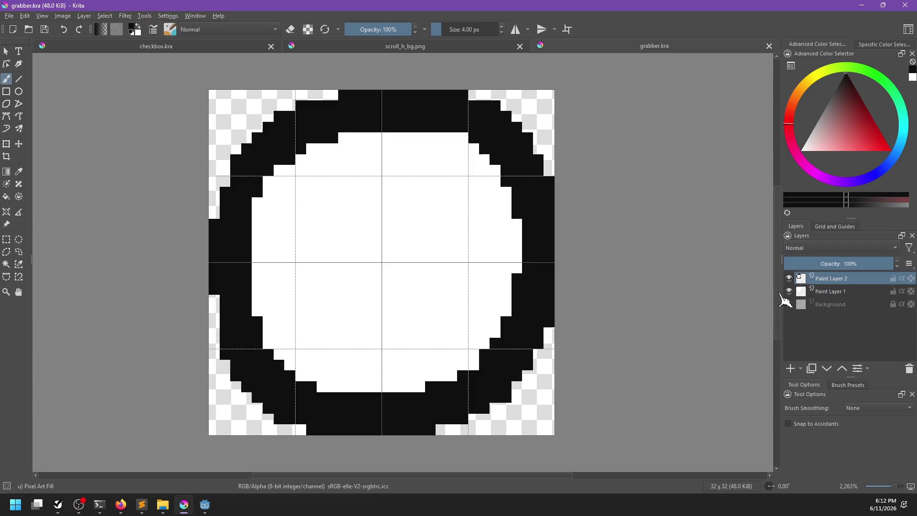
ctrl+click(845, 294)
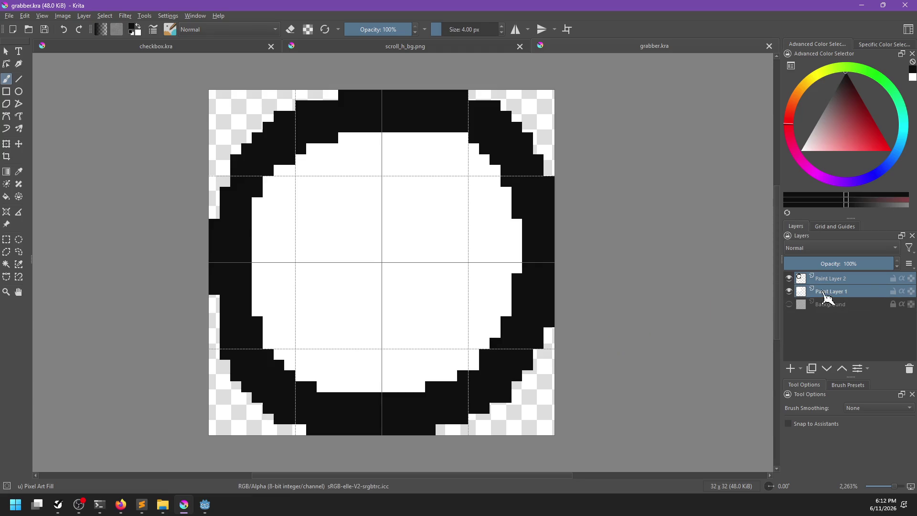
click(861, 281)
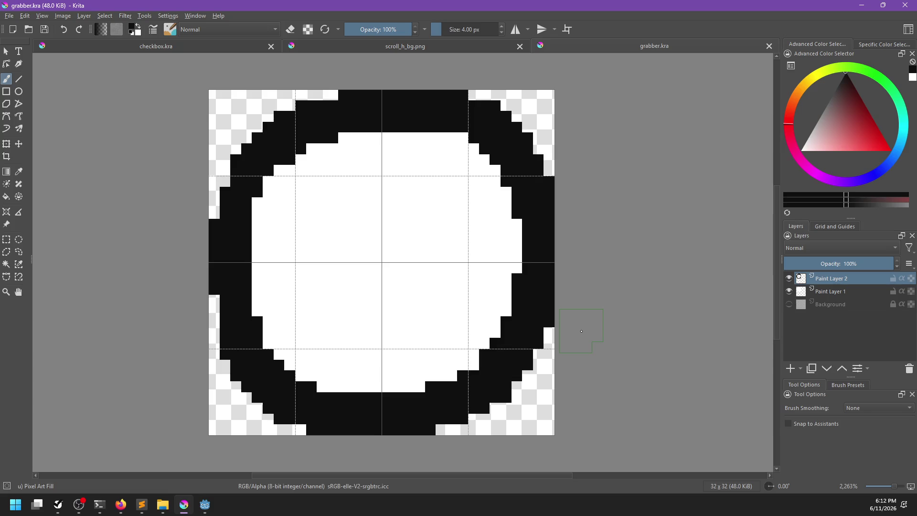
click(809, 292)
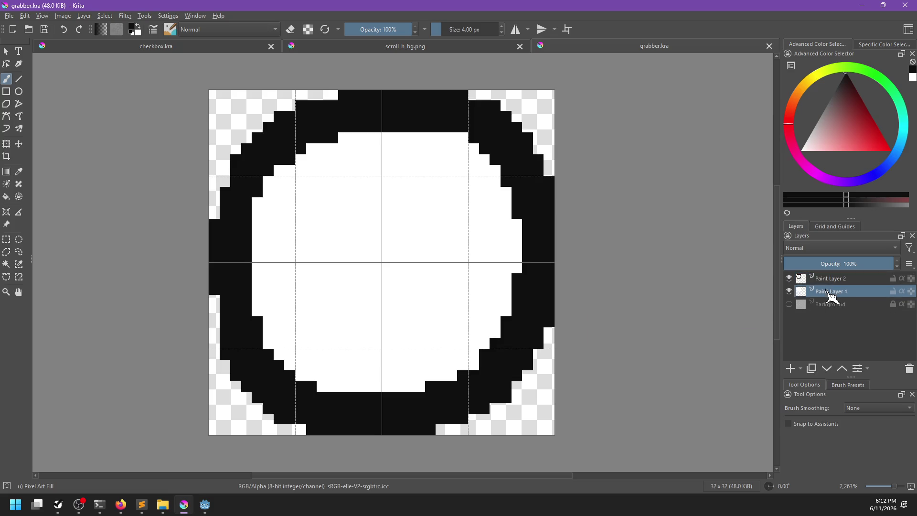
Select and clear the ring with contiguous selection, save, then delete and restore Paint Layer 2
click(8, 266)
click(323, 137)
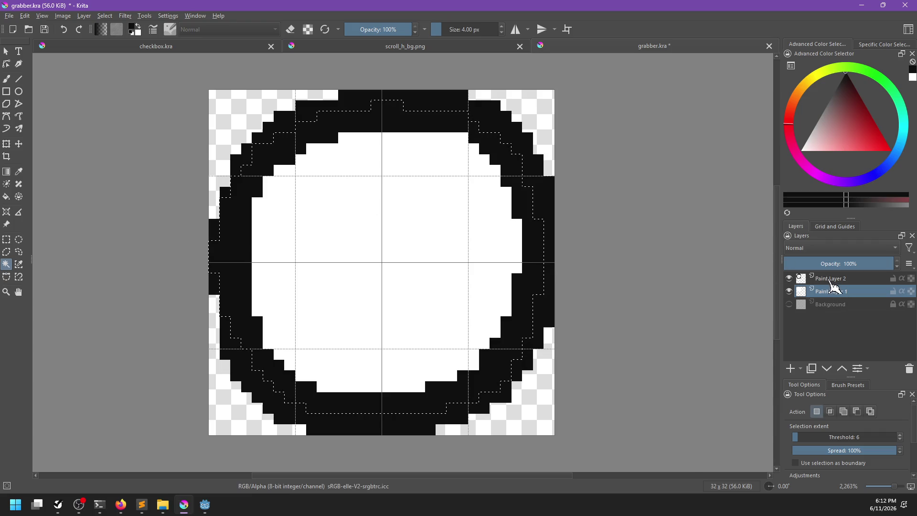
click(549, 206)
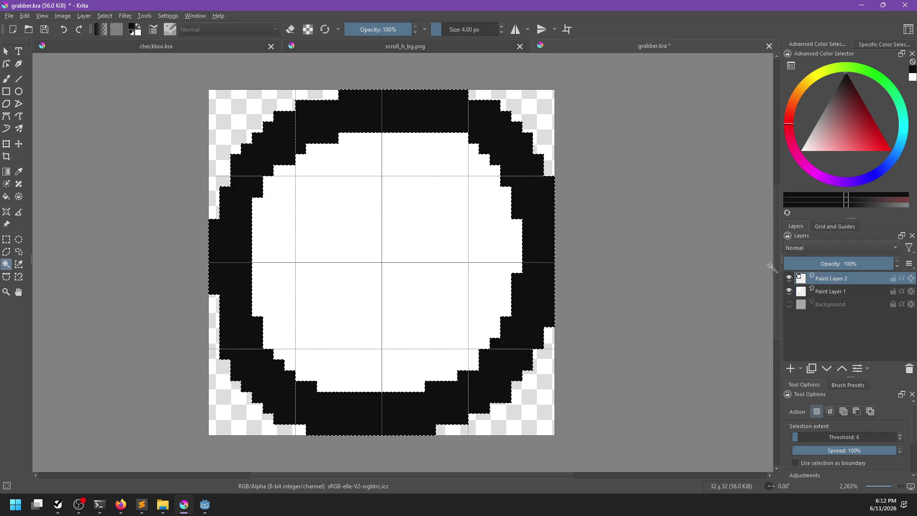
click(645, 305)
key(ctrl+s)
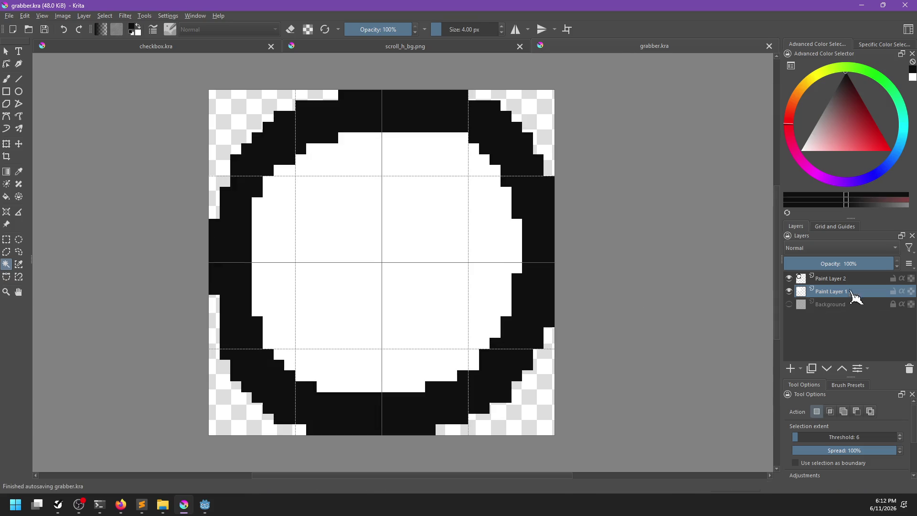
click(839, 279)
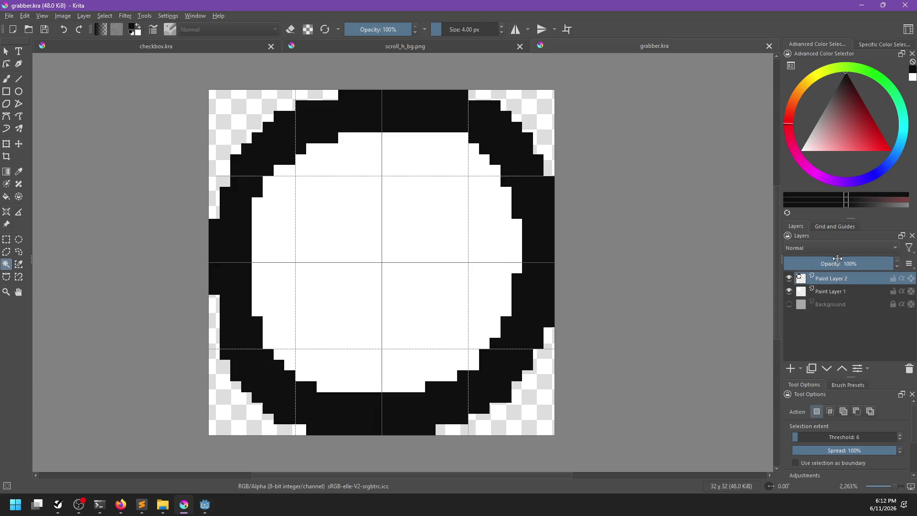
key(shift+Delete)
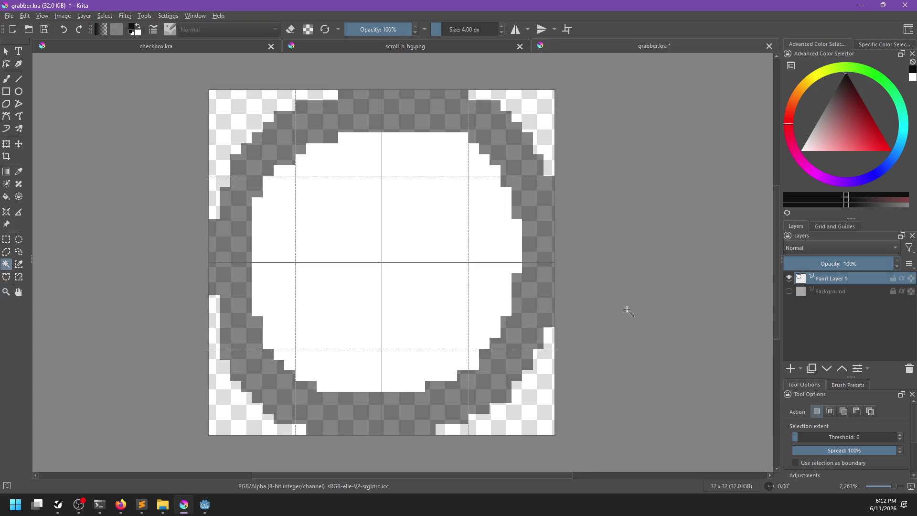
key(Insert)
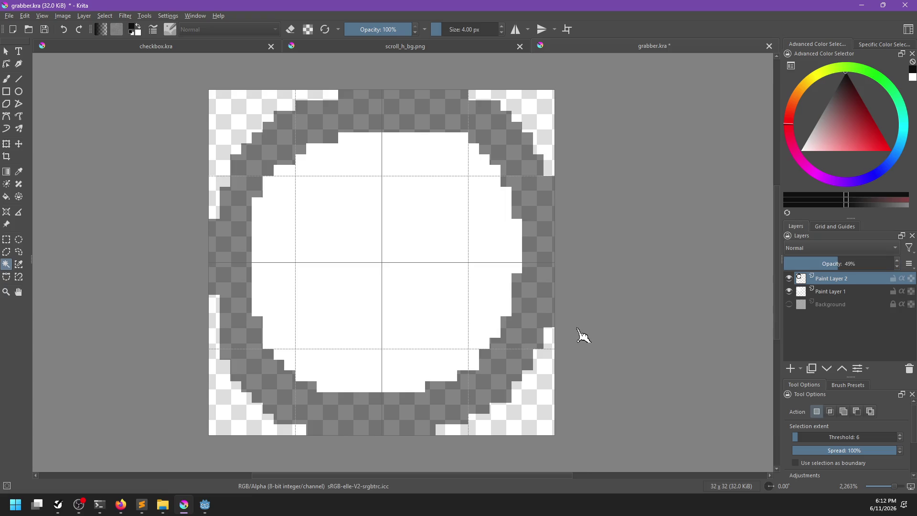
Export over grabber_plain.png with default PNG options and return the ring layer to full opacity
key(ctrl+shift+e)
click(374, 105)
click(379, 251)
click(478, 250)
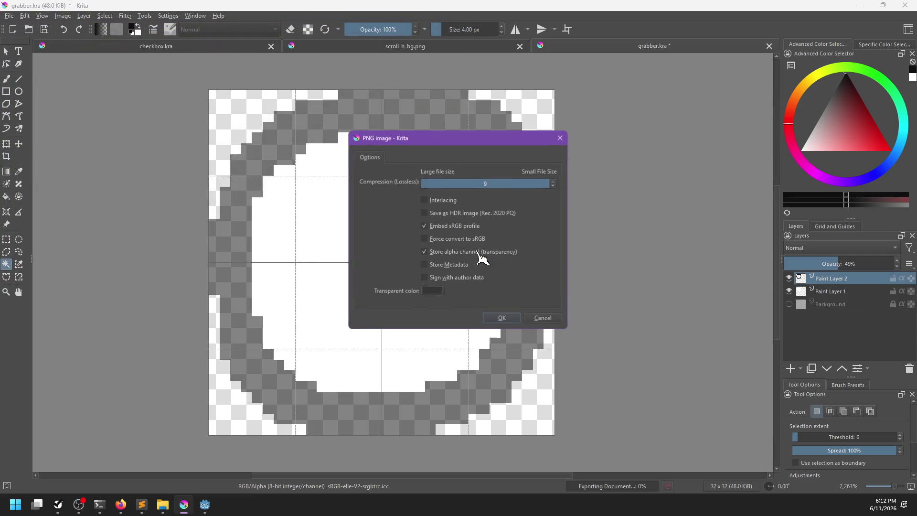
click(502, 318)
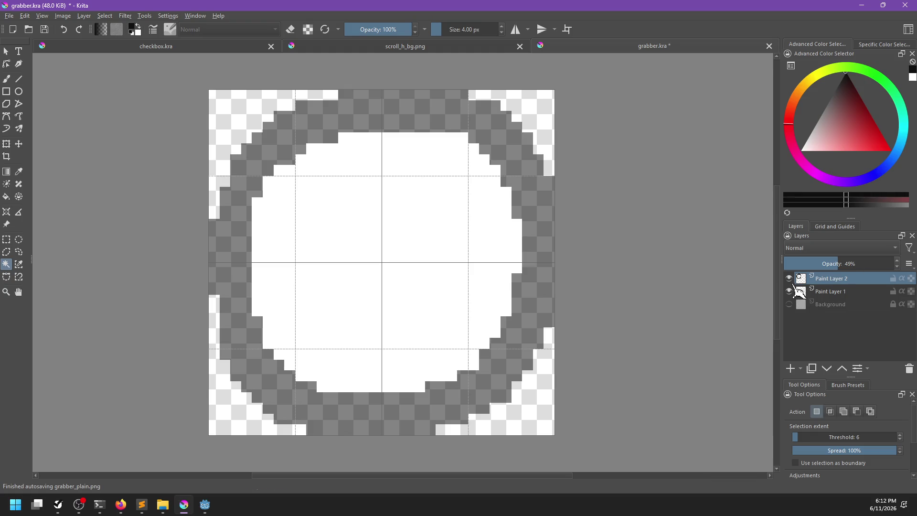
drag(840, 263, 908, 271)
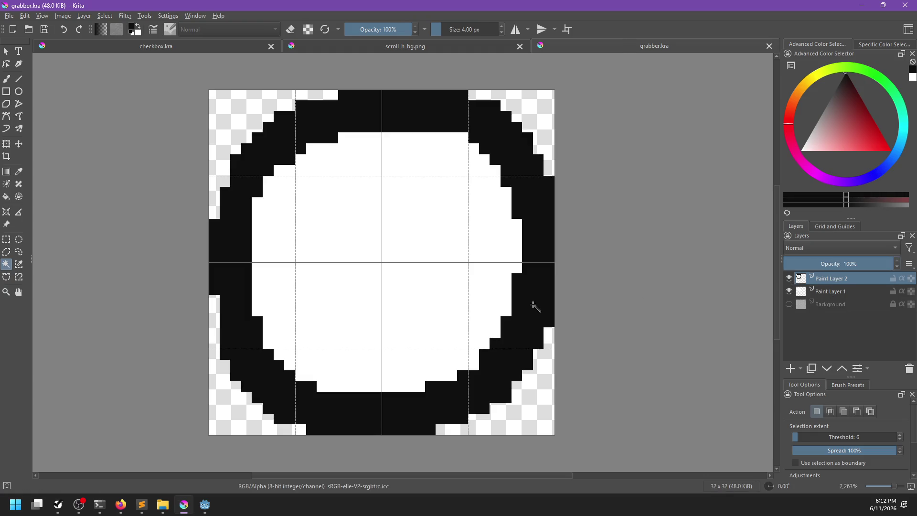
key(alt+Tab)
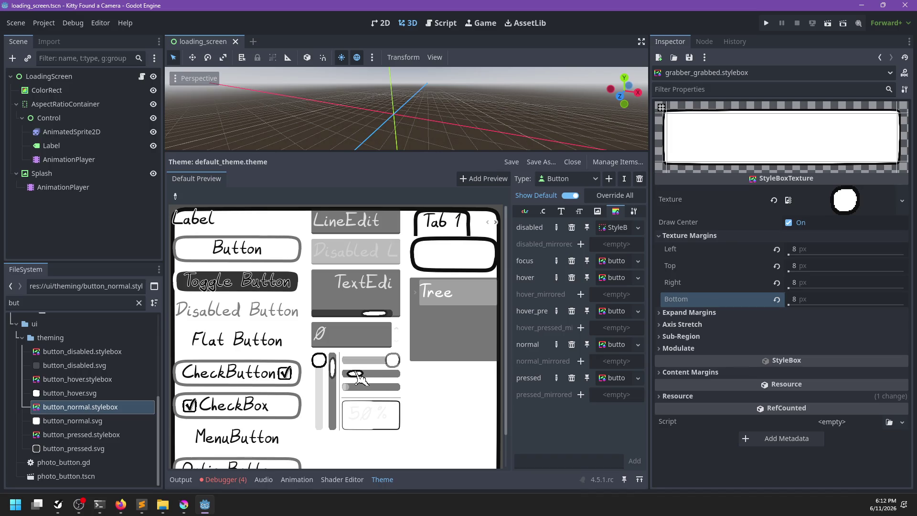
mouse_move(333, 370)
mouse_down()
mouse_move(333, 415)
mouse_move(351, 357)
mouse_up()
click(393, 366)
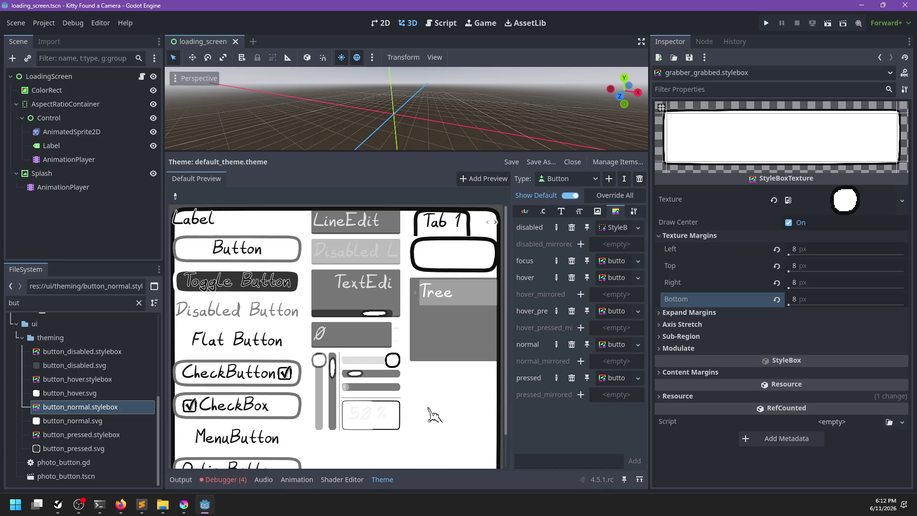
key(alt+Tab)
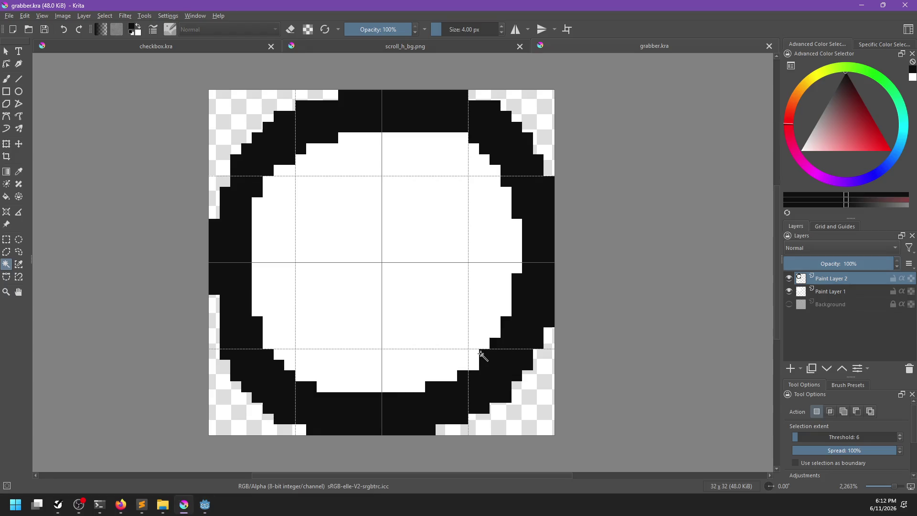
Select Paint Layer 1 and Paint Layer 2 together and group them with Ctrl+G
click(790, 280)
click(833, 292)
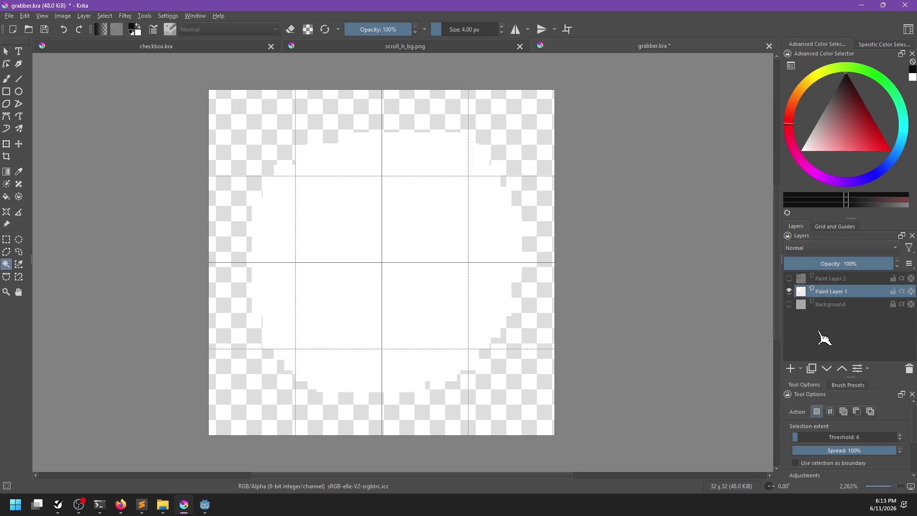
click(791, 279)
shift+click(829, 280)
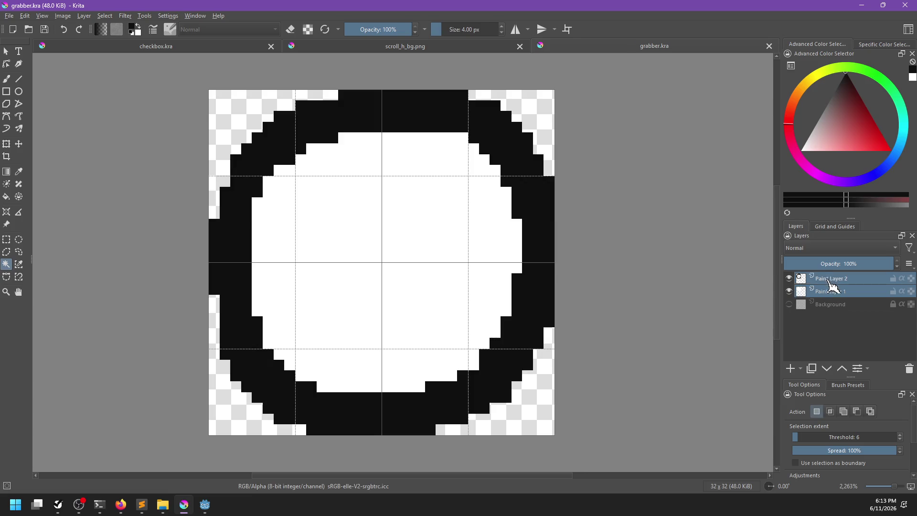
key(ctrl+g)
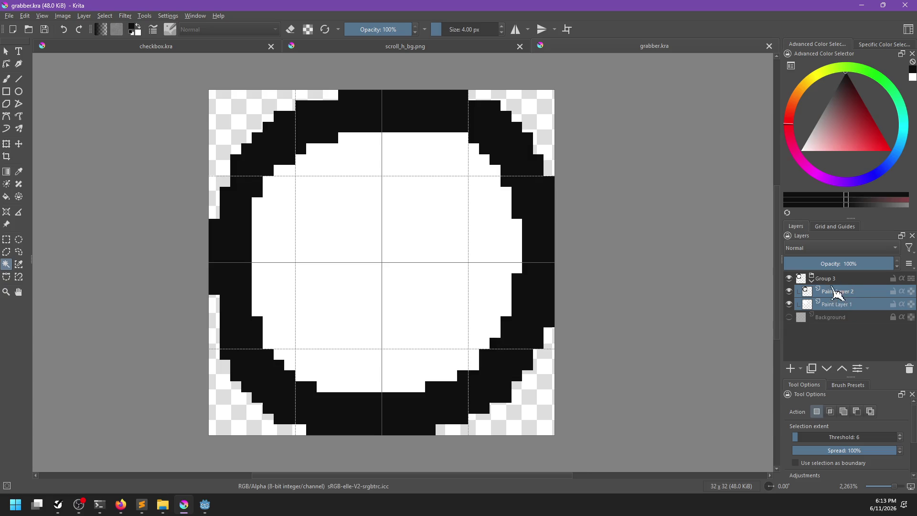
Erase the ring's outermost pixels along the left, bottom, right and top edges
key(b)
key(e)
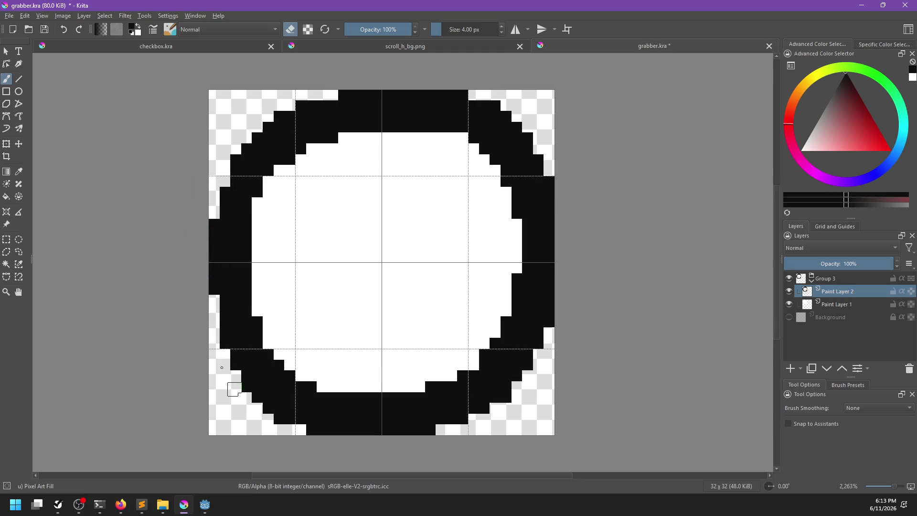
drag(214, 223, 213, 239)
click(214, 289)
click(212, 246)
click(222, 354)
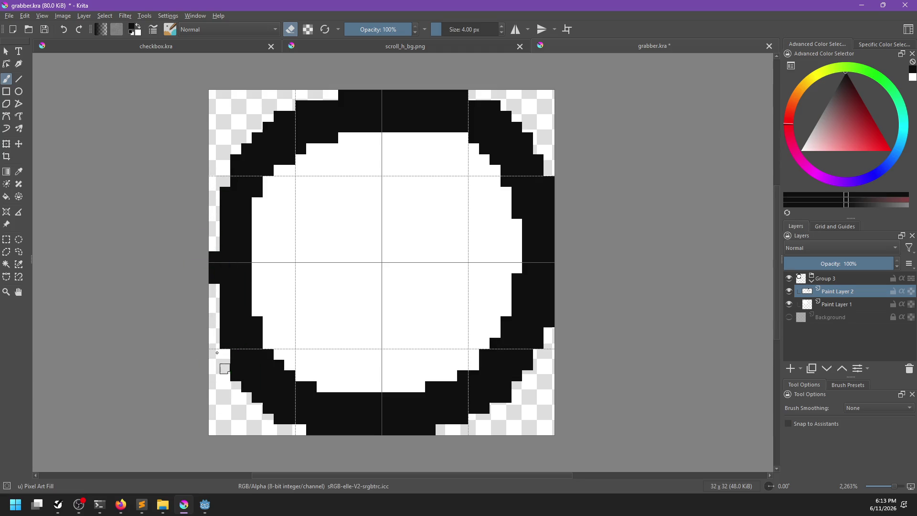
click(207, 273)
click(214, 256)
mouse_move(225, 336)
mouse_down()
mouse_move(273, 414)
mouse_move(341, 436)
mouse_move(420, 438)
mouse_move(378, 441)
mouse_up()
mouse_move(443, 439)
mouse_down()
mouse_move(491, 420)
mouse_move(536, 373)
mouse_move(565, 298)
mouse_up()
drag(564, 241, 564, 169)
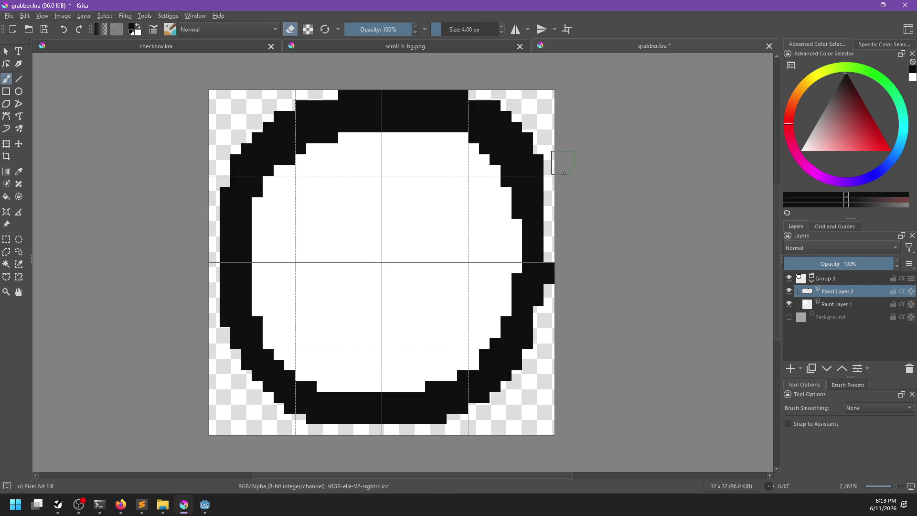
mouse_move(568, 271)
mouse_down()
mouse_move(530, 108)
mouse_move(488, 92)
mouse_move(339, 93)
mouse_move(293, 102)
mouse_move(223, 143)
mouse_move(246, 112)
mouse_move(252, 120)
mouse_up()
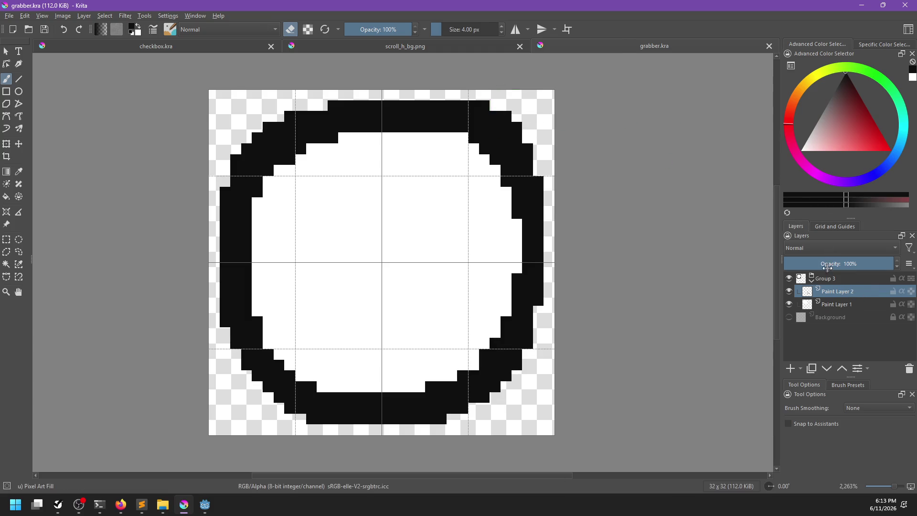
Add a group Drop Shadow with 1 px distance and size at a 135° angle
right_click(845, 276)
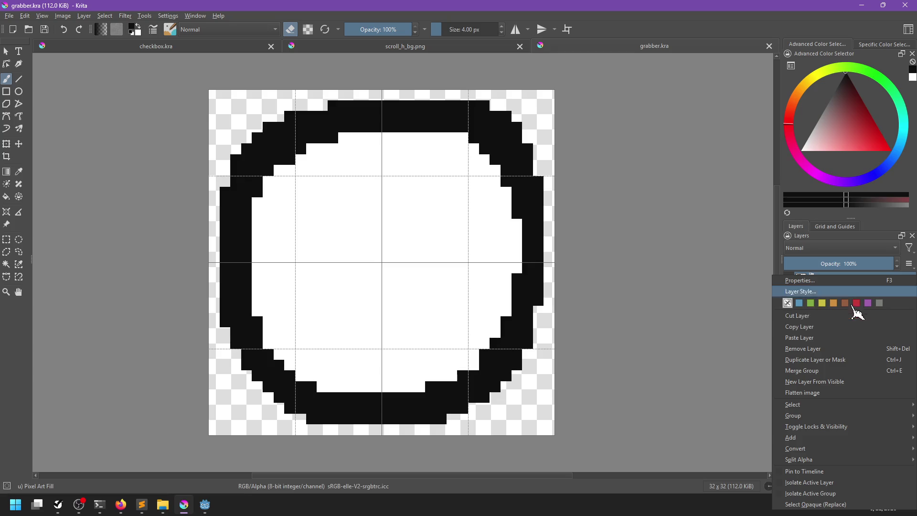
click(822, 292)
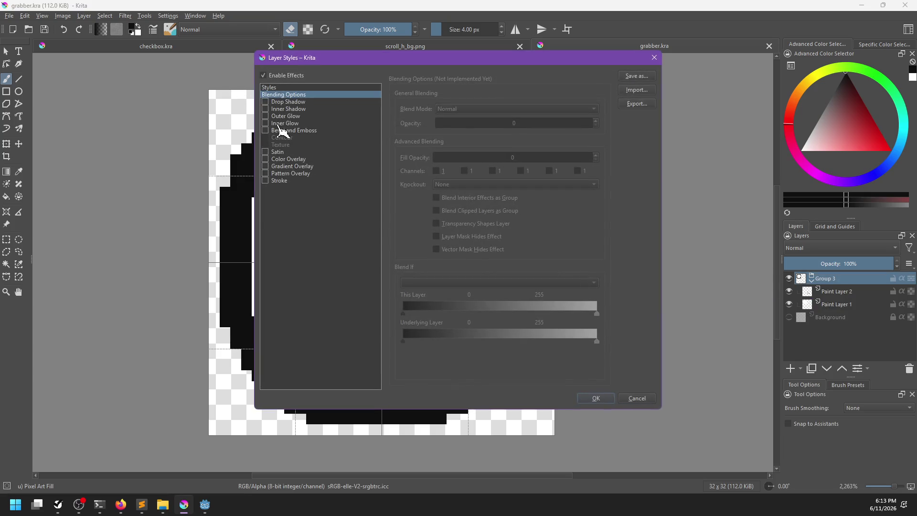
click(266, 102)
mouse_move(502, 152)
mouse_down()
mouse_move(444, 152)
mouse_move(454, 153)
mouse_up()
click(454, 181)
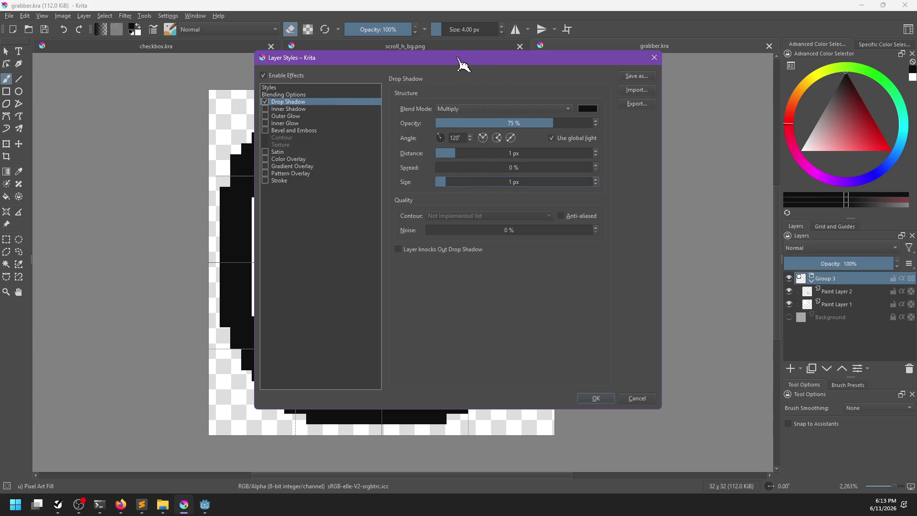
drag(466, 60, 639, 56)
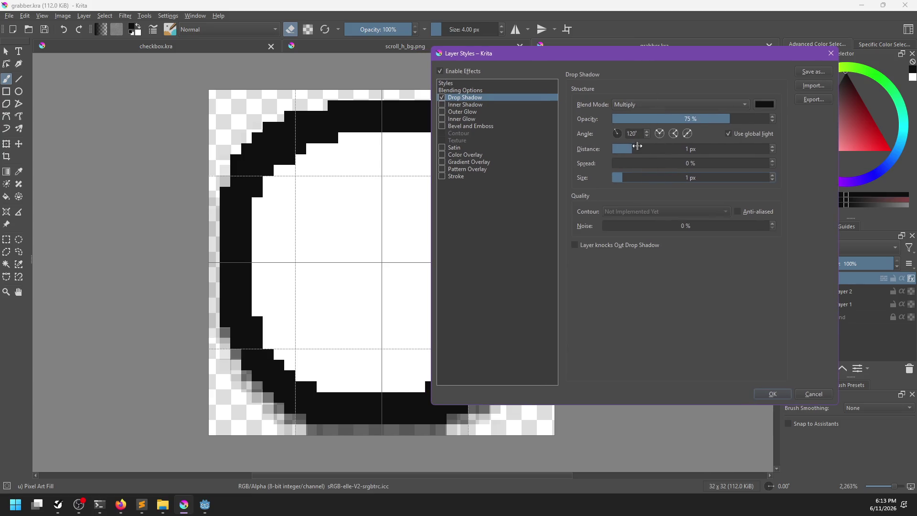
drag(618, 131, 613, 131)
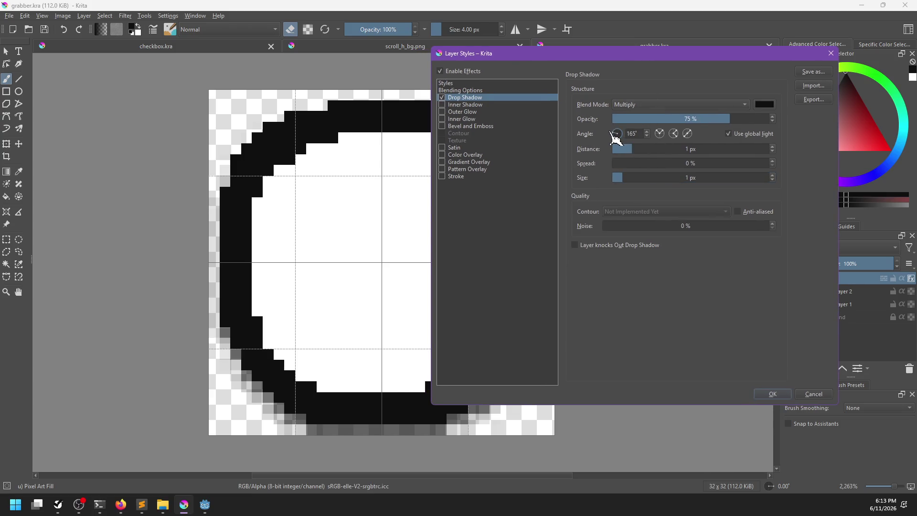
mouse_move(557, 53)
mouse_down()
mouse_move(760, 68)
mouse_move(647, 73)
mouse_up()
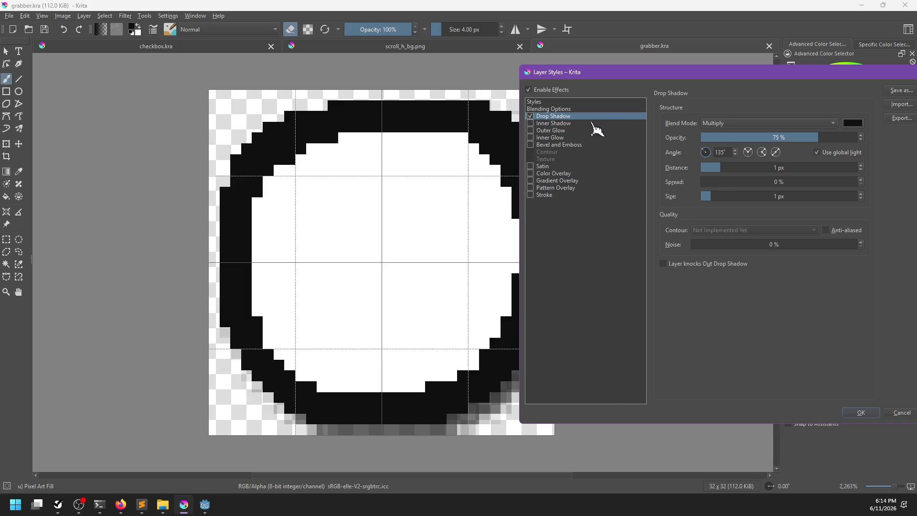
mouse_move(620, 75)
mouse_down()
mouse_move(541, 411)
mouse_move(555, 169)
mouse_move(411, 64)
mouse_up()
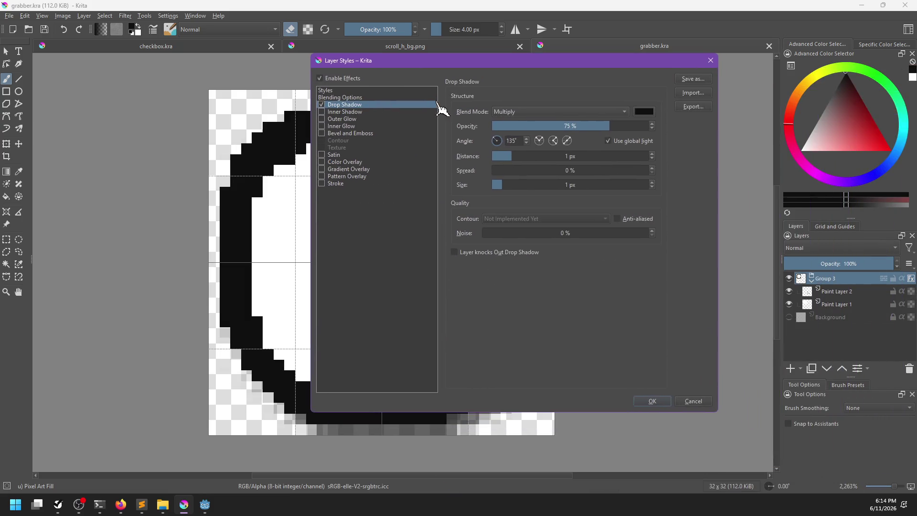
click(661, 401)
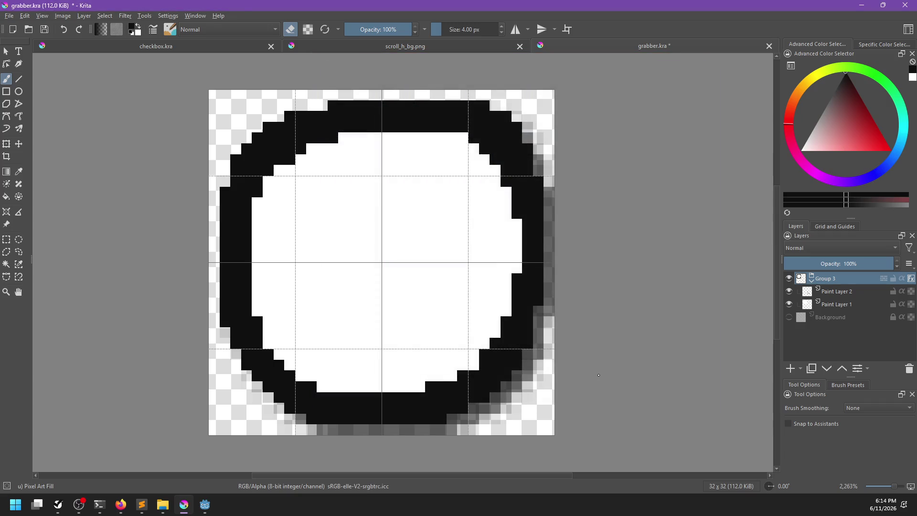
Export the shadowed ring over grabber_grabbed.png with default PNG options
key(ctrl+shift+e)
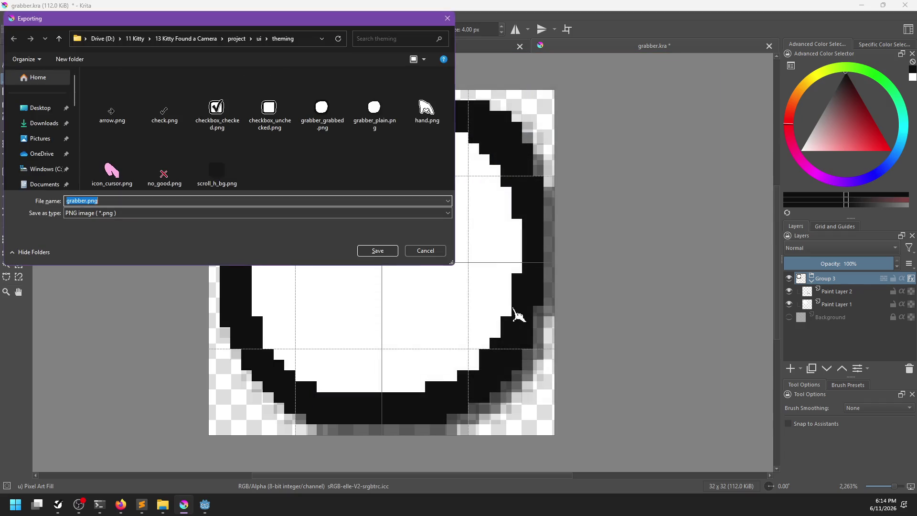
click(333, 114)
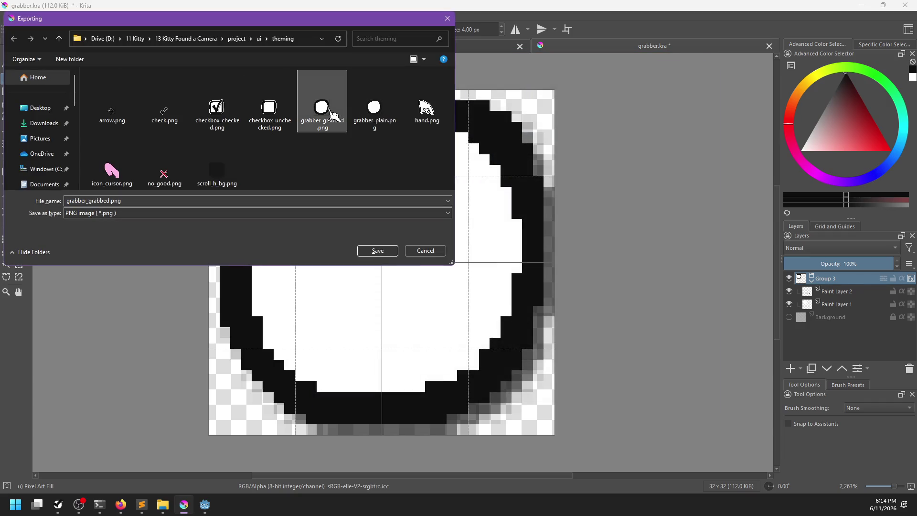
click(377, 251)
click(479, 249)
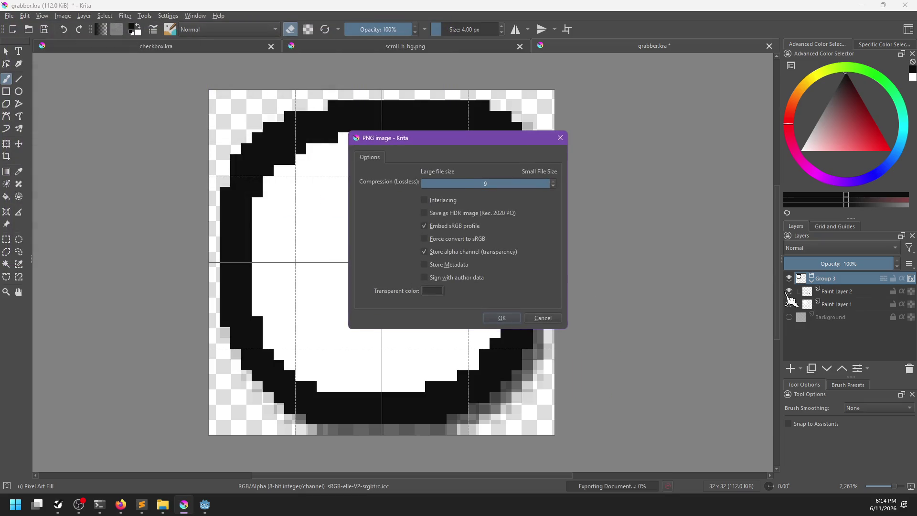
click(492, 316)
Hide the black ring layer and export the rest over grabber_plain.png, then return to Godot
click(789, 291)
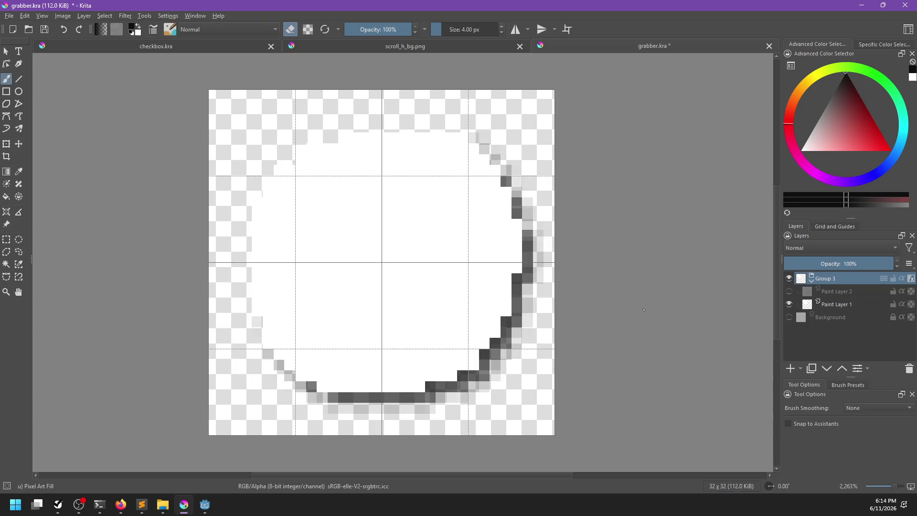
key(ctrl+shift+e)
click(375, 115)
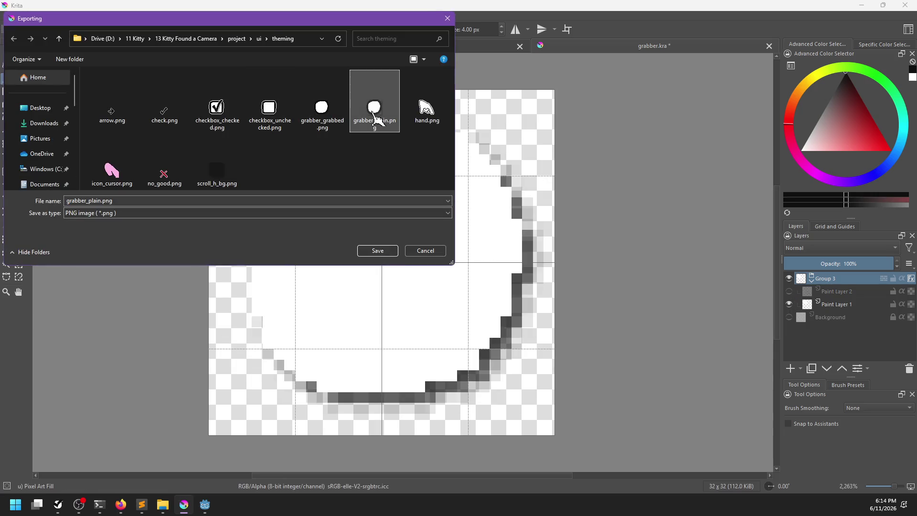
click(379, 252)
click(481, 251)
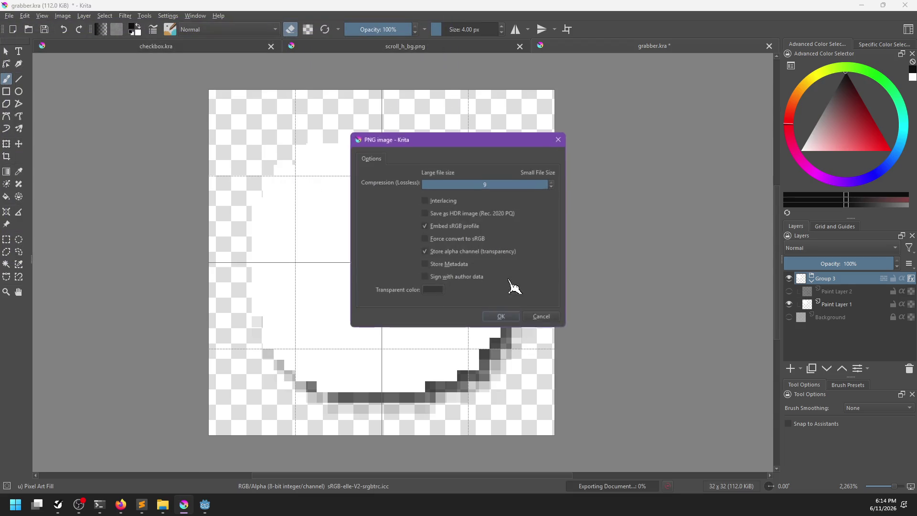
click(494, 316)
key(alt+Tab)
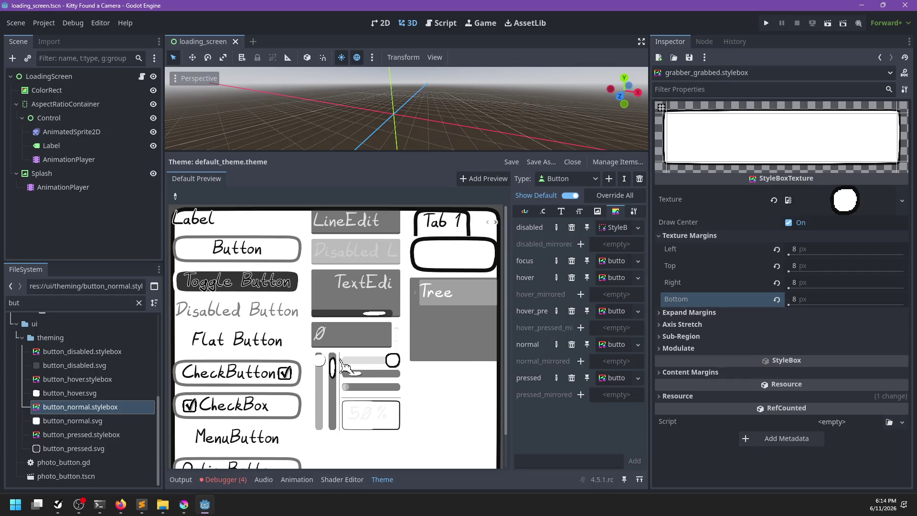
click(319, 361)
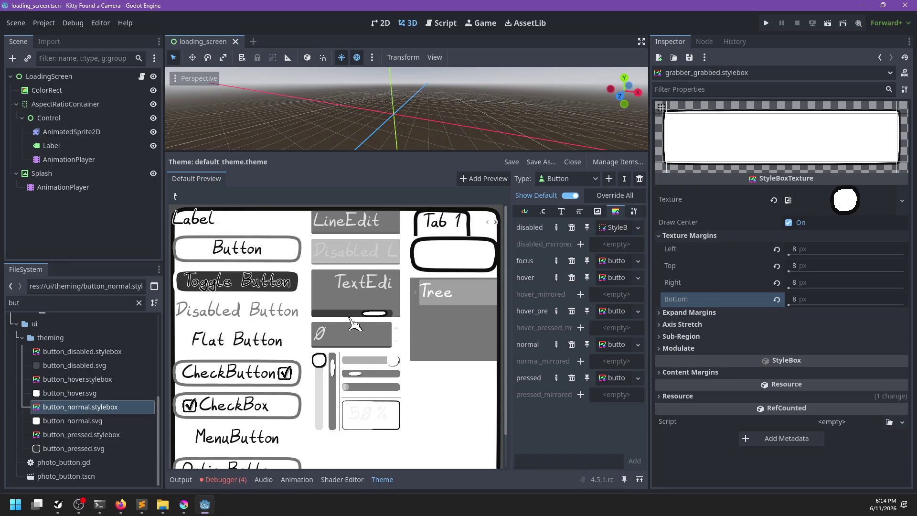
key(alt+Tab)
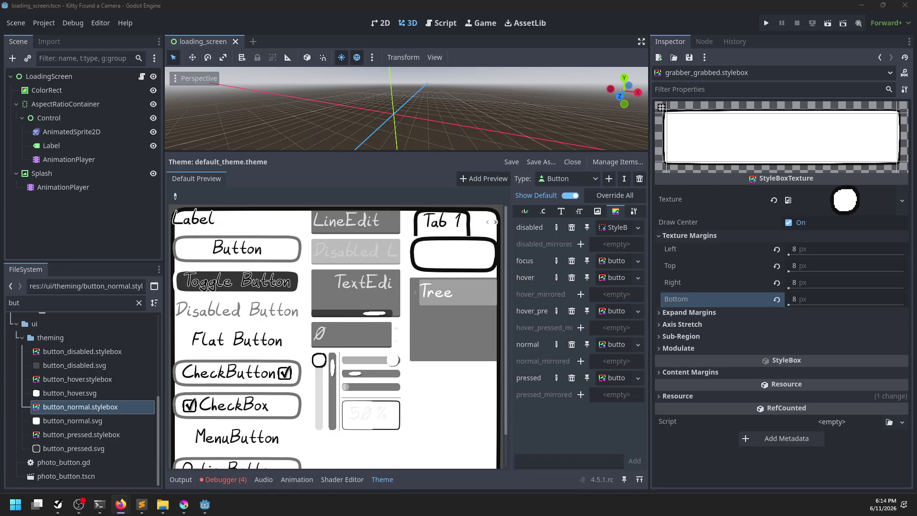
key(alt+Tab)
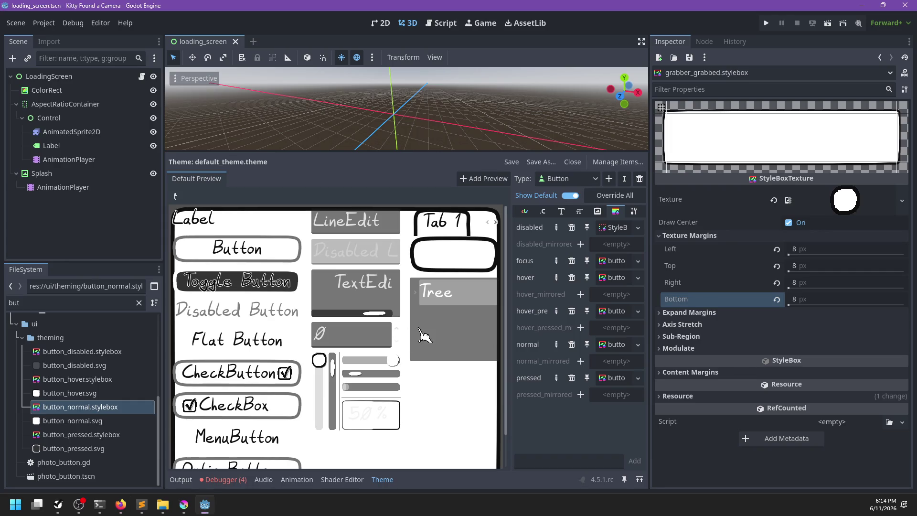
mouse_move(392, 360)
mouse_down()
mouse_move(385, 378)
mouse_move(396, 361)
mouse_move(396, 374)
mouse_move(331, 382)
mouse_up()
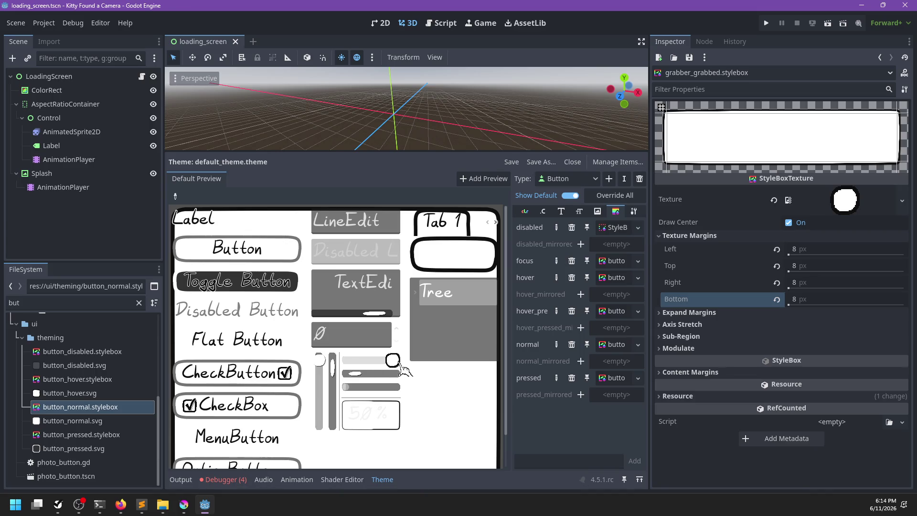
mouse_move(392, 360)
mouse_down()
mouse_move(333, 382)
mouse_move(432, 383)
mouse_up()
mouse_move(396, 369)
mouse_down()
mouse_move(353, 368)
mouse_move(415, 377)
mouse_up()
Keep Button as the themed type and filter the FileSystem files to 'grabber'
click(567, 180)
click(567, 206)
click(106, 301)
text(scroll)
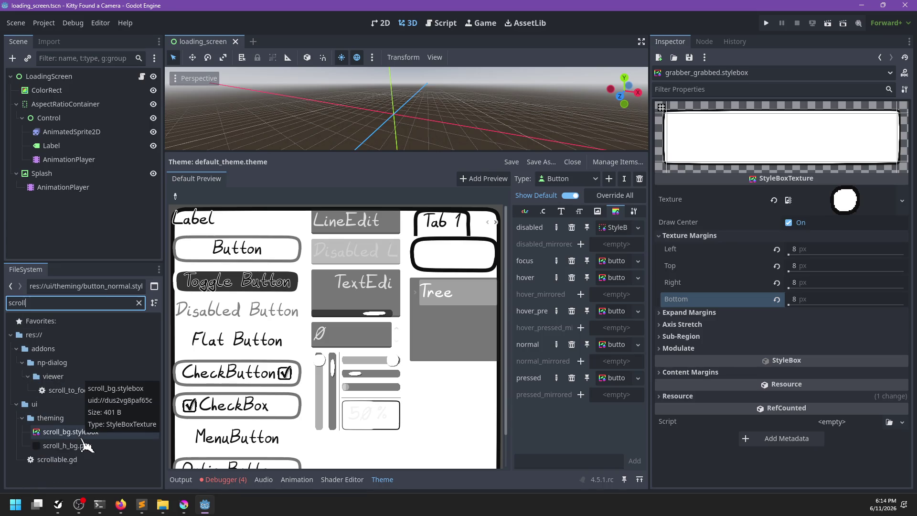
key(ctrl+a)
text(grabbe)
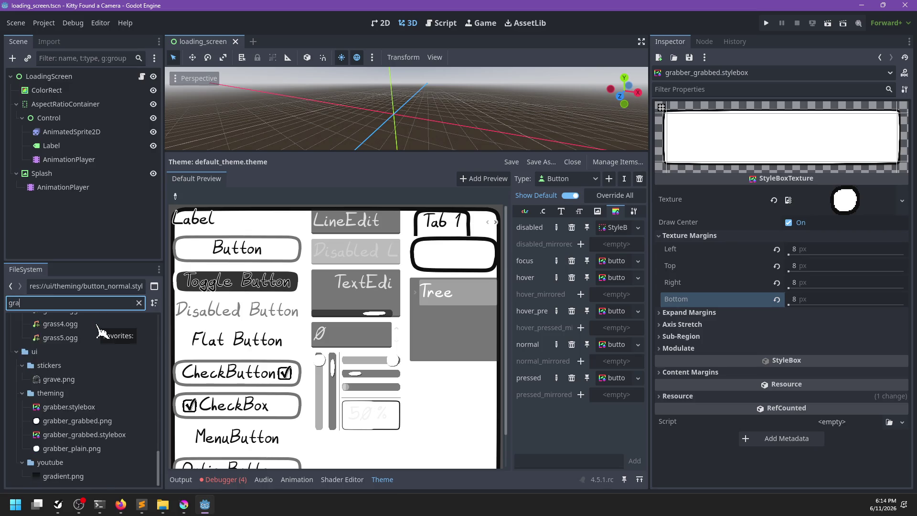
text(r)
Give grabber.stylebox expand margins of 2 px on all four sides
click(69, 404)
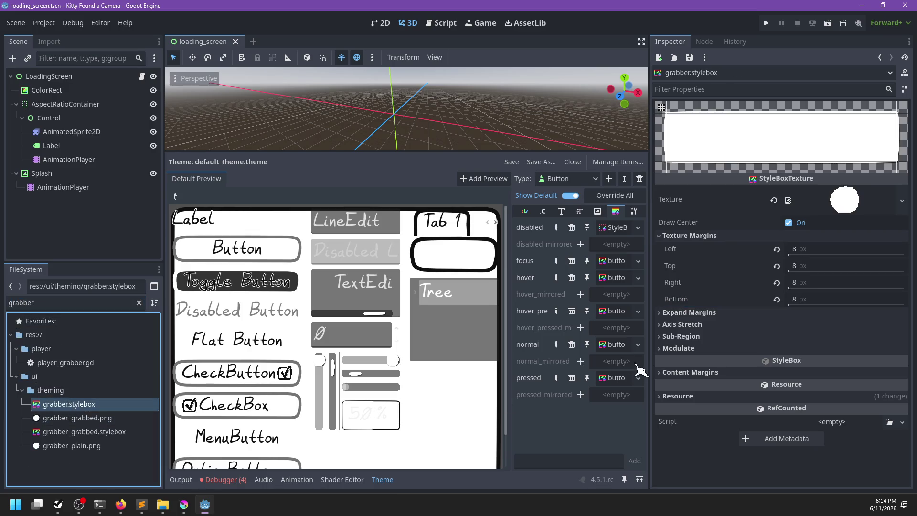
click(707, 313)
click(808, 326)
text(2)
key(Tab)
text(2)
key(Tab)
text(2)
key(Tab)
text(2)
key(Return)
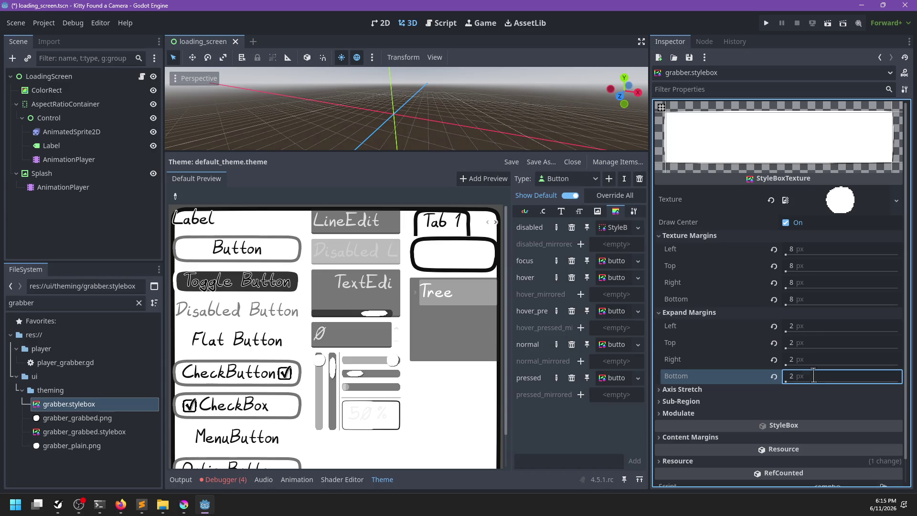
Raise grabber.stylebox's expand margins to 3 px
click(805, 327)
text(3)
click(807, 342)
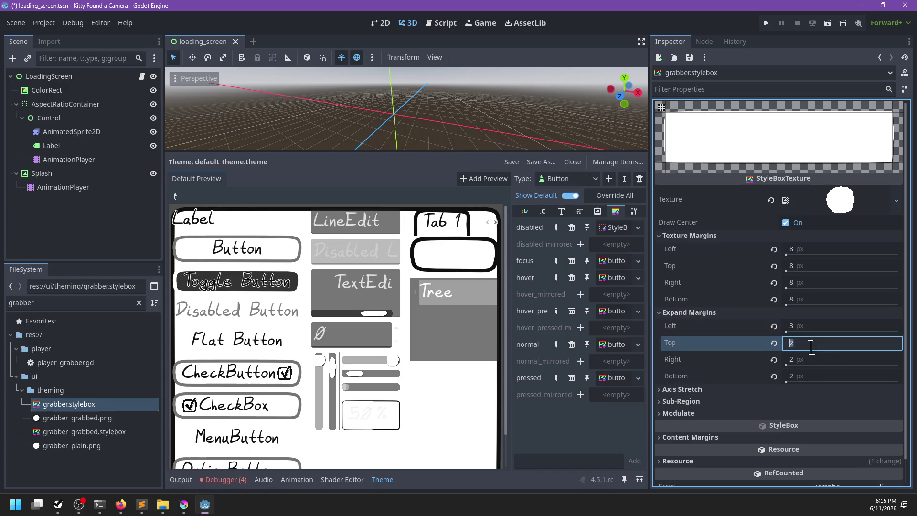
text(3)
click(811, 358)
click(811, 375)
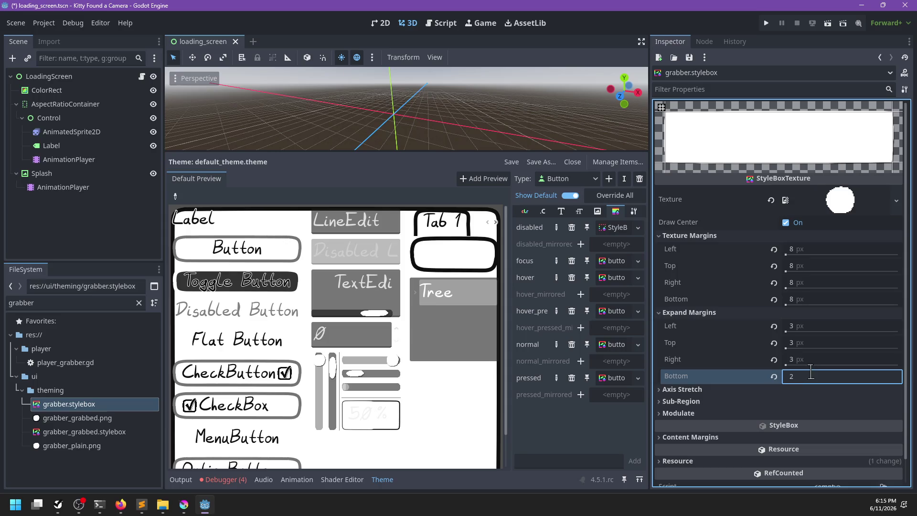
key(Return)
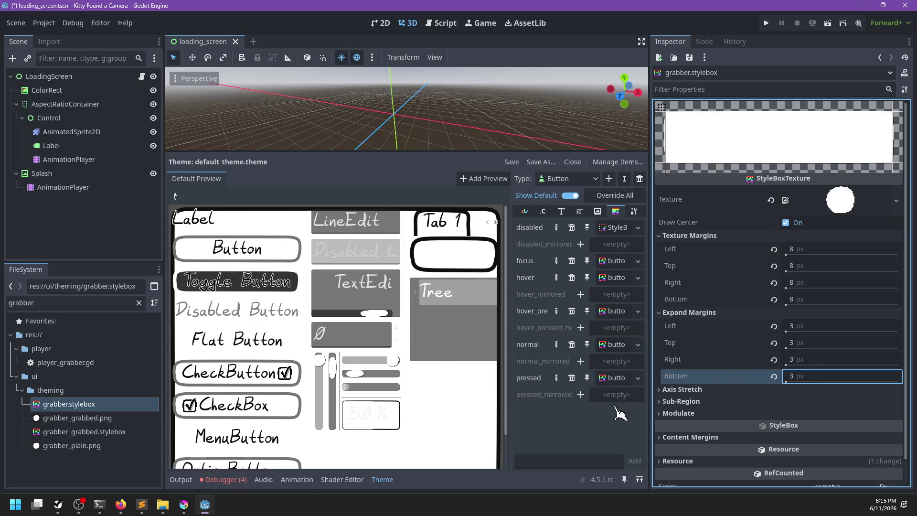
Set grabber_grabbed.stylebox's expand margins to 3 px on all sides and save
click(117, 432)
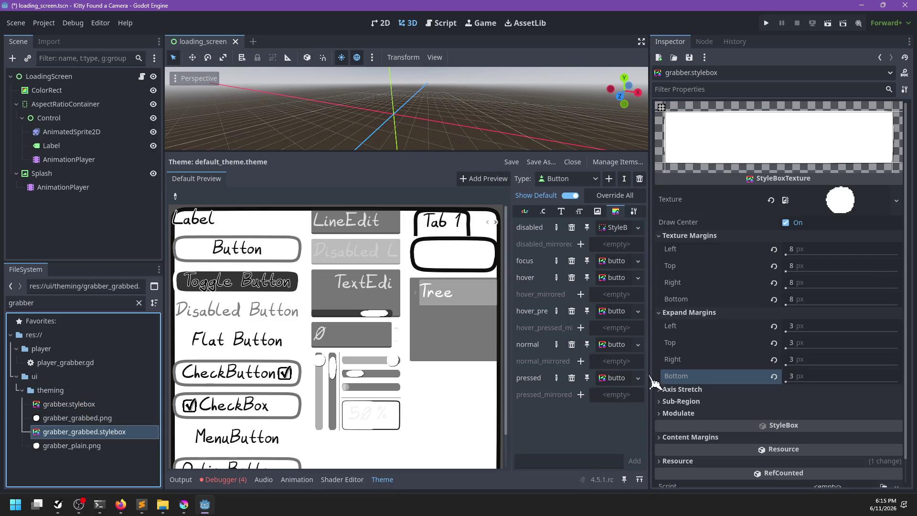
double_click(99, 435)
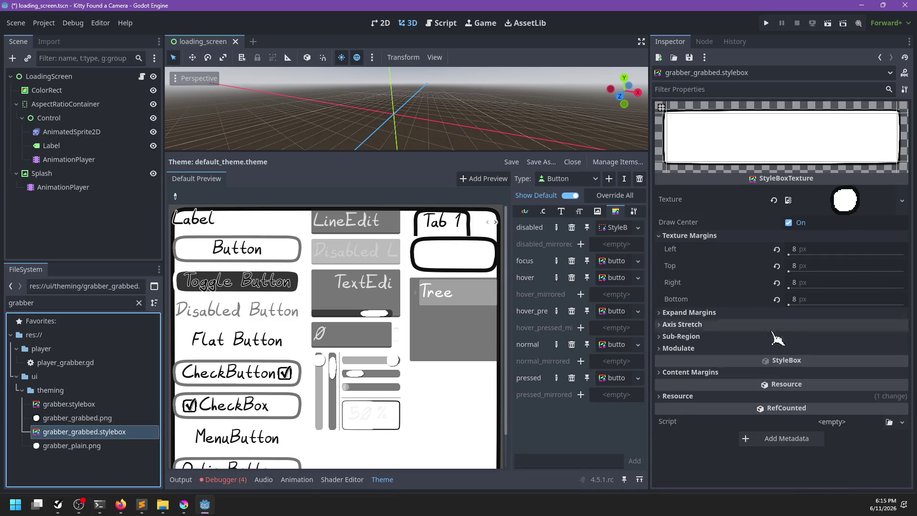
click(789, 331)
click(811, 328)
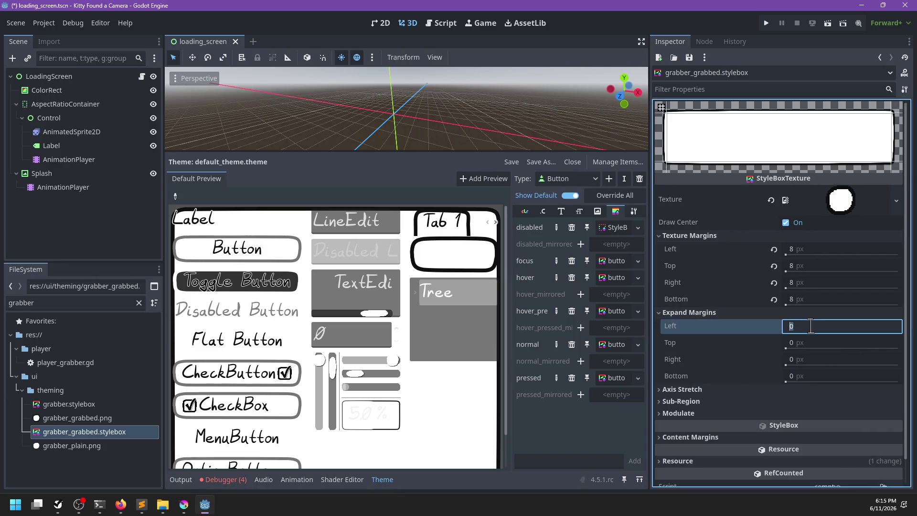
key(Tab)
text(3)
key(Tab)
text(3)
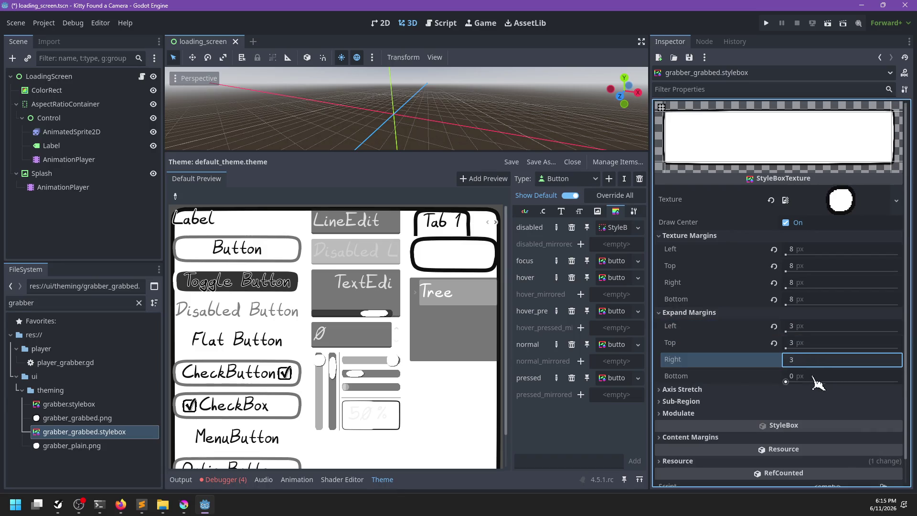
key(Tab)
text(3)
key(Return)
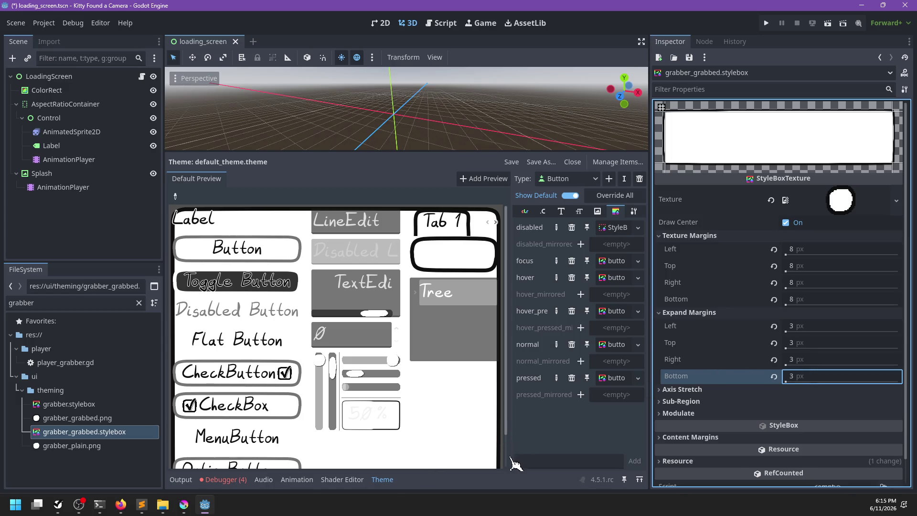
key(ctrl+s)
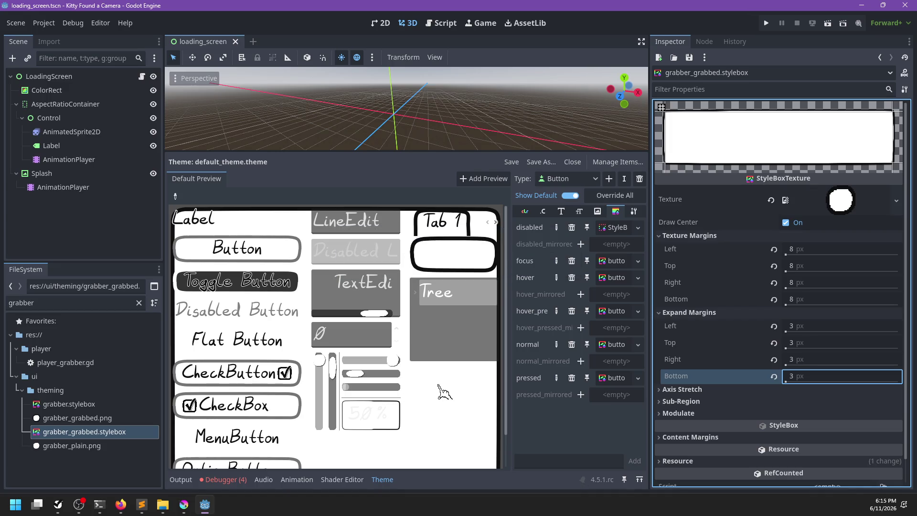
Test the preview slider, then set grabber_grabbed's texture margins to 9 px
mouse_move(333, 367)
mouse_down()
mouse_move(336, 418)
mouse_move(334, 365)
mouse_up()
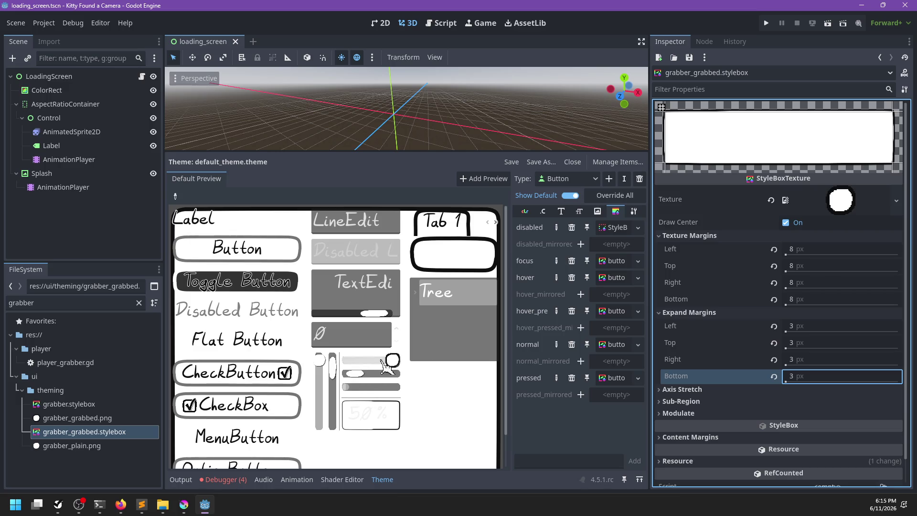
click(820, 248)
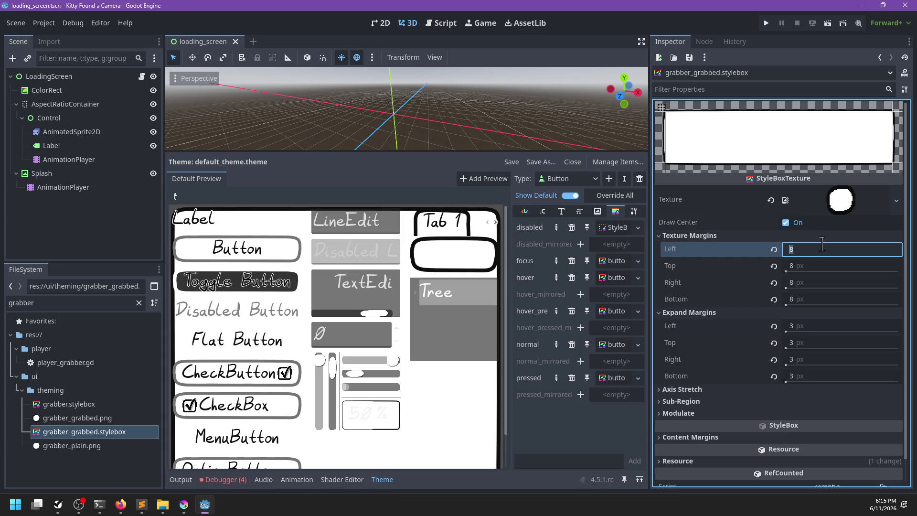
text(9)
click(814, 266)
text(9)
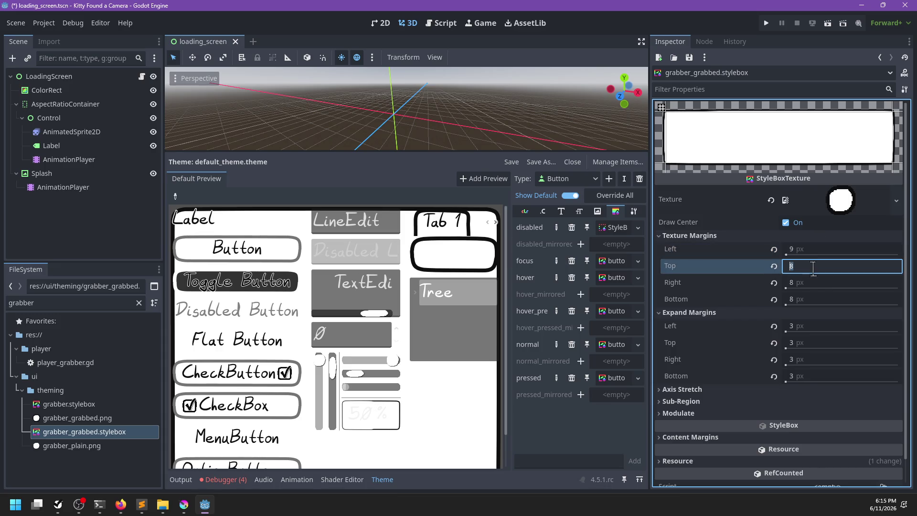
click(812, 282)
text(9)
click(808, 297)
key(Return)
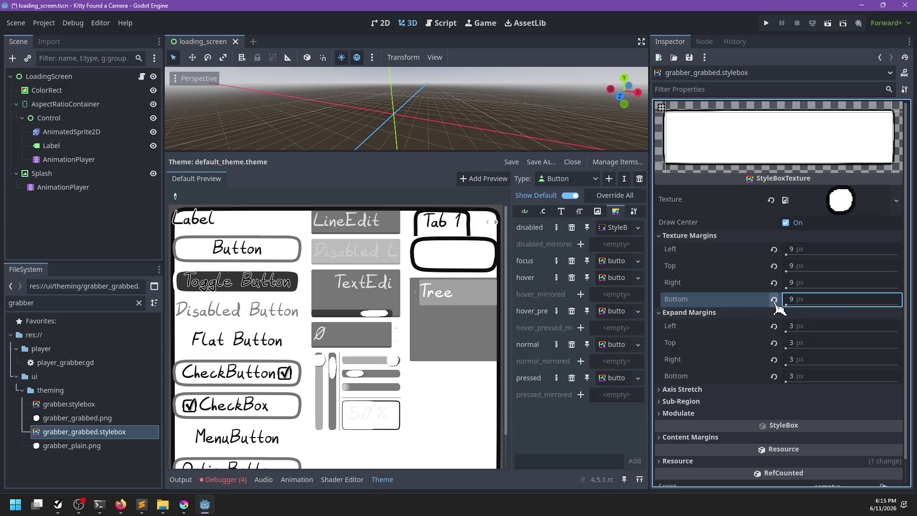
Revert all four texture margins to 8 px and save the scene
click(820, 298)
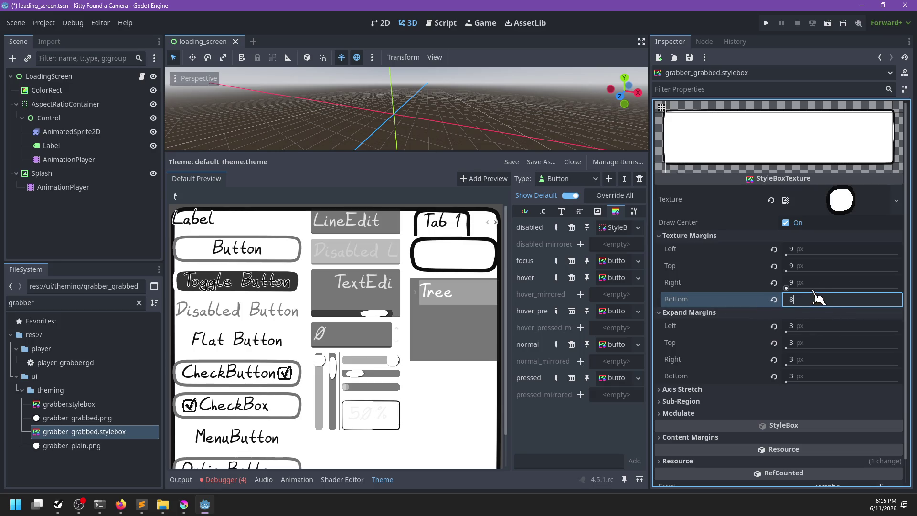
click(808, 282)
text(8)
click(816, 268)
text(8)
click(815, 247)
text(8)
key(Return)
key(ctrl+s)
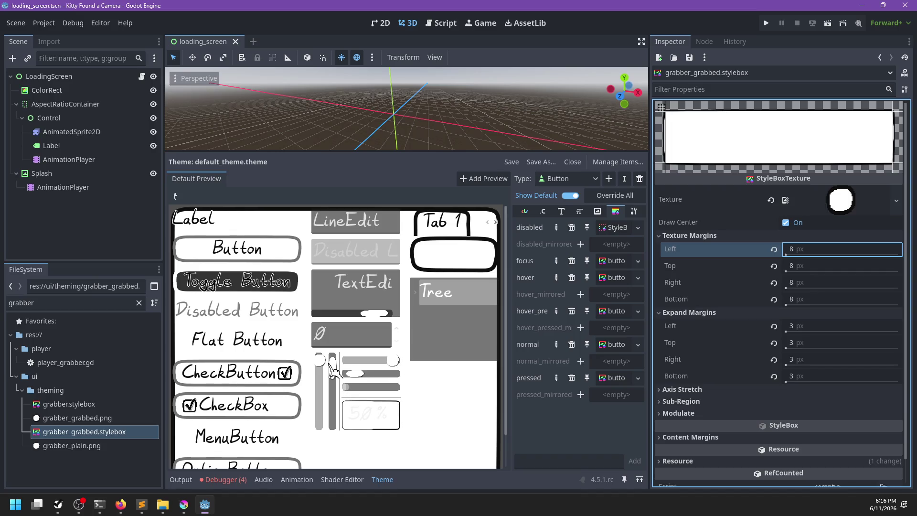
Grab the vertical and horizontal preview sliders to check the grabbed grabber style
click(323, 365)
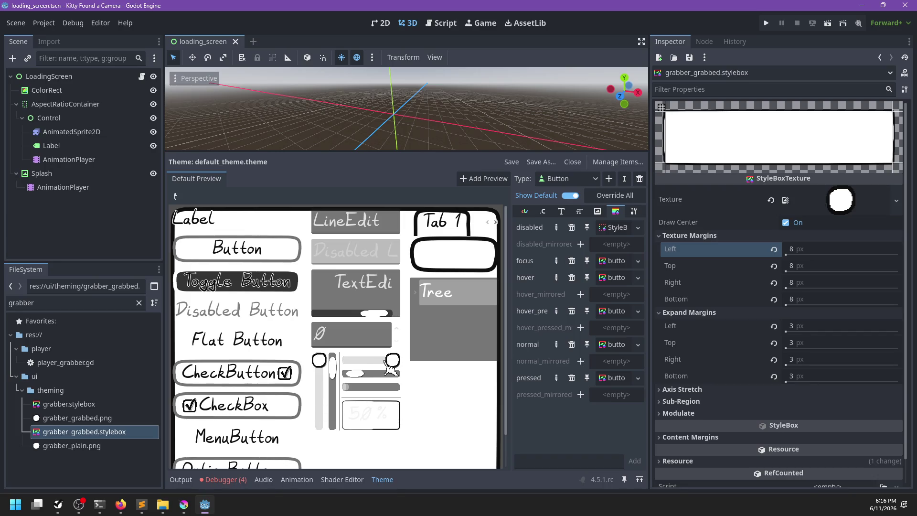
click(392, 360)
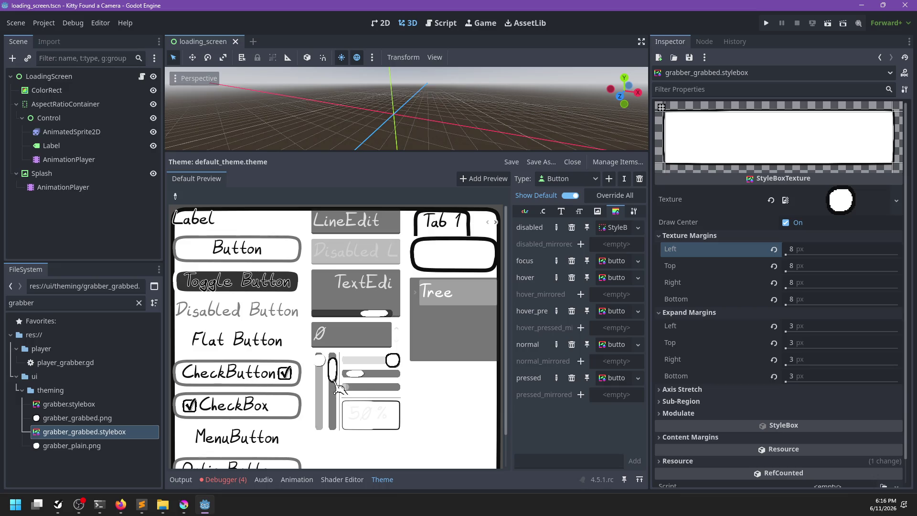
mouse_move(323, 367)
mouse_down()
mouse_move(328, 440)
mouse_move(328, 356)
mouse_up()
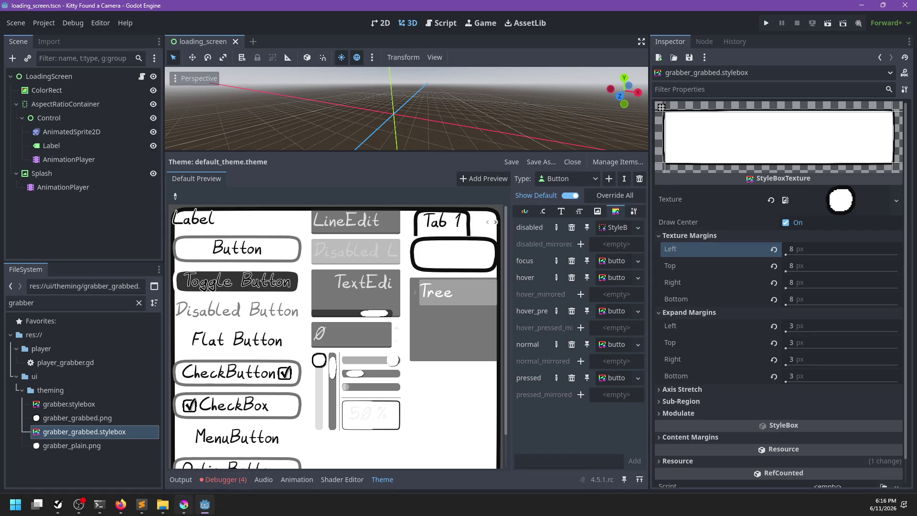
Mark the Scrollbars and Slider tasks under Theming as Completed in NP-ToDo, then return to Godot
click(121, 508)
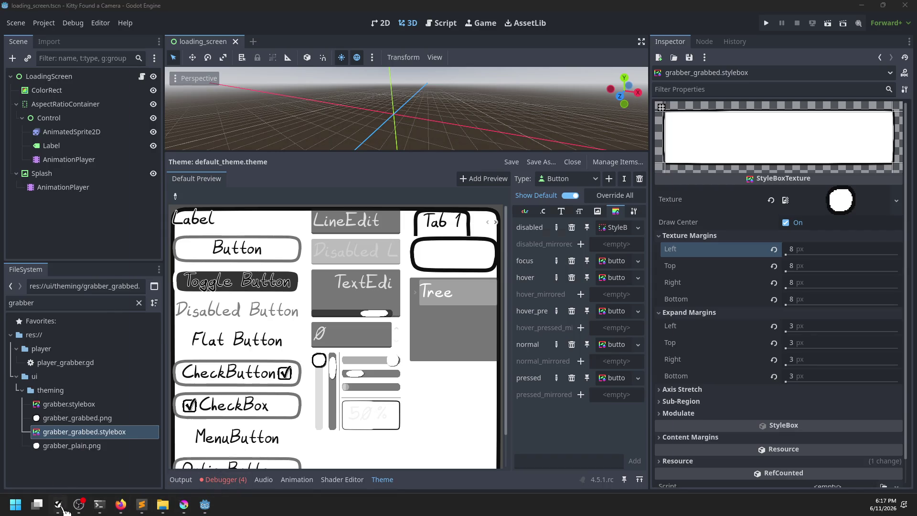
click(58, 505)
right_click(208, 233)
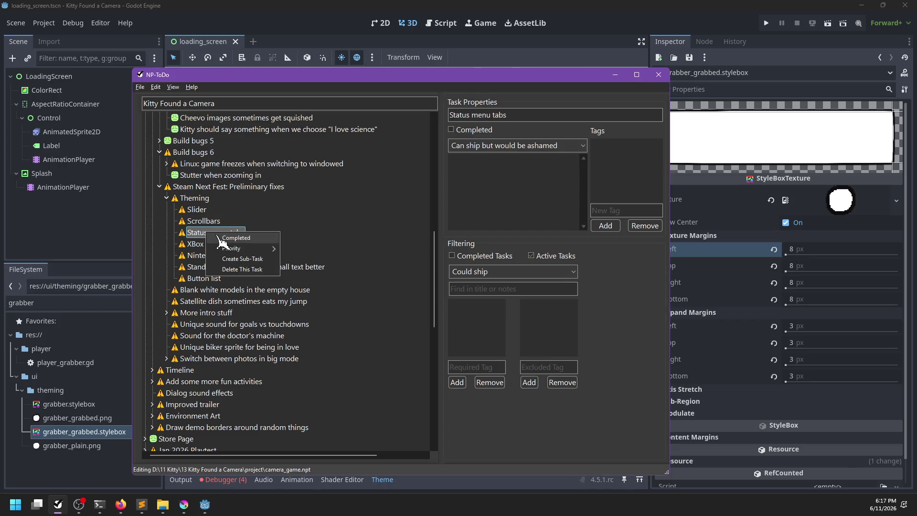
right_click(209, 221)
click(229, 248)
right_click(201, 216)
click(260, 220)
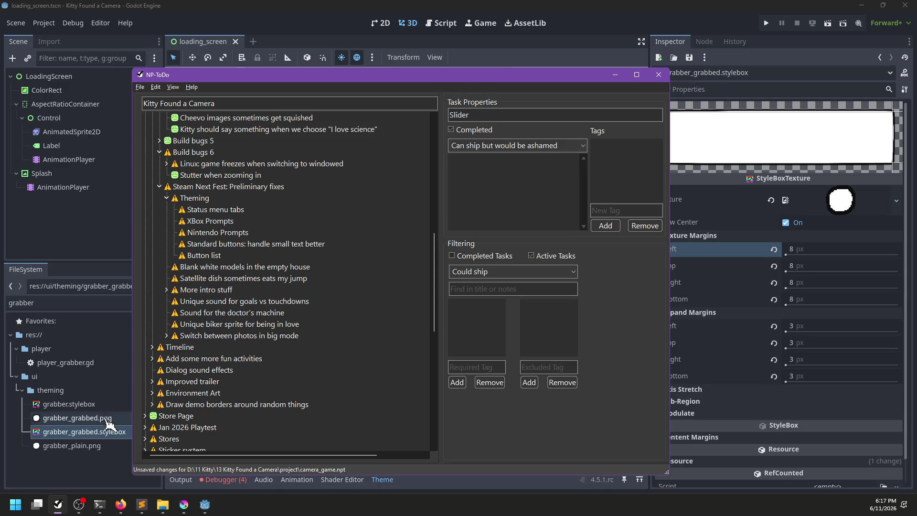
click(101, 477)
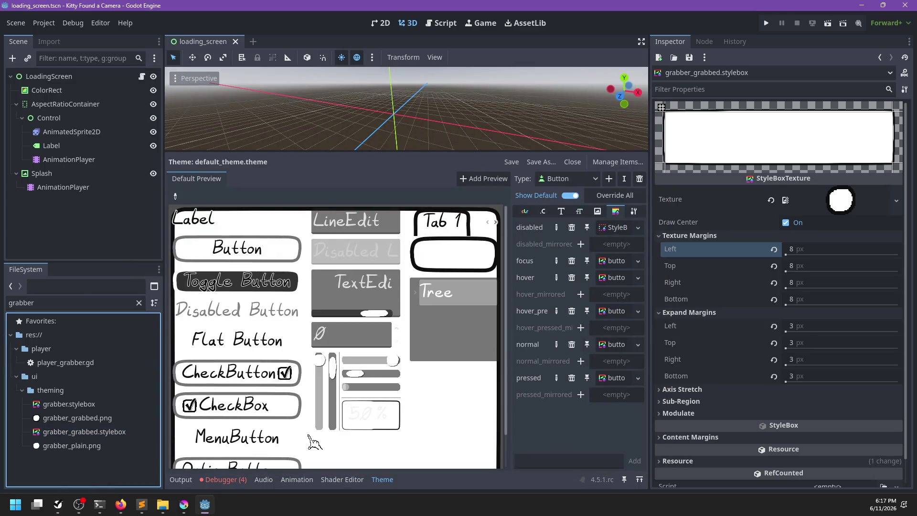
Filter the FileSystem to 'svg' files and scroll through the theme preview
scroll(381, 442, down, 1)
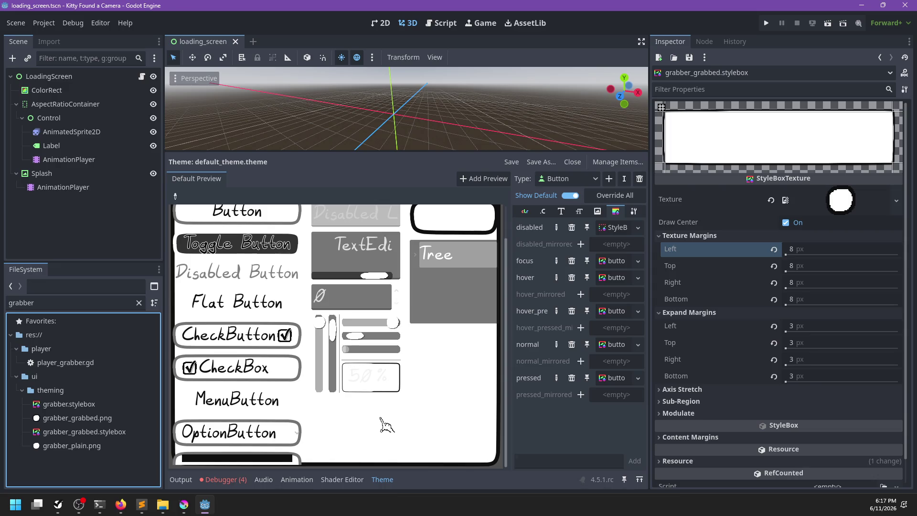
scroll(386, 424, up, 1)
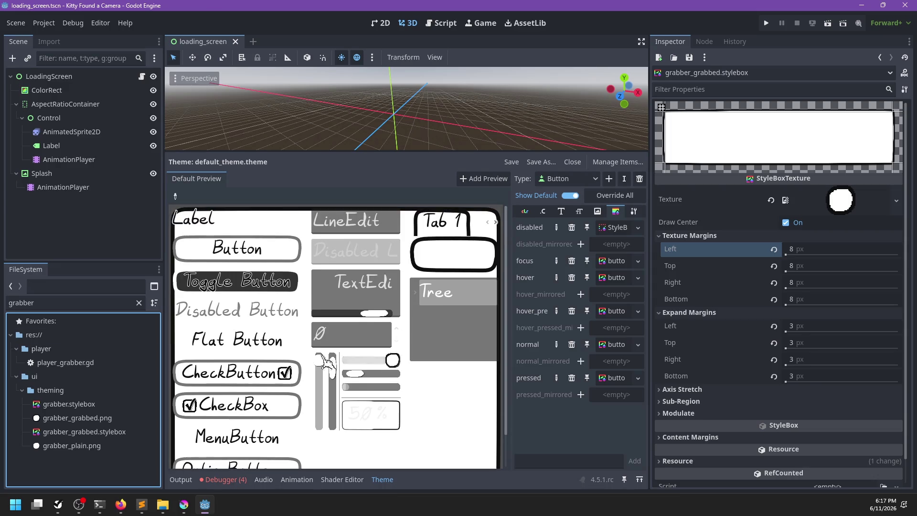
double_click(58, 301)
text(svg)
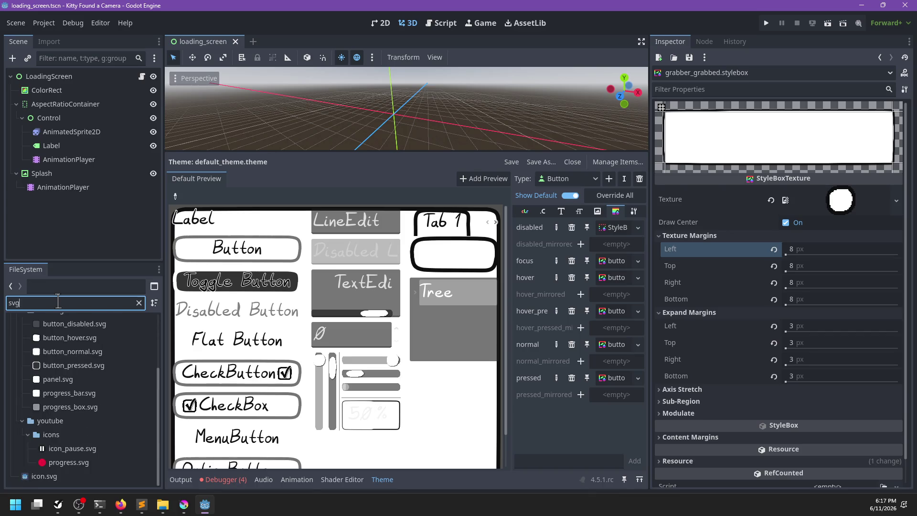
scroll(90, 442, up, 3)
scroll(89, 438, down, 1)
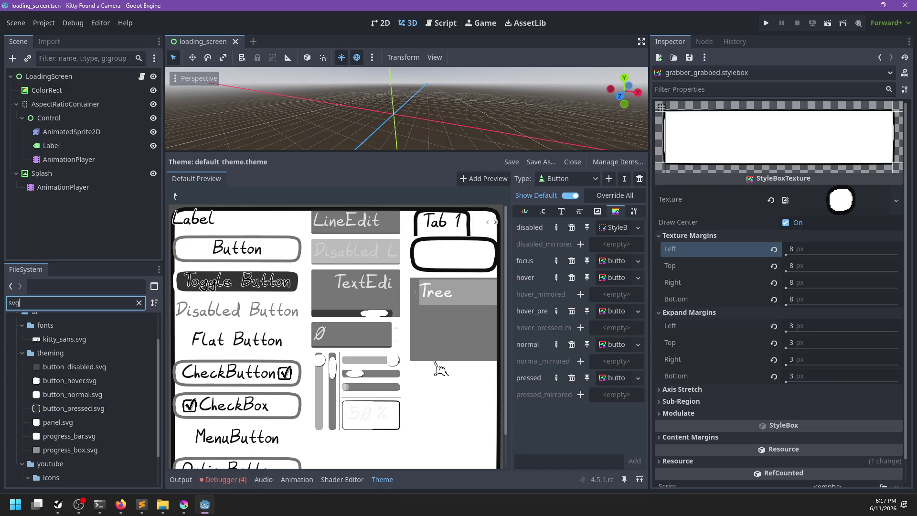
scroll(411, 388, down, 1)
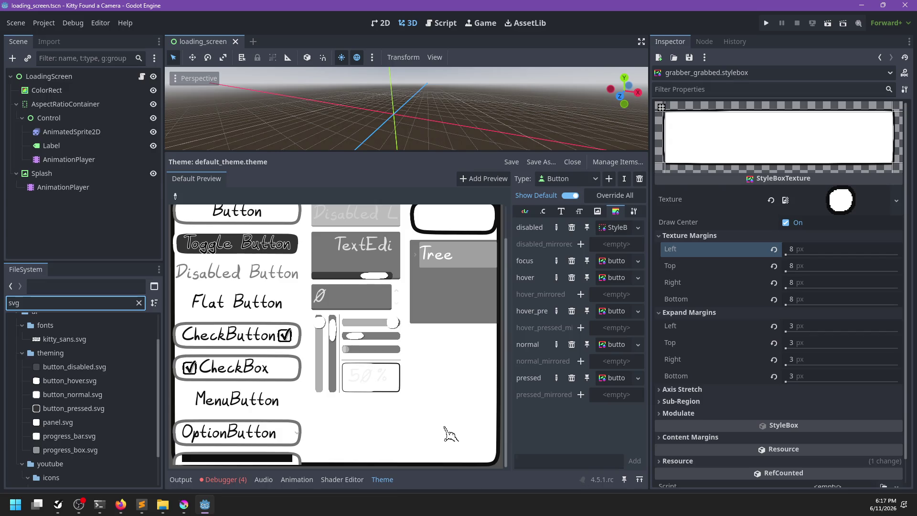
mouse_move(332, 326)
mouse_down()
mouse_move(332, 375)
mouse_move(333, 324)
mouse_up()
click(319, 322)
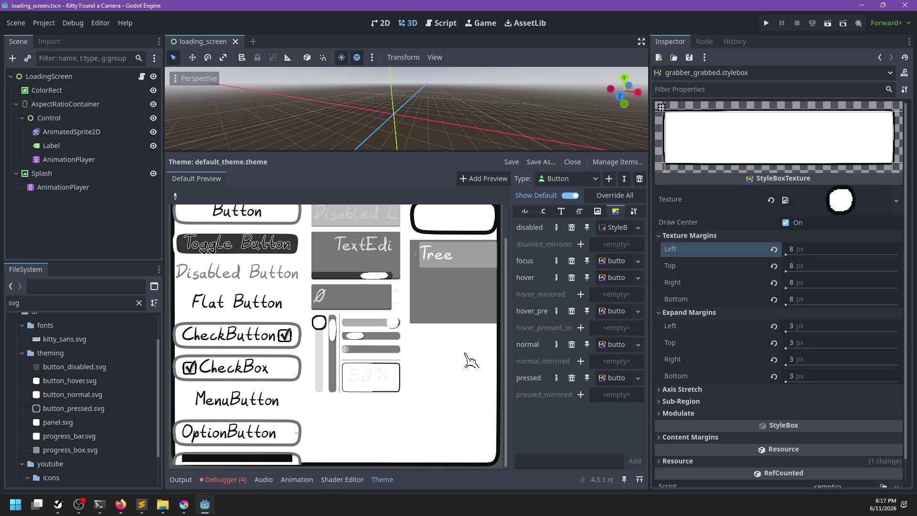
Switch to Krita with grabber.kra, dismissing the new-document dialog
click(184, 504)
key(ctrl+n)
key(Escape)
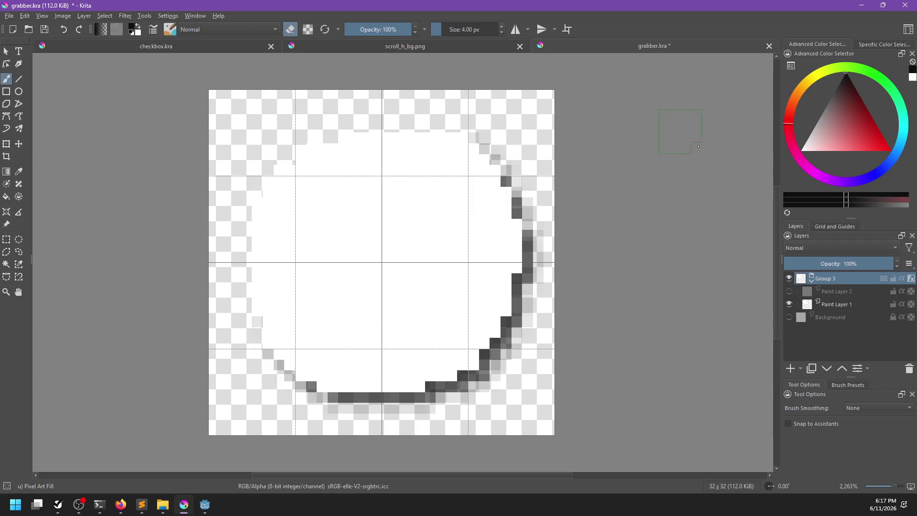
On Paint Layer 1, shade the circle's lower half light grey at 11% brush opacity
click(836, 305)
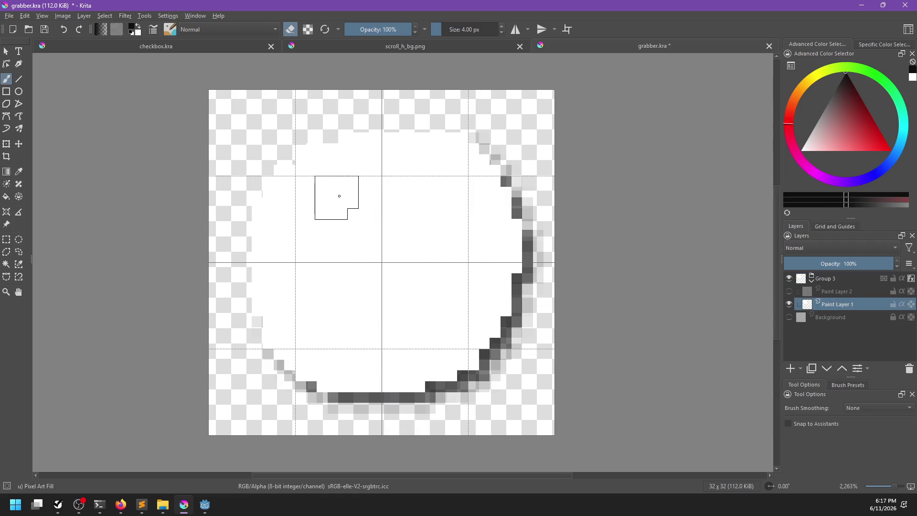
click(293, 29)
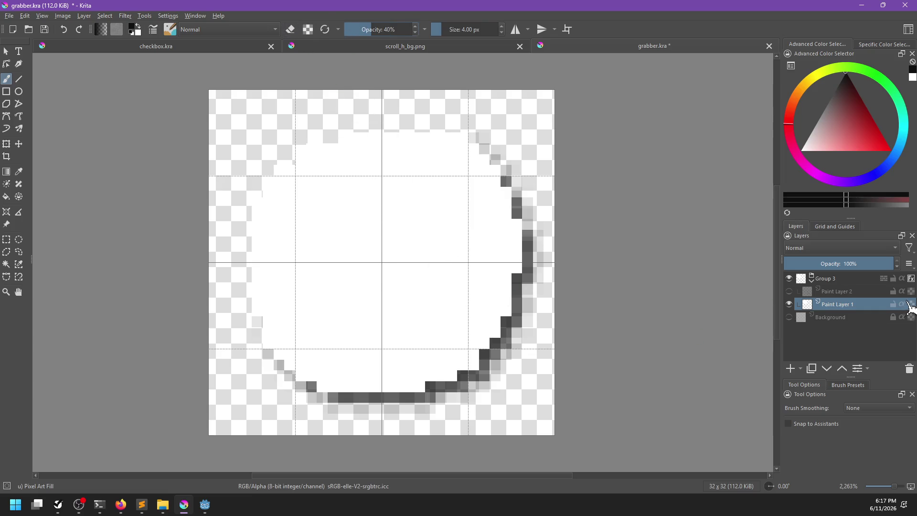
drag(499, 172, 258, 353)
key(ctrl+z)
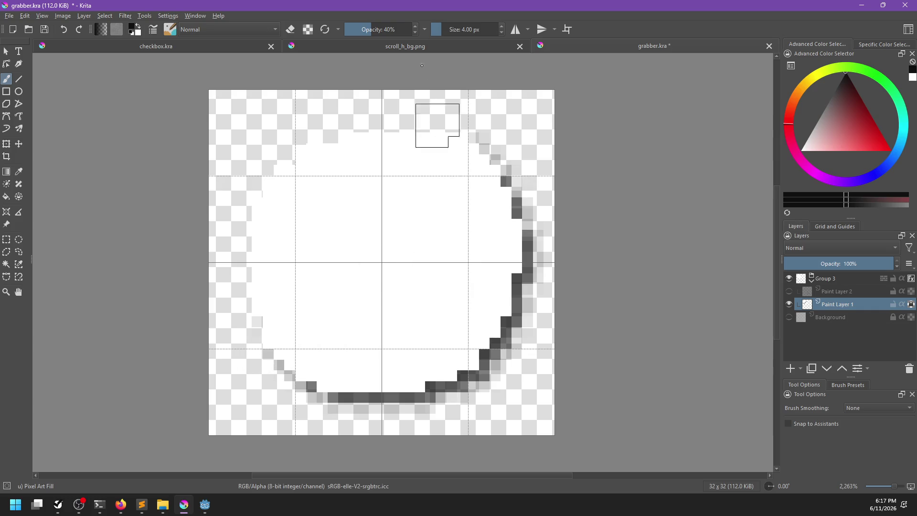
drag(377, 29, 352, 29)
mouse_move(242, 259)
mouse_down()
mouse_move(307, 311)
mouse_move(524, 215)
mouse_move(483, 310)
mouse_move(432, 389)
mouse_move(320, 370)
mouse_move(320, 360)
mouse_move(246, 328)
mouse_up()
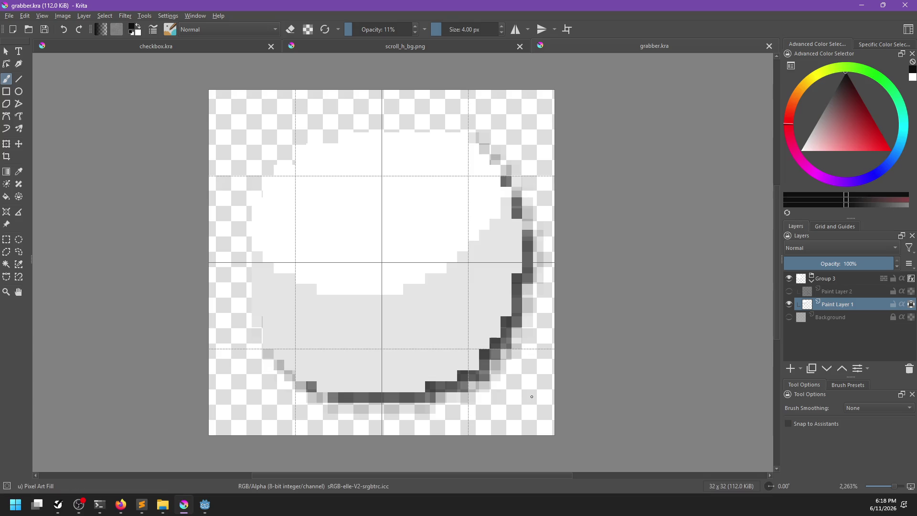
Export the image over grabber_plain.png
key(ctrl+shift+e)
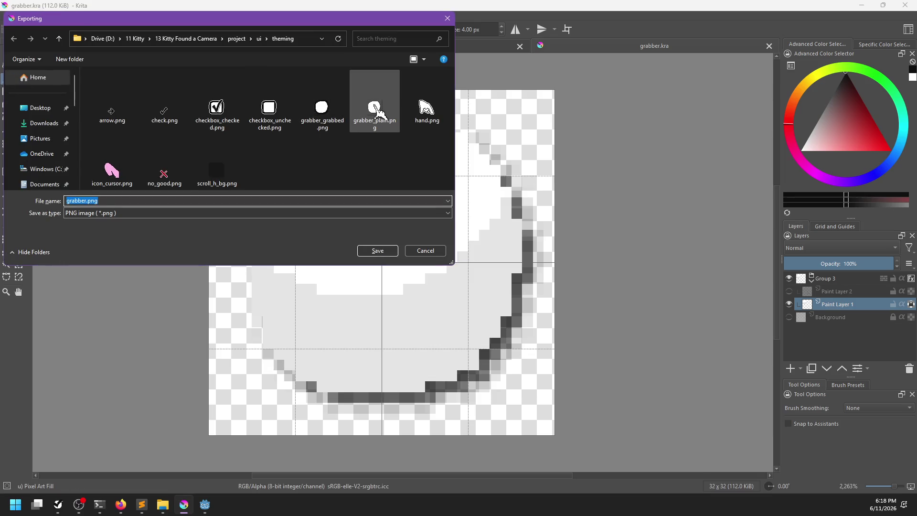
double_click(382, 120)
click(479, 250)
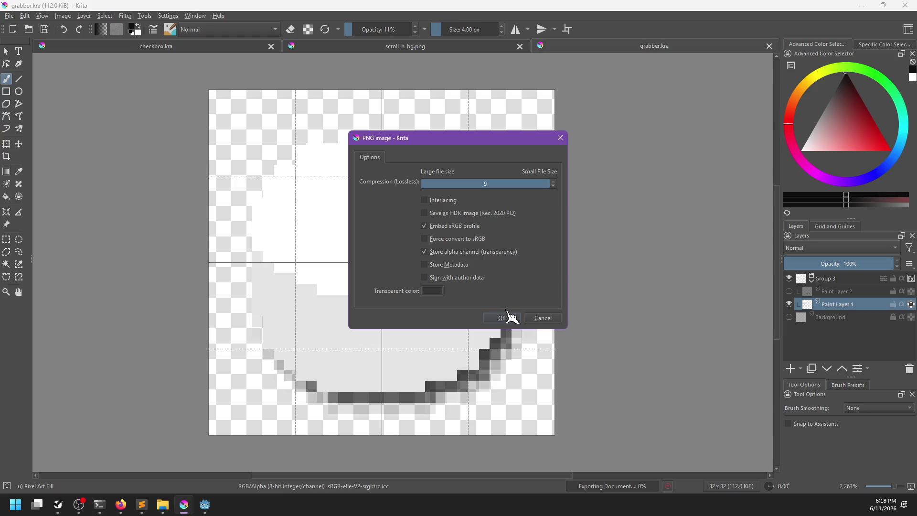
click(499, 318)
Show the Paint Layer 2 outline and export it over grabber_grabbed.png
click(789, 291)
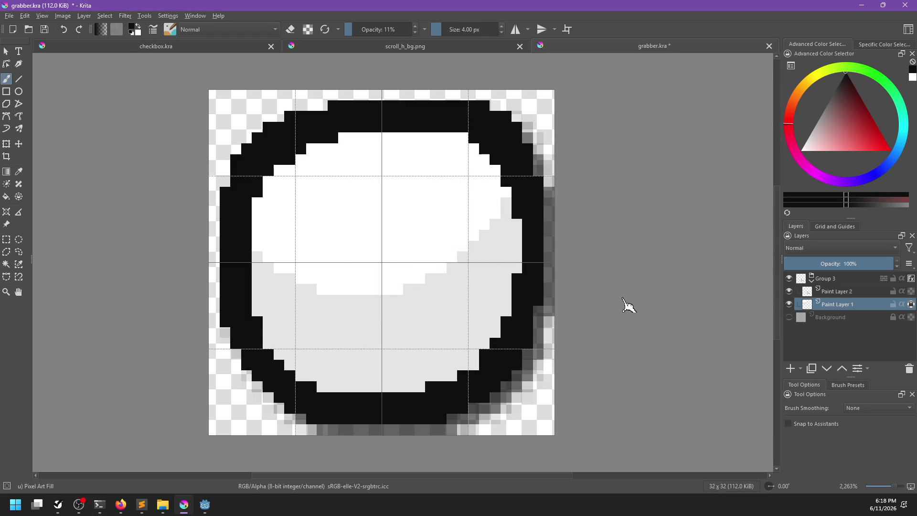
key(ctrl+shift+e)
click(377, 250)
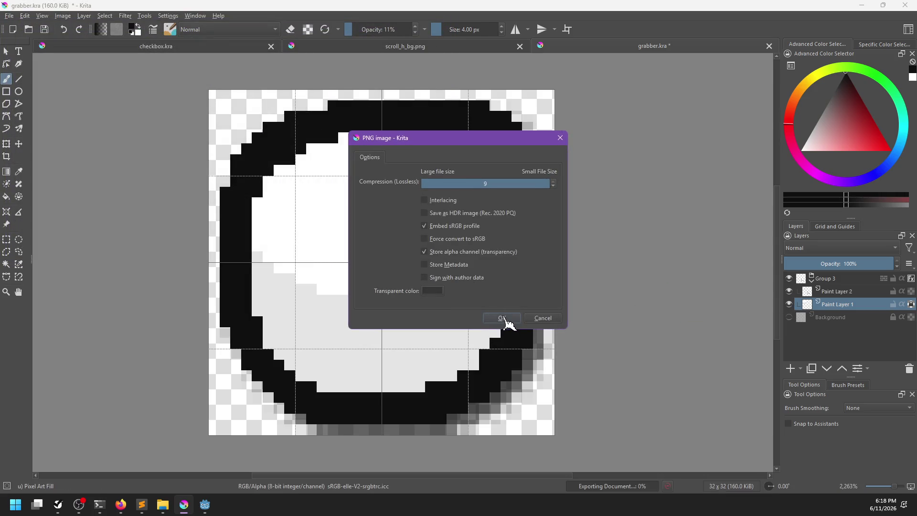
click(502, 319)
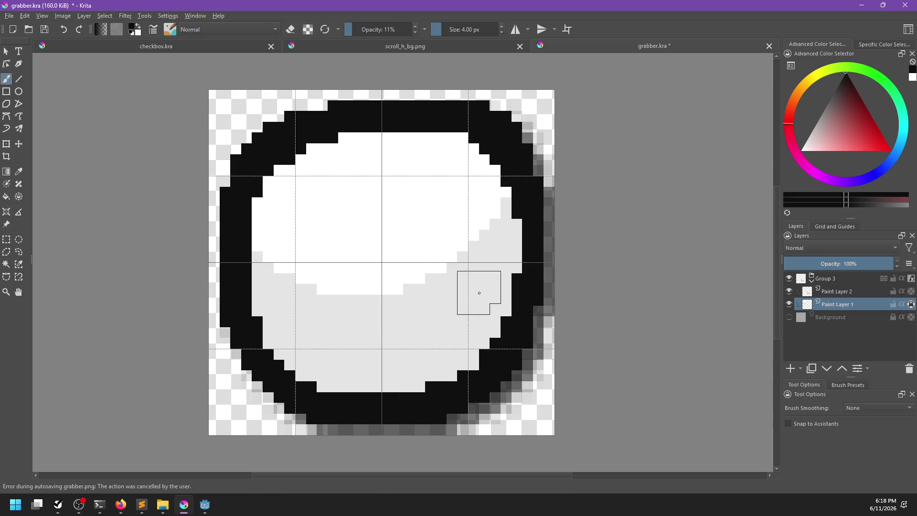
key(ctrl+shift+e)
double_click(328, 125)
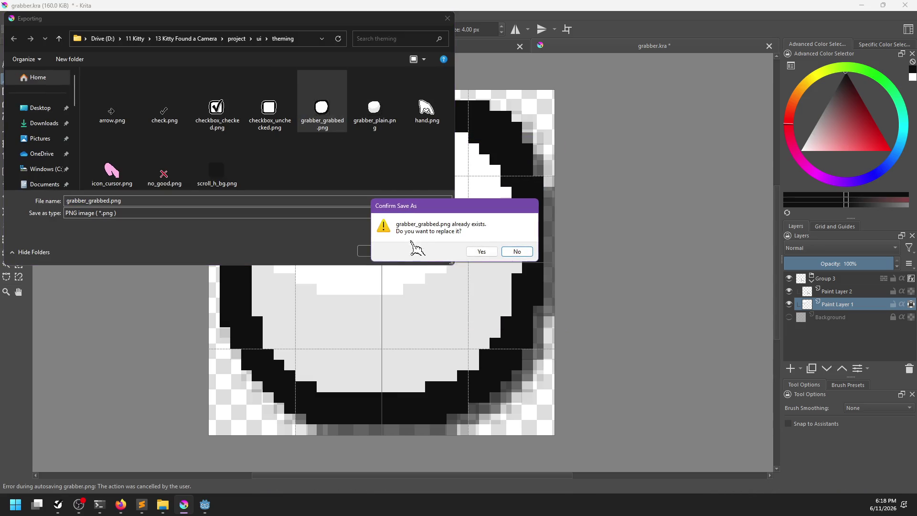
click(472, 250)
click(498, 313)
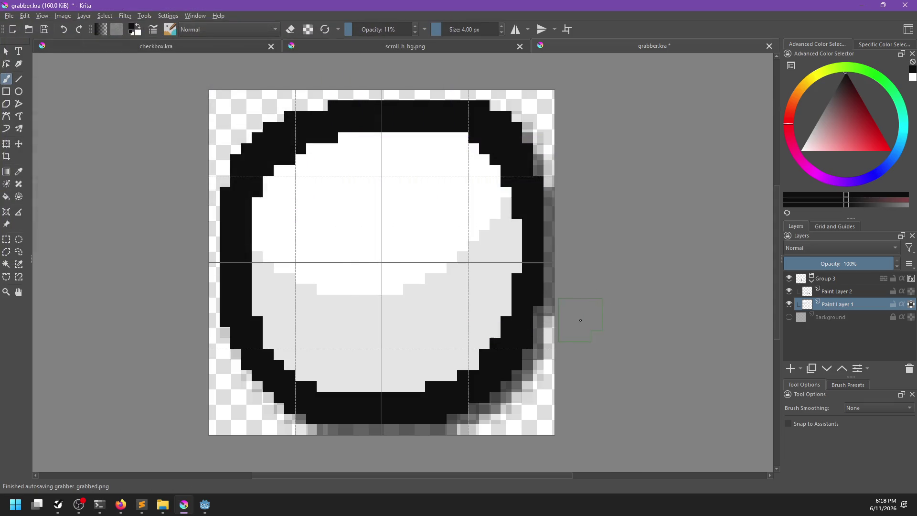
key(alt+Tab)
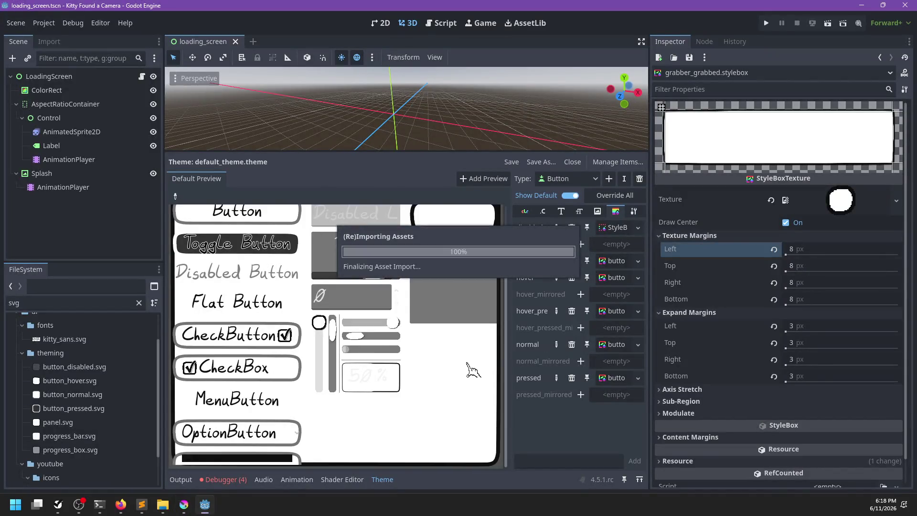
Test the preview slider grabbers and inspect the pressed button stylebox before returning to Krita
mouse_move(356, 335)
mouse_down()
mouse_move(411, 347)
mouse_move(354, 340)
mouse_move(333, 412)
mouse_move(329, 315)
mouse_up()
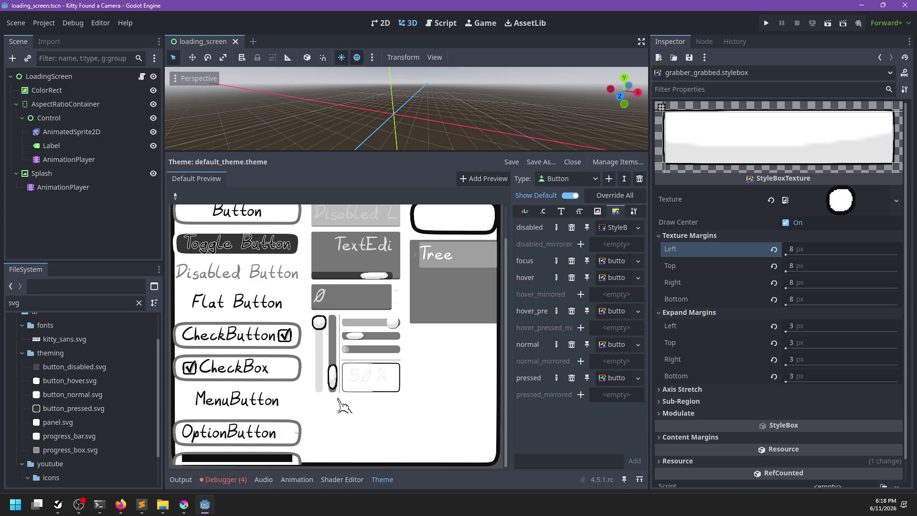
mouse_move(392, 323)
mouse_down()
mouse_move(350, 324)
mouse_move(425, 331)
mouse_up()
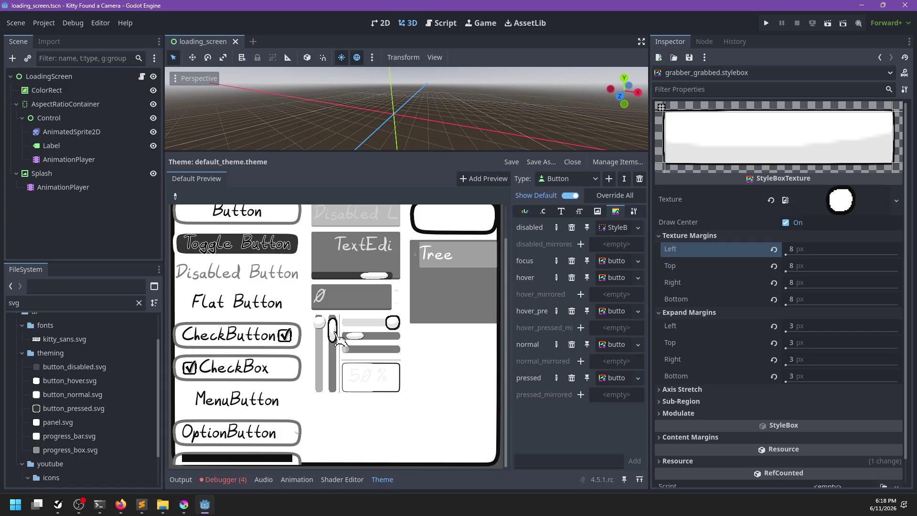
click(618, 380)
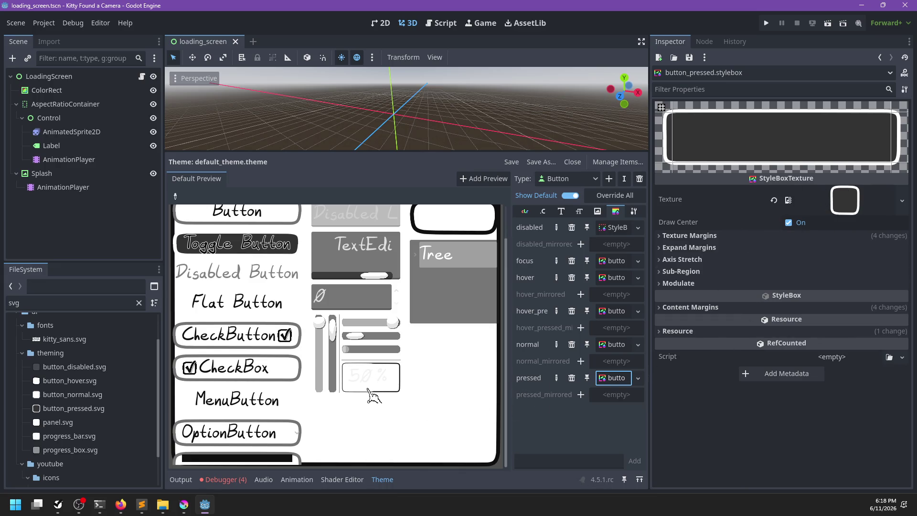
scroll(372, 377, up, 2)
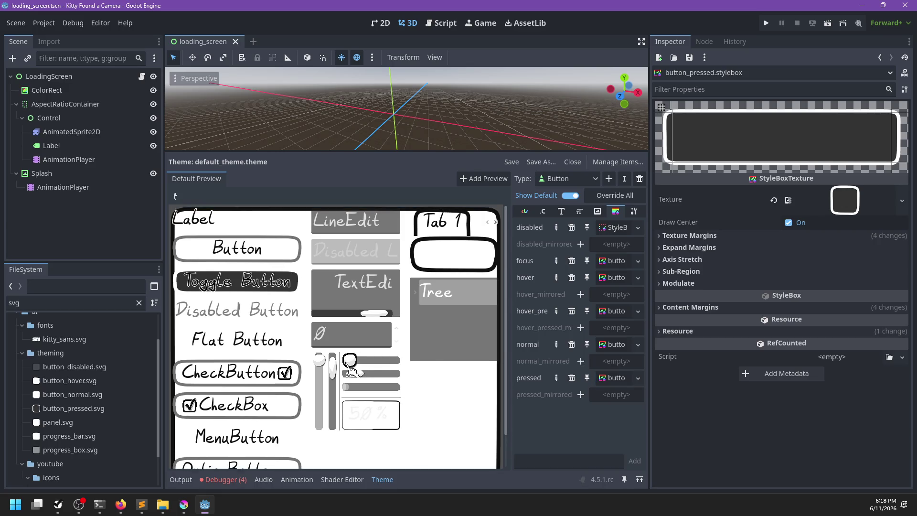
mouse_move(356, 373)
mouse_down()
mouse_move(389, 373)
mouse_move(353, 373)
mouse_move(394, 360)
mouse_up()
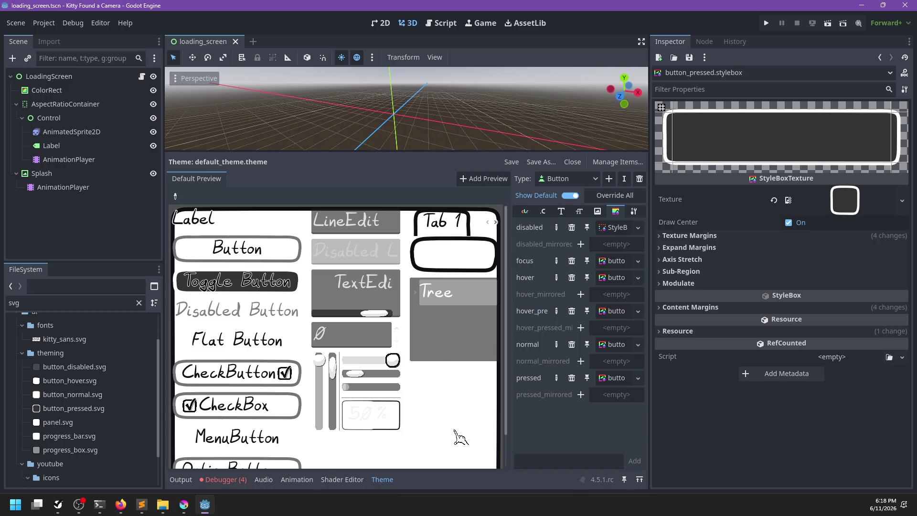
key(alt+Tab)
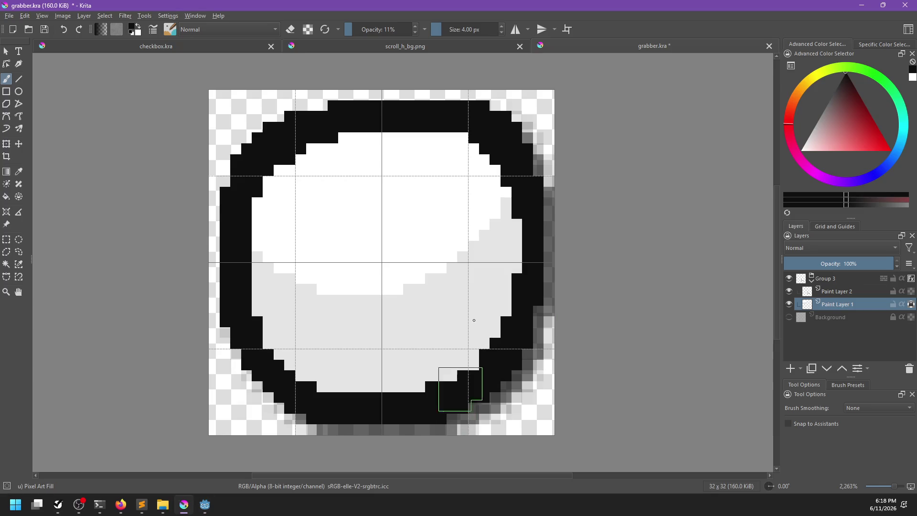
In scroll_h_bg.png, add a paint layer at about 40% opacity clipped with inherit alpha
click(416, 48)
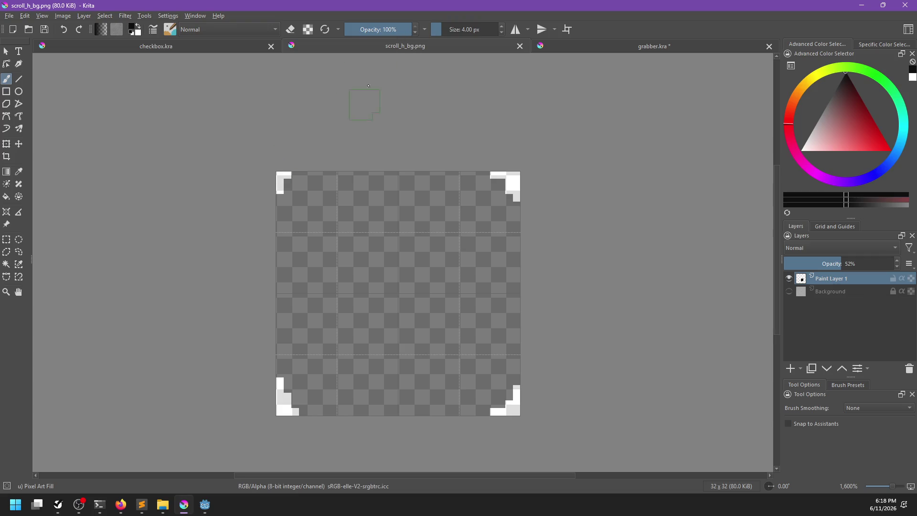
click(790, 369)
drag(841, 263, 828, 257)
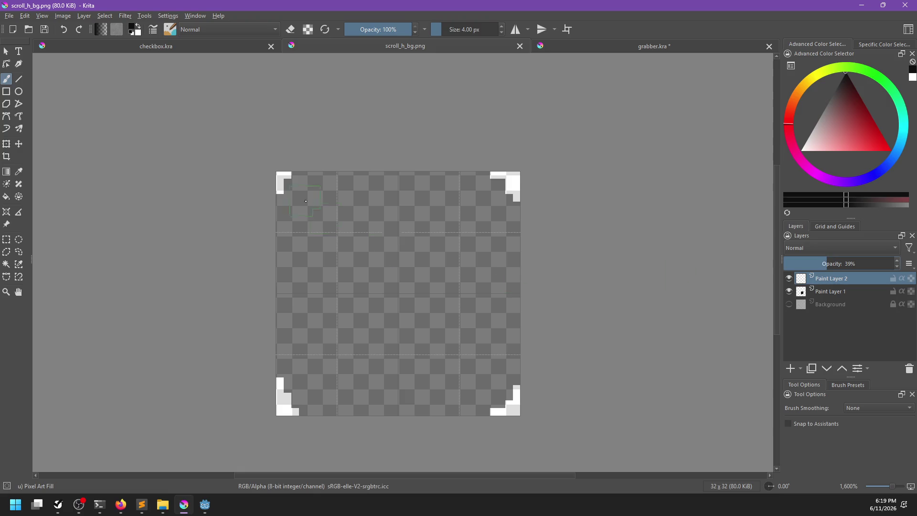
click(911, 278)
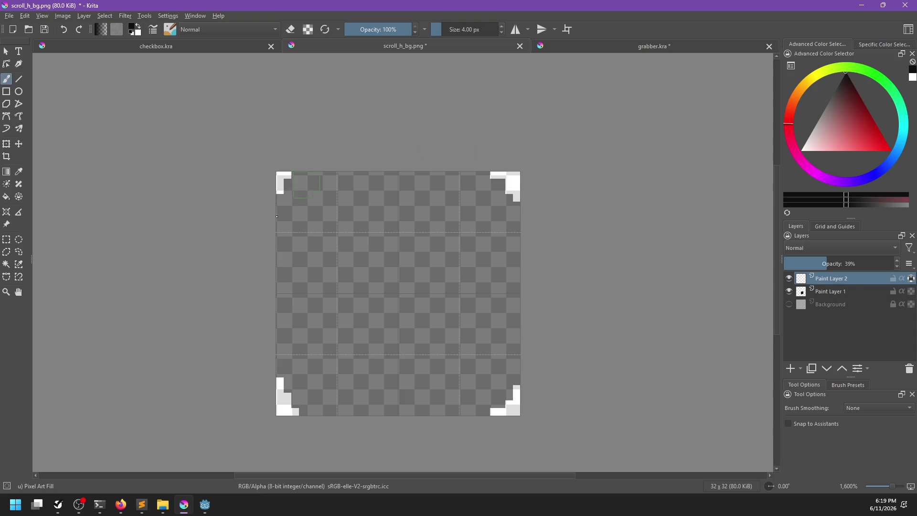
key(e)
key(e)
click(902, 278)
click(907, 278)
Paint dark strokes along the top and left edges and save as PNG
mouse_move(290, 214)
mouse_down()
mouse_move(305, 183)
mouse_move(496, 186)
mouse_up()
drag(295, 211, 279, 360)
key(ctrl+s)
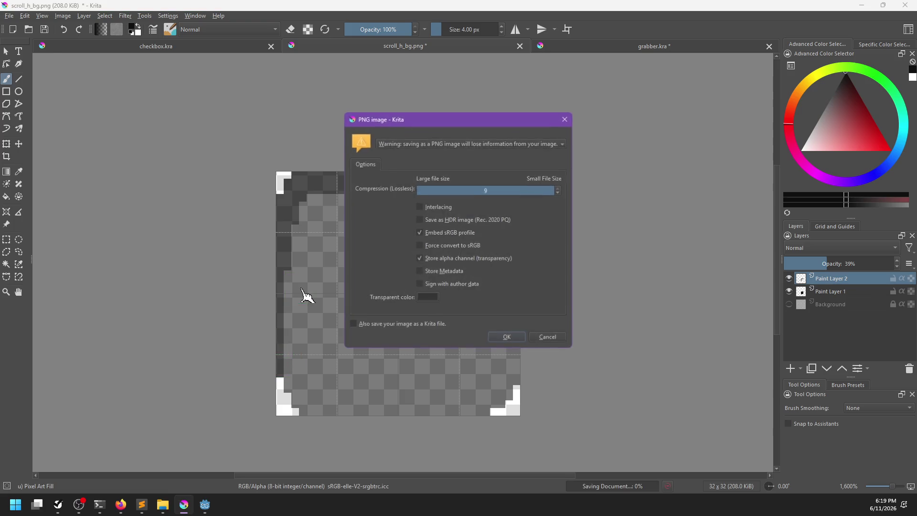
key(Return)
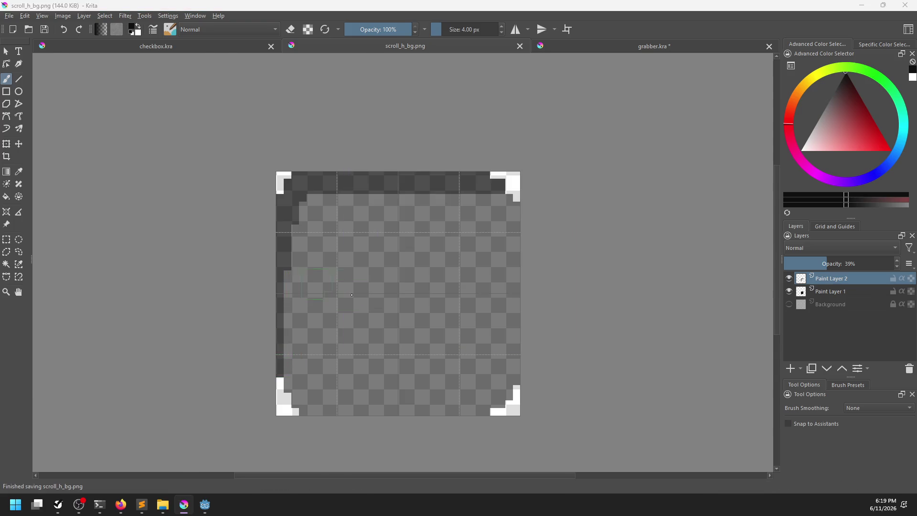
key(alt+Tab)
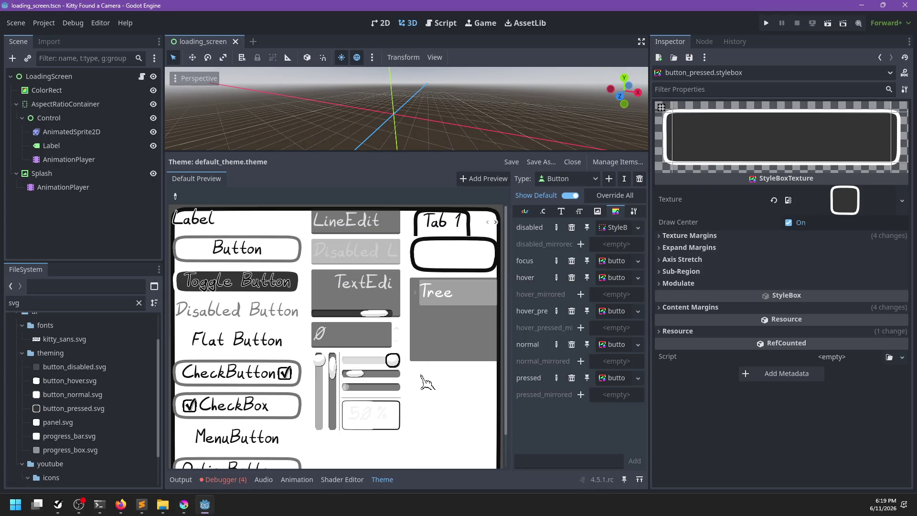
key(alt+Tab)
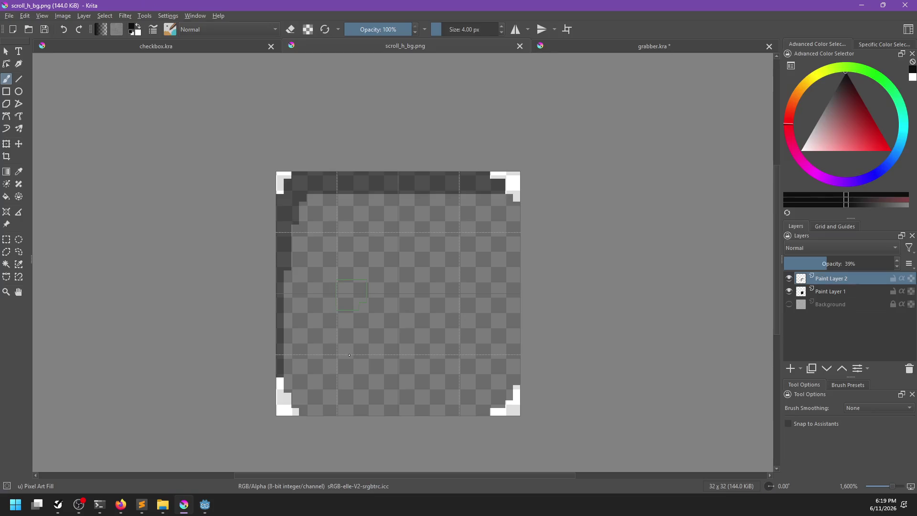
Paint light grey highlights along the bottom and right edges and save the PNG again
key(x)
scroll(397, 288, down, 1)
click(306, 342)
key(x)
click(313, 358)
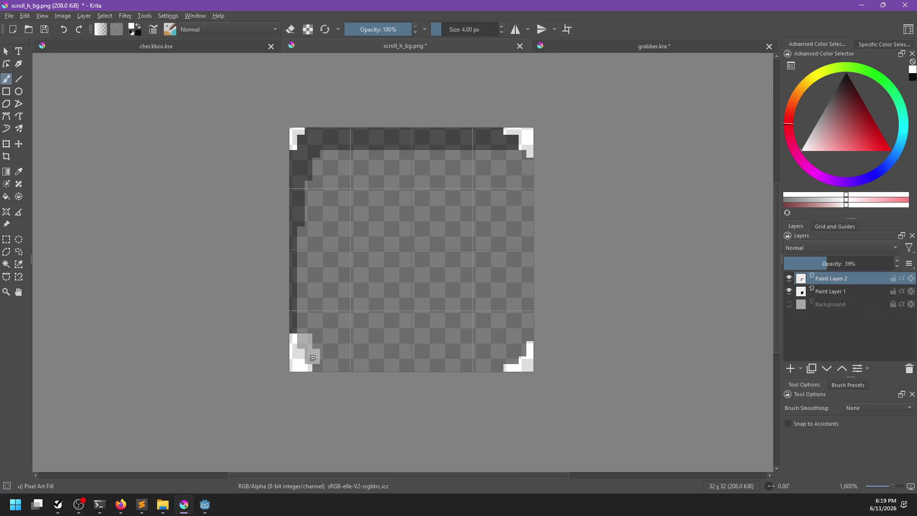
mouse_move(323, 368)
mouse_down()
mouse_move(492, 368)
mouse_move(510, 359)
mouse_up()
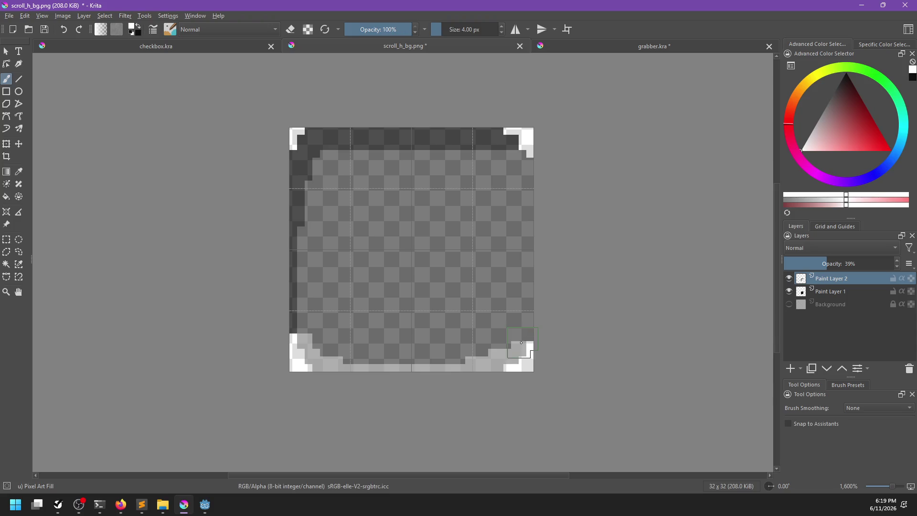
drag(528, 332, 545, 281)
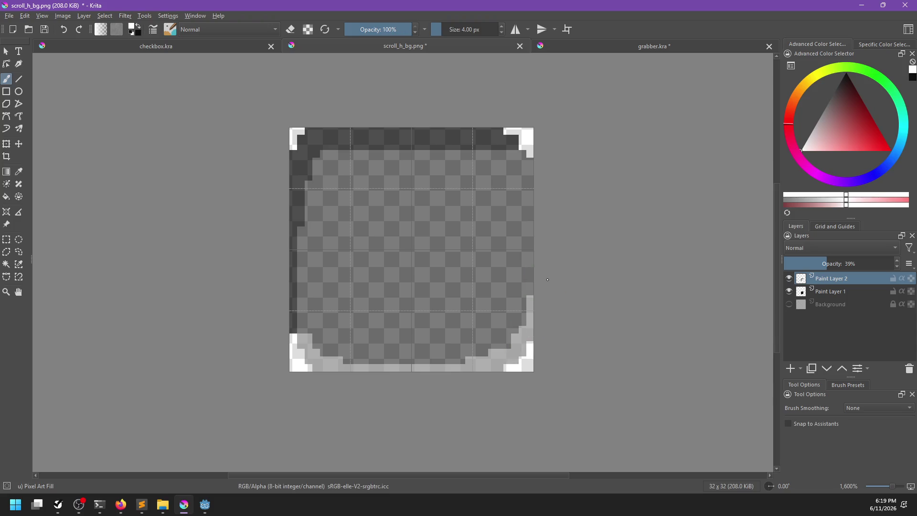
key(ctrl+s)
key(Return)
key(alt+Tab)
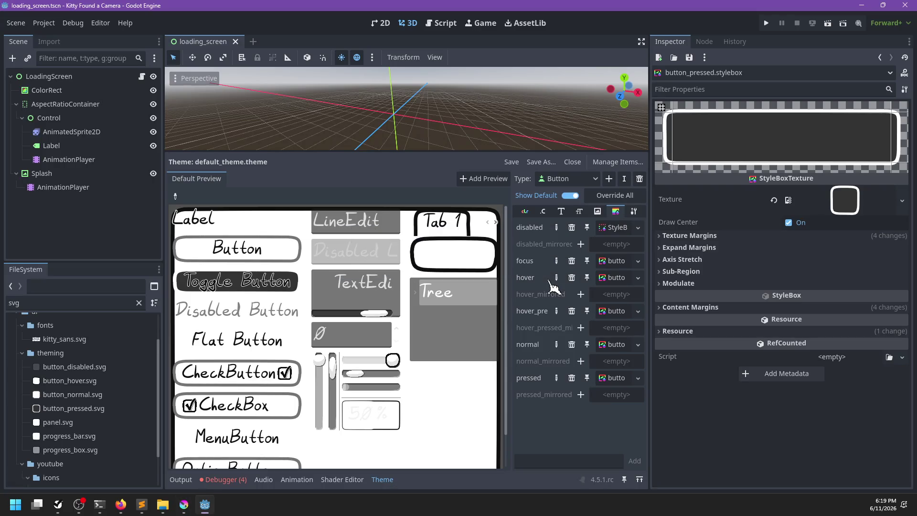
Slide both preview slider grabbers back and forth, then start a new document in Krita
drag(354, 372, 388, 373)
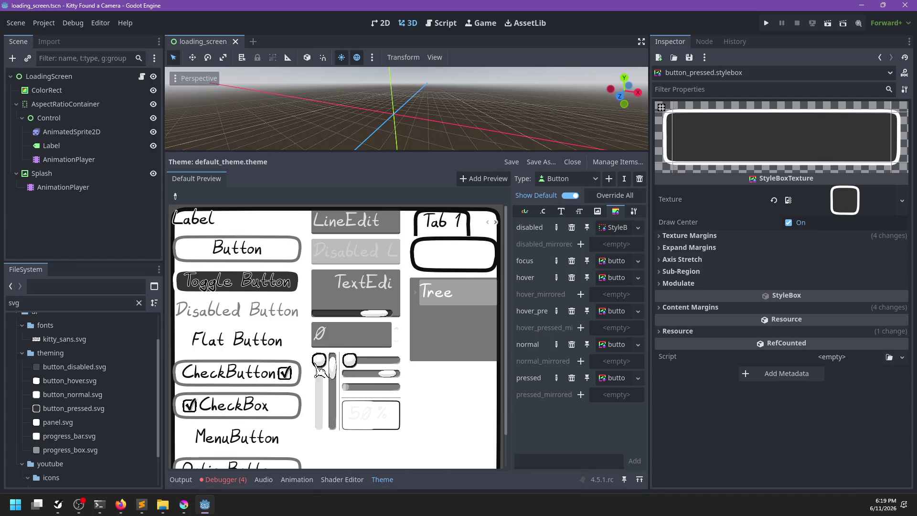
drag(395, 375, 338, 374)
scroll(401, 362, down, 2)
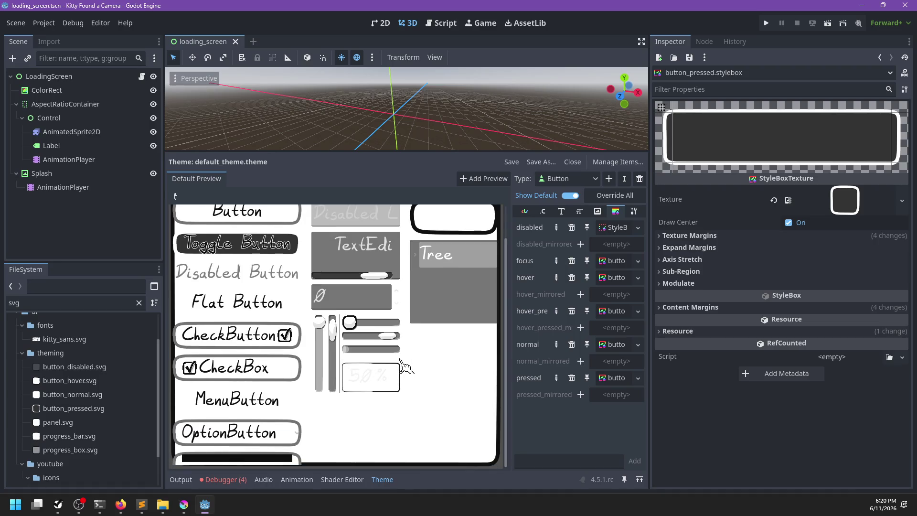
scroll(419, 364, up, 2)
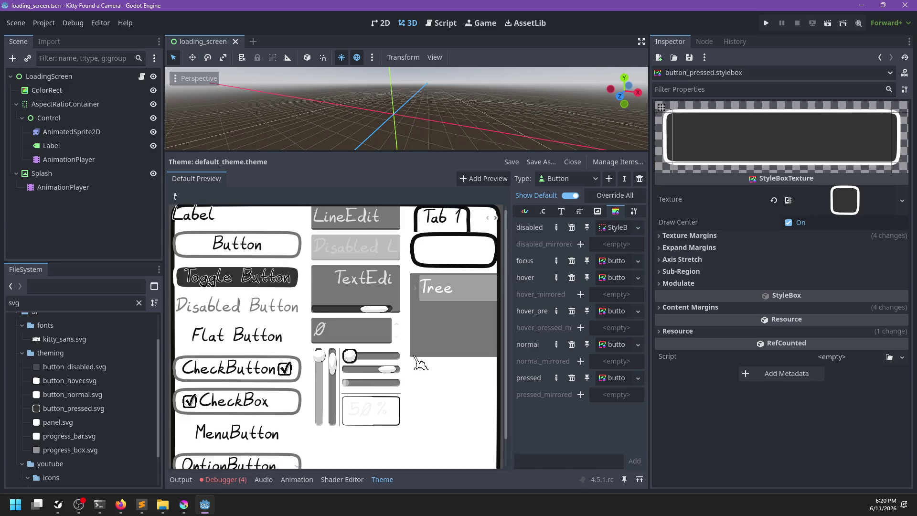
scroll(371, 395, down, 2)
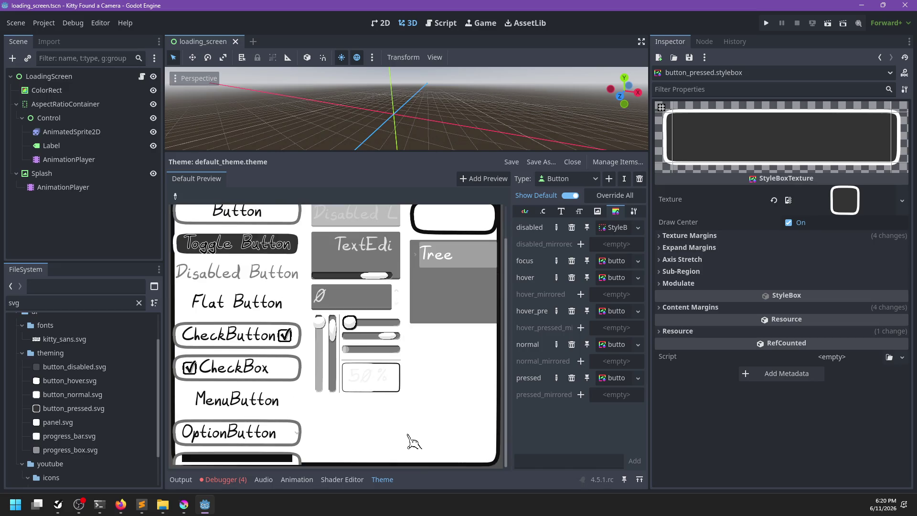
key(alt+Tab)
key(ctrl+n)
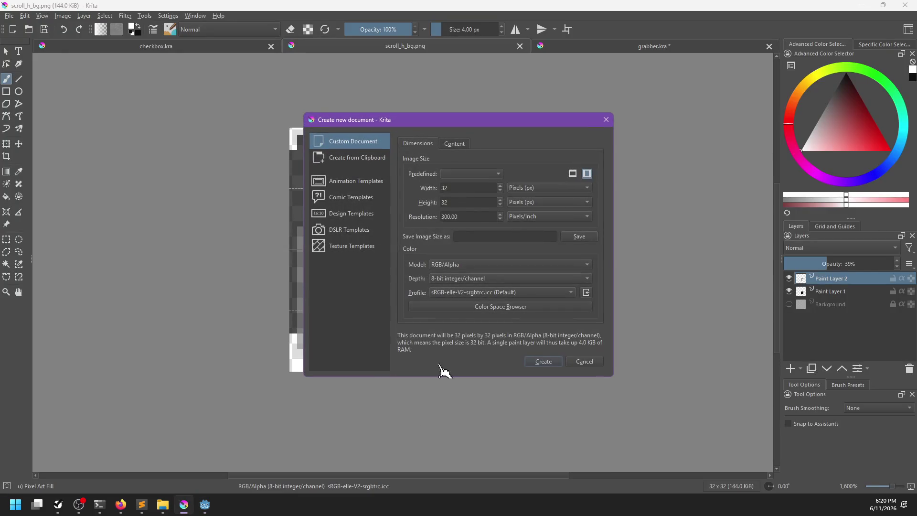
Create a 64×64 document and unlock and delete its Background layer so the canvas is transparent
click(443, 187)
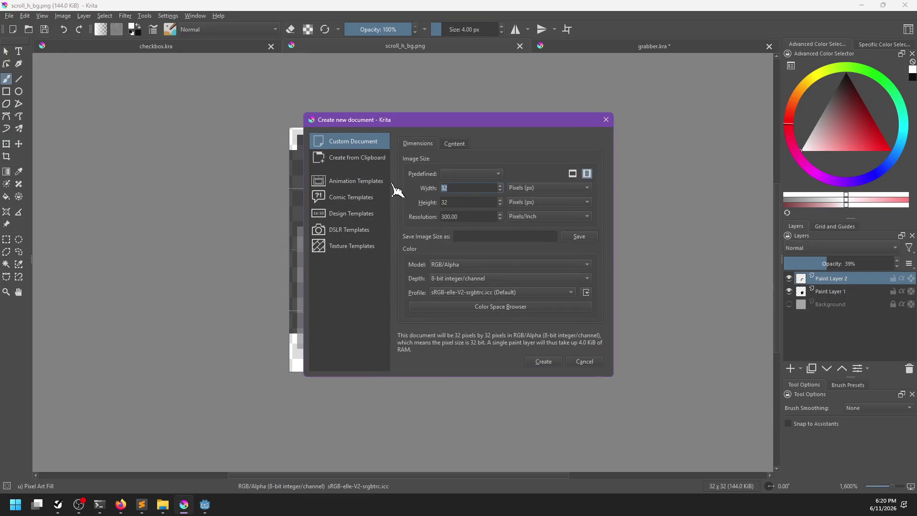
text(64)
key(Tab)
text(64)
click(543, 362)
scroll(473, 307, down, 3)
scroll(454, 297, up, 2)
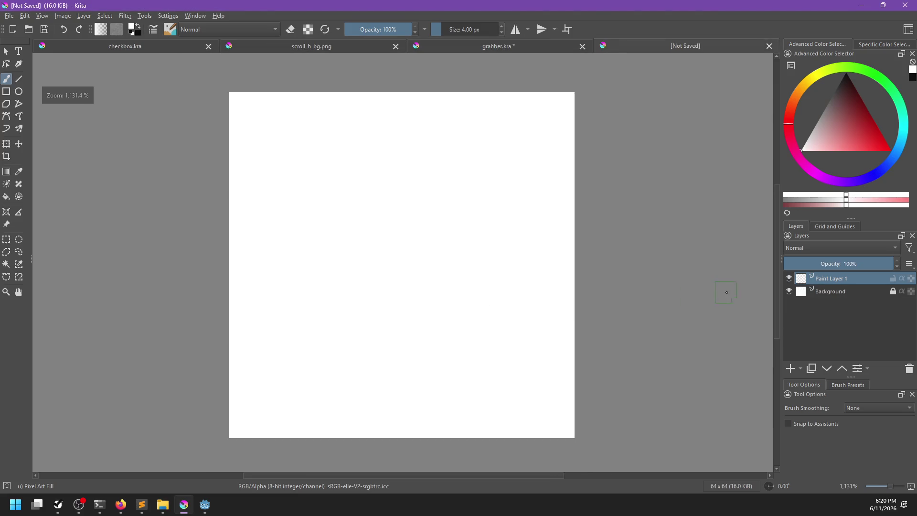
mouse_move(536, 297)
mouse_down()
mouse_move(515, 305)
mouse_move(457, 296)
mouse_up()
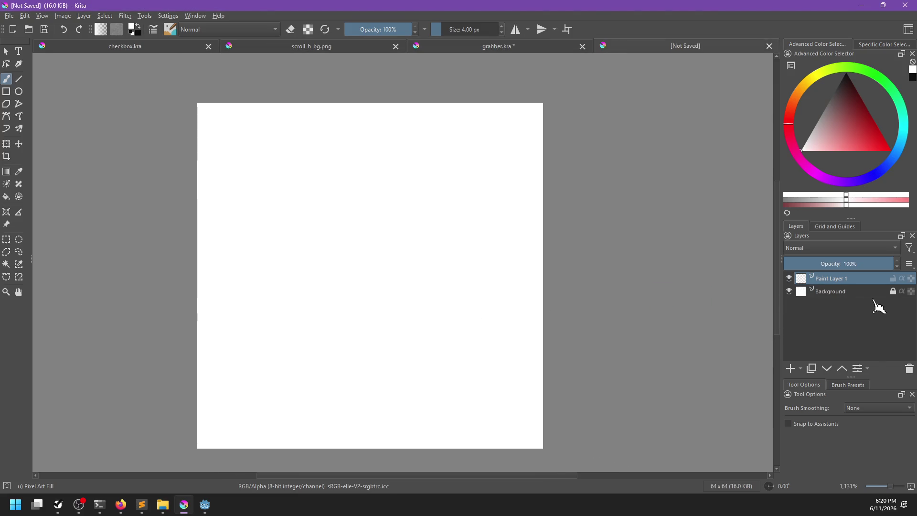
click(868, 292)
click(893, 292)
click(909, 370)
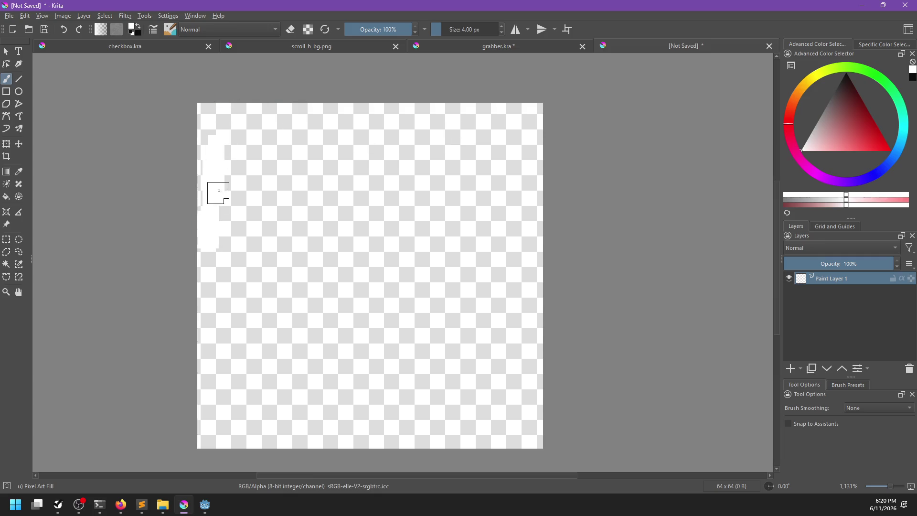
Set the grid spacing to 8 px and turn on the grid overlay
click(828, 227)
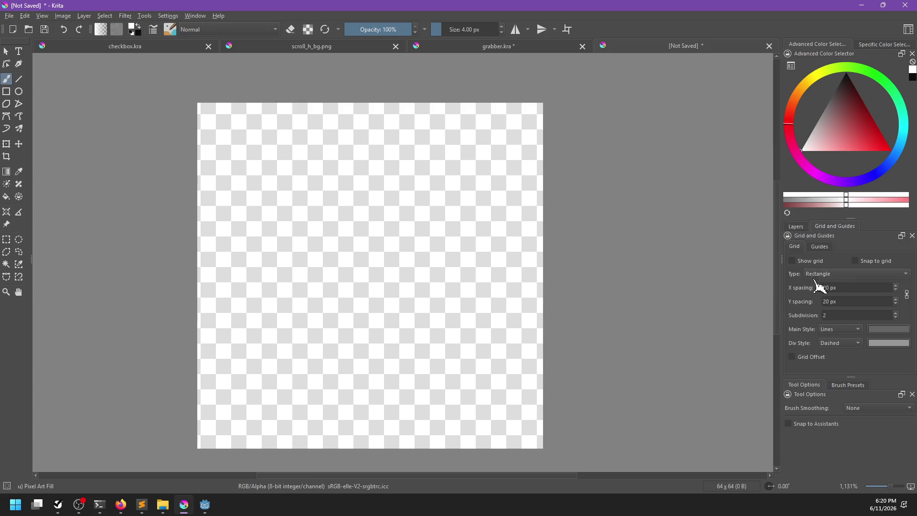
click(838, 286)
text(8)
click(796, 262)
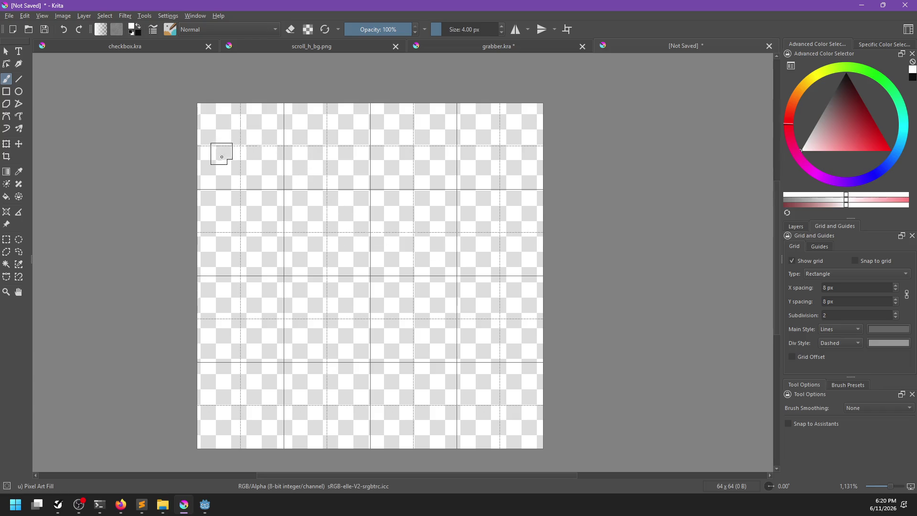
mouse_move(225, 181)
mouse_down()
mouse_move(244, 150)
mouse_move(317, 129)
mouse_move(456, 141)
mouse_up()
key(ctrl+z)
Add Paint Layer 2 below Paint Layer 1, fill it black, and reselect Paint Layer 1
click(798, 226)
click(791, 369)
drag(839, 282, 808, 328)
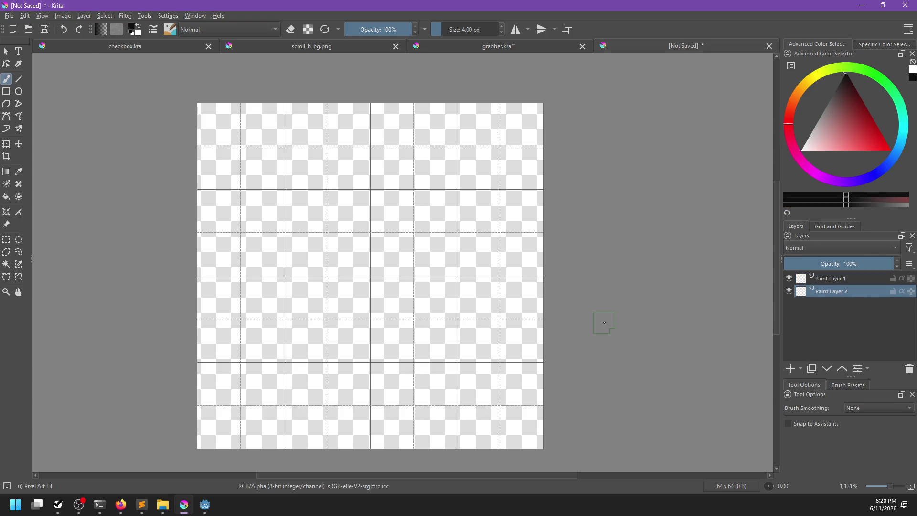
key(shift+BackSpace)
click(831, 279)
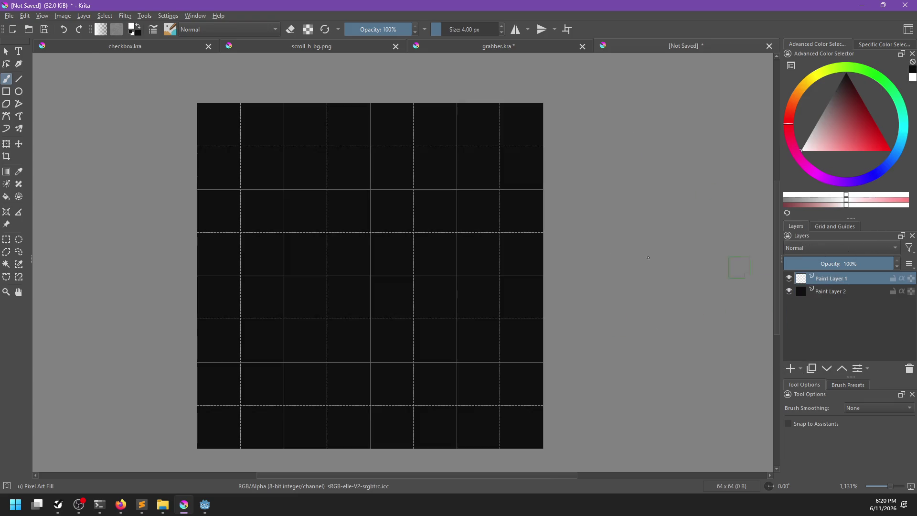
Refill Paint Layer 2 with white and go back to Paint Layer 1 for drawing
click(814, 292)
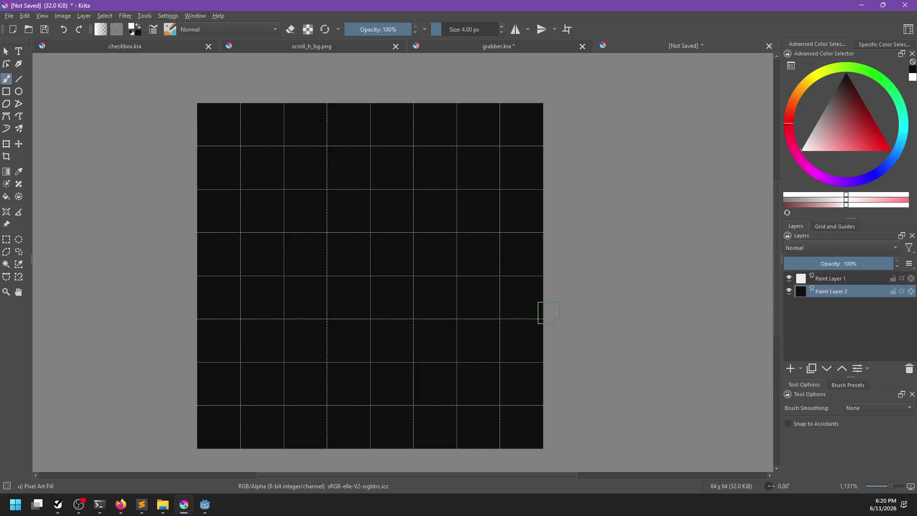
key(x)
key(shift+BackSpace)
click(831, 279)
Sketch the outline's left edge, redrawing the stroke until it sits right
mouse_move(227, 229)
mouse_down()
mouse_move(242, 158)
mouse_move(282, 132)
mouse_up()
key(ctrl+z)
mouse_move(227, 228)
mouse_down()
mouse_move(275, 134)
mouse_move(426, 130)
mouse_up()
key(ctrl+z)
drag(206, 249, 210, 180)
key(ctrl+z)
mouse_move(202, 264)
mouse_down()
mouse_move(211, 164)
mouse_move(235, 135)
mouse_move(272, 115)
mouse_move(313, 119)
mouse_up()
key(ctrl+z)
mouse_move(204, 280)
mouse_down()
mouse_move(207, 164)
mouse_move(237, 124)
mouse_move(259, 109)
mouse_move(432, 115)
mouse_up()
Erase the rough top stroke and redraw the top edge into the top-right corner
key(e)
drag(287, 97, 430, 99)
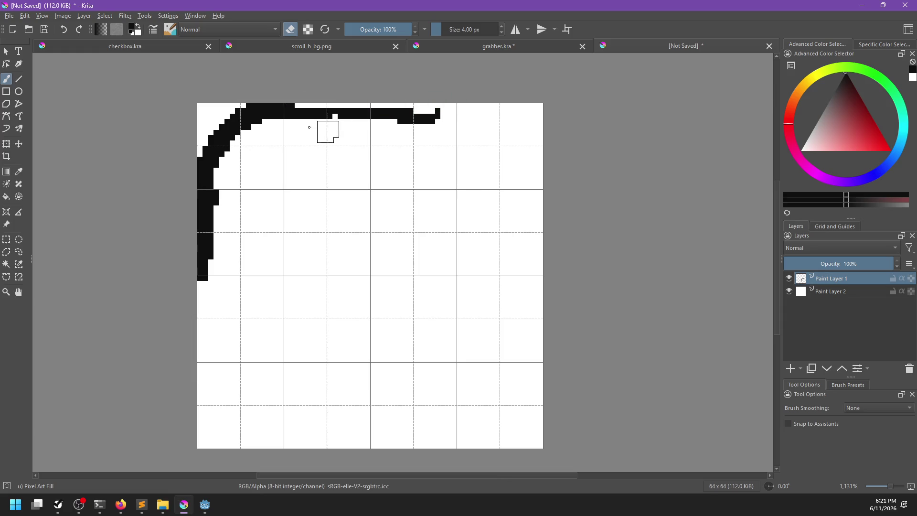
drag(284, 113, 428, 121)
key(e)
mouse_move(270, 113)
mouse_down()
mouse_move(484, 111)
mouse_move(512, 128)
mouse_up()
key(ctrl+z)
mouse_move(458, 111)
mouse_down()
mouse_move(511, 124)
mouse_move(534, 178)
mouse_move(530, 399)
mouse_move(520, 411)
mouse_move(532, 396)
mouse_move(477, 430)
mouse_move(521, 409)
mouse_move(529, 367)
mouse_move(470, 442)
mouse_up()
Draw the left edge down and curve it into the bottom-left corner
key(e)
key(e)
key(ctrl+z)
key(ctrl+z)
drag(214, 252, 205, 373)
key(ctrl+z)
mouse_move(213, 260)
mouse_down()
mouse_move(202, 395)
mouse_move(217, 432)
mouse_up()
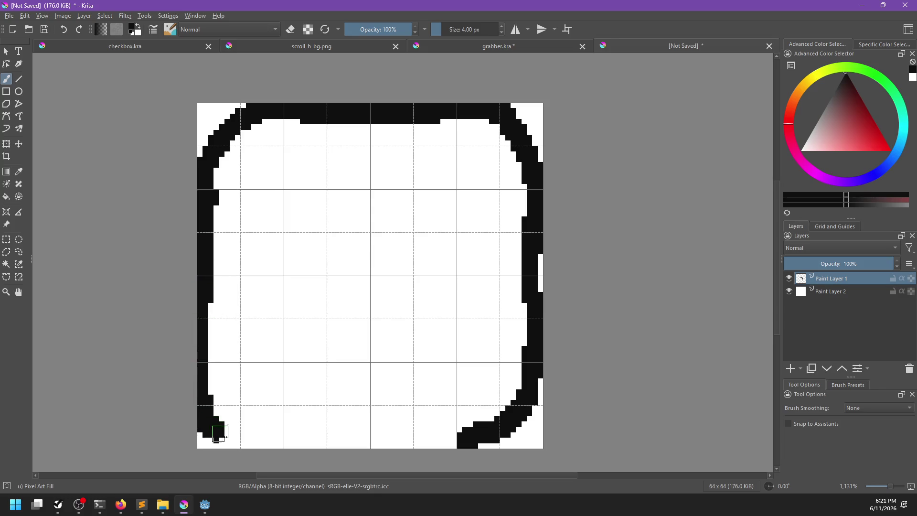
key(ctrl+z)
mouse_move(205, 250)
mouse_down()
mouse_move(204, 382)
mouse_move(270, 442)
mouse_up()
key(ctrl+z)
mouse_move(208, 260)
mouse_down()
mouse_move(201, 317)
mouse_move(230, 413)
mouse_move(275, 450)
mouse_move(397, 445)
mouse_up()
Draw the bottom edge, erase stray pixels along it, and hide the white background layer
drag(305, 430, 475, 447)
key(e)
drag(344, 452, 419, 457)
key(ctrl+z)
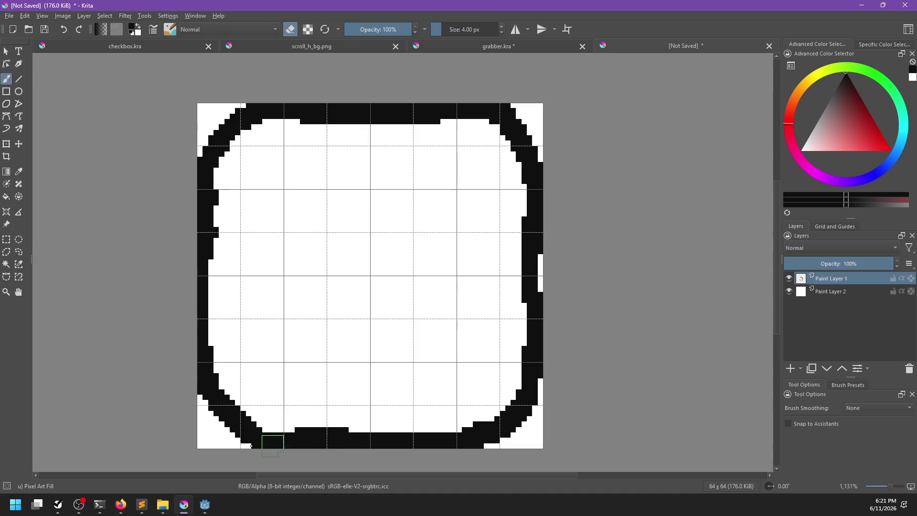
drag(258, 454, 277, 454)
click(789, 291)
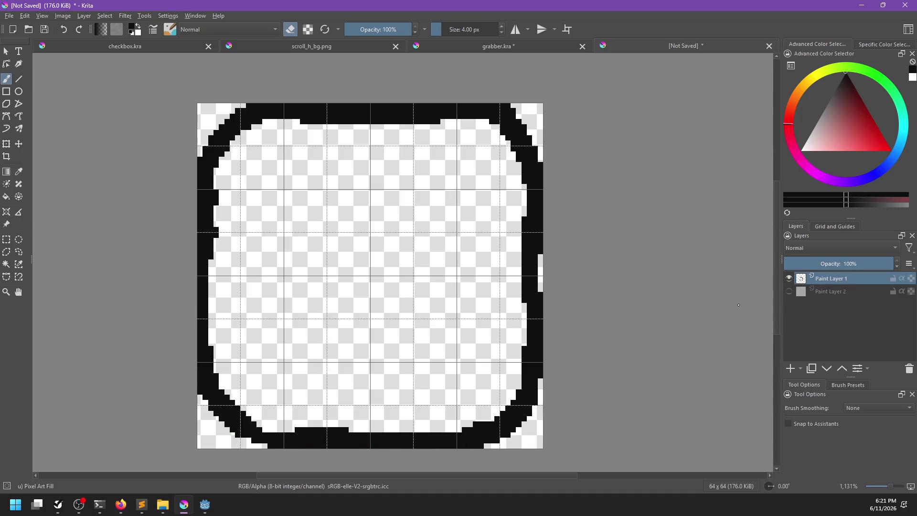
Fill the inside of the outline with white
key(f)
key(x)
click(418, 287)
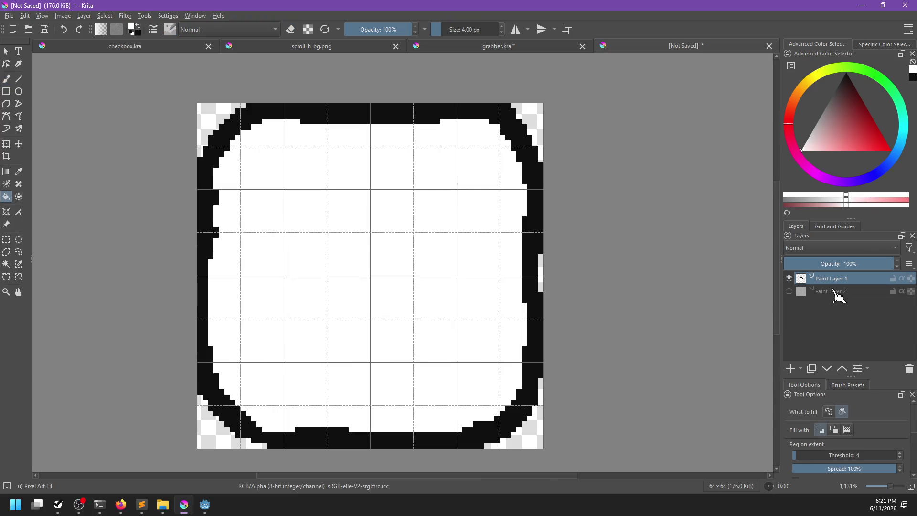
Add a 'shading' layer and paint grey along the lower inner edge at 20% opacity
click(790, 368)
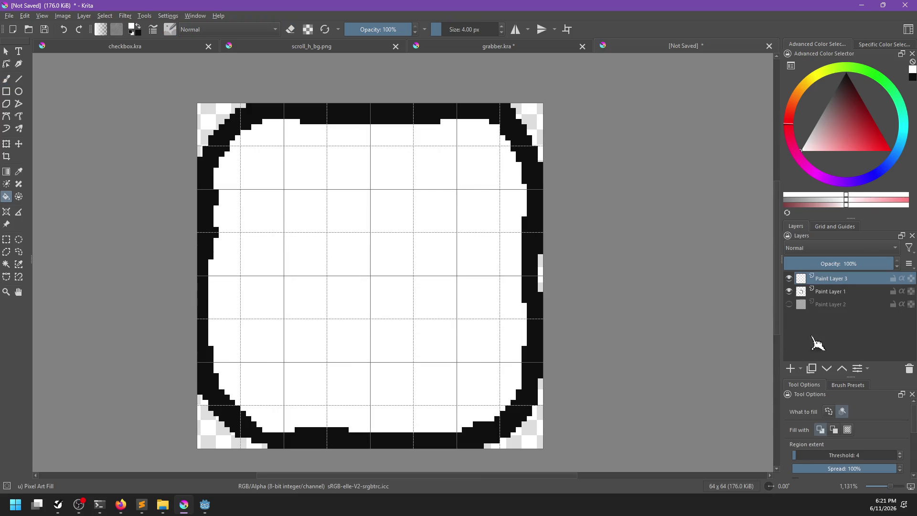
double_click(834, 279)
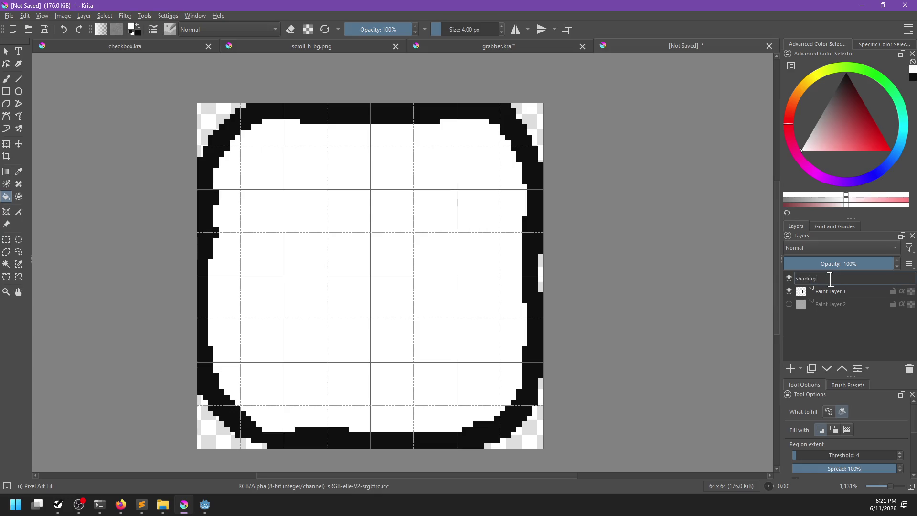
key(Return)
key(b)
scroll(374, 270, down, 1)
key(x)
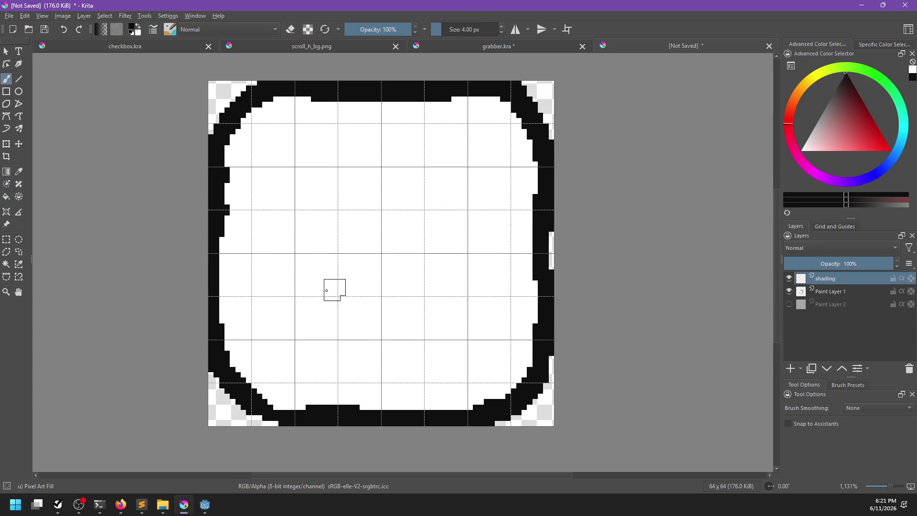
drag(395, 28, 366, 28)
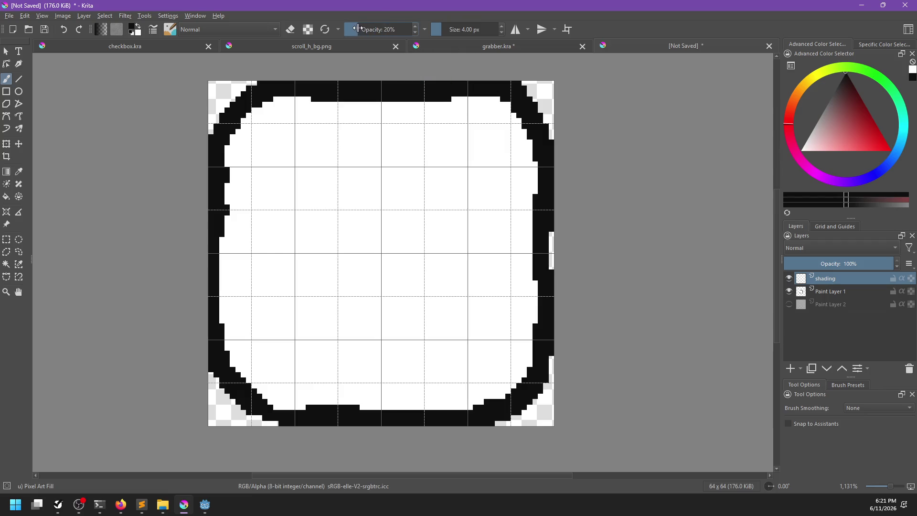
mouse_move(234, 350)
mouse_down()
mouse_move(268, 394)
mouse_move(400, 409)
mouse_move(501, 396)
mouse_move(537, 329)
mouse_move(538, 260)
mouse_move(501, 373)
mouse_move(475, 382)
mouse_move(244, 386)
mouse_move(233, 337)
mouse_move(232, 358)
mouse_up()
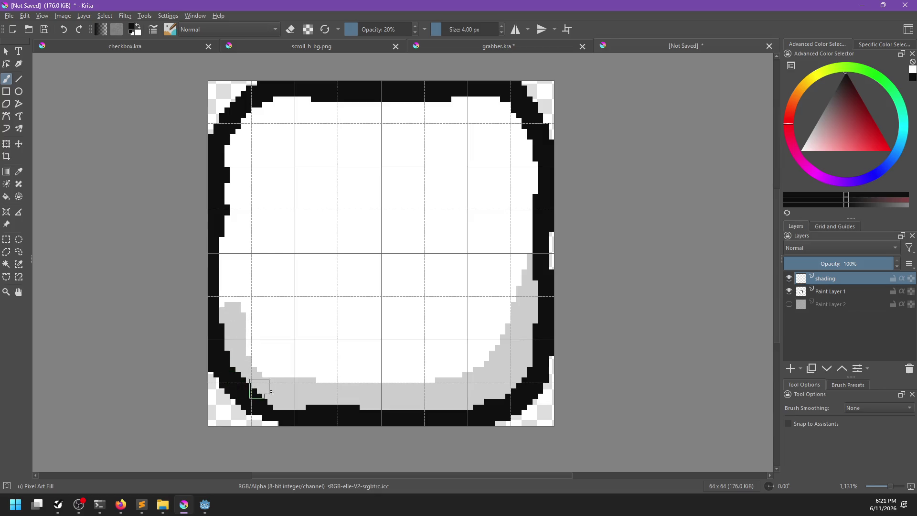
Erase excess shading along the lower-right curve with the eraser at 100% opacity
key(x)
key(e)
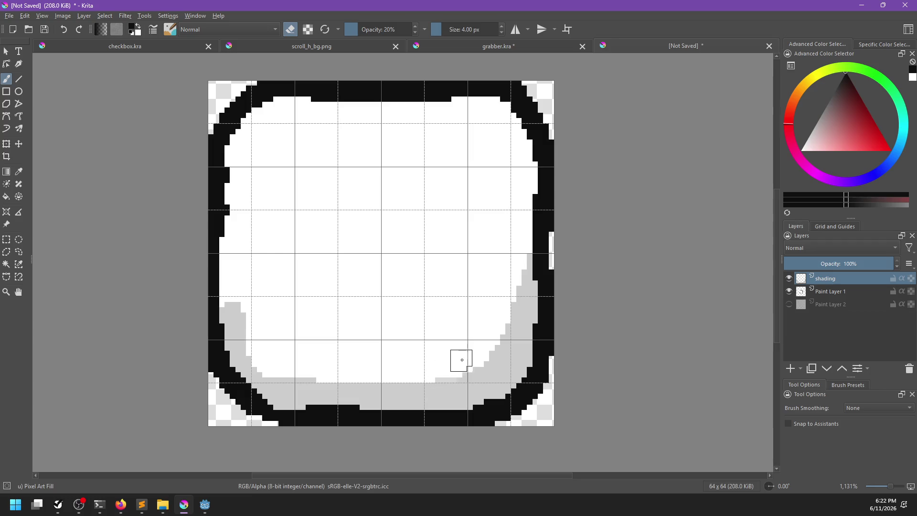
drag(362, 28, 486, 56)
mouse_move(443, 375)
mouse_down()
mouse_move(485, 358)
mouse_move(520, 248)
mouse_up()
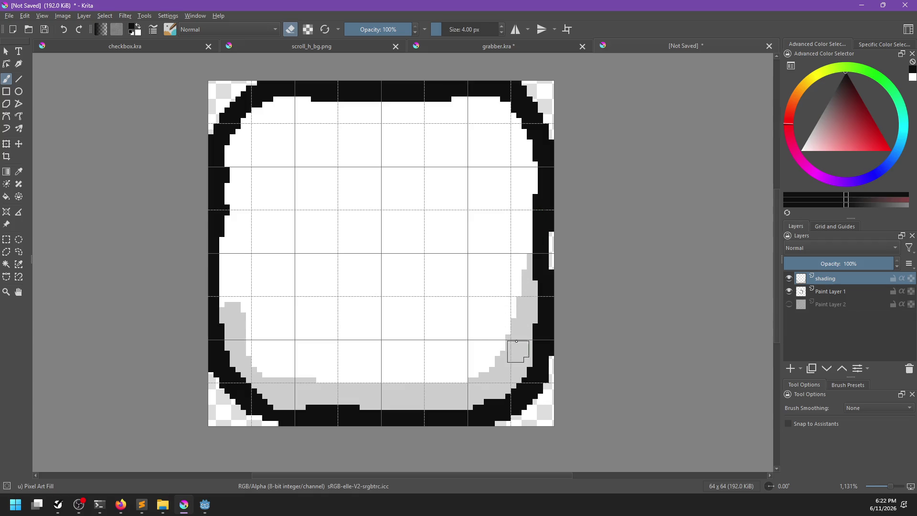
Save the drawing as button.kra and switch to Godot Engine
key(ctrl+s)
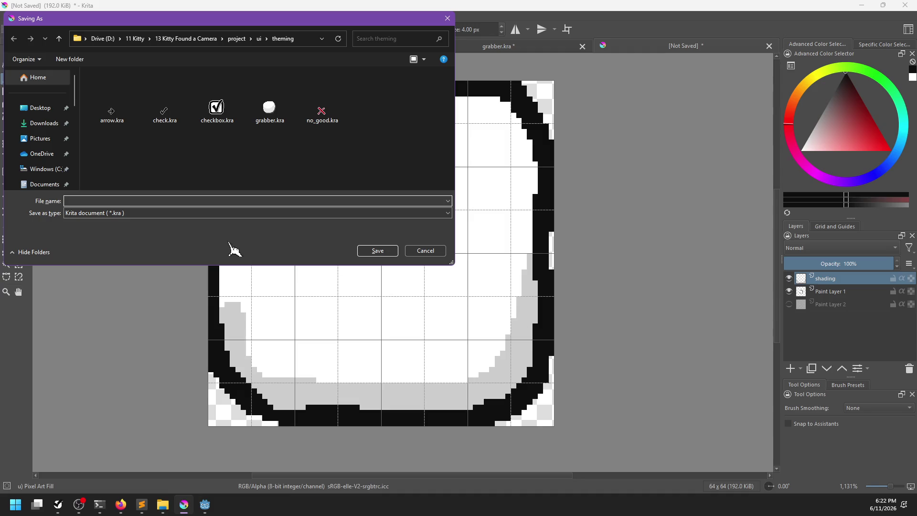
text(button)
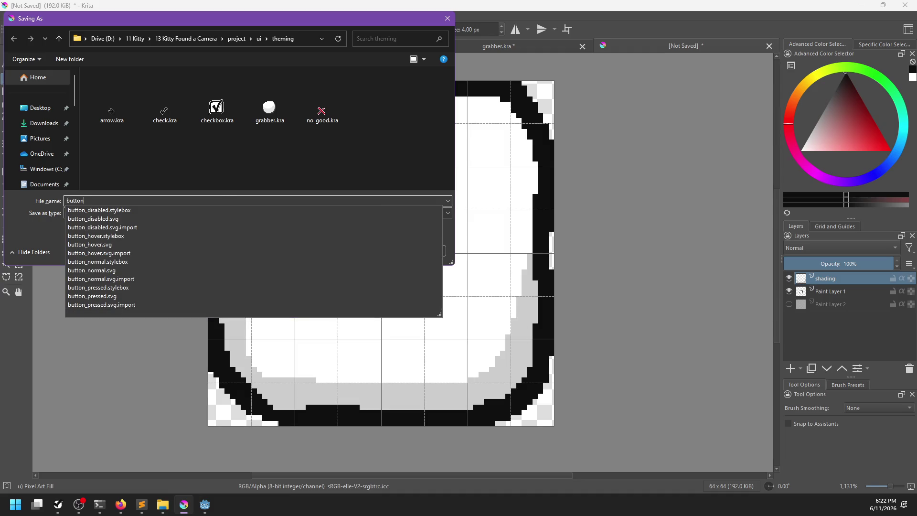
key(Return)
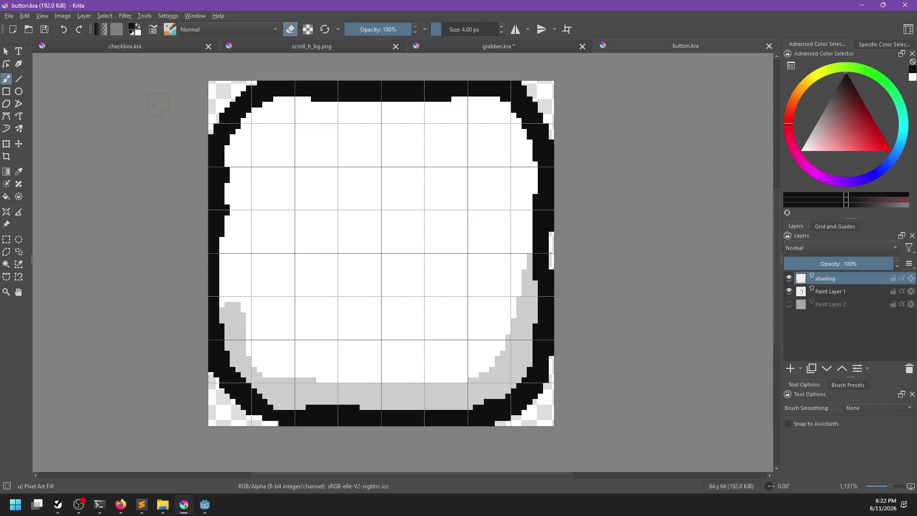
click(205, 504)
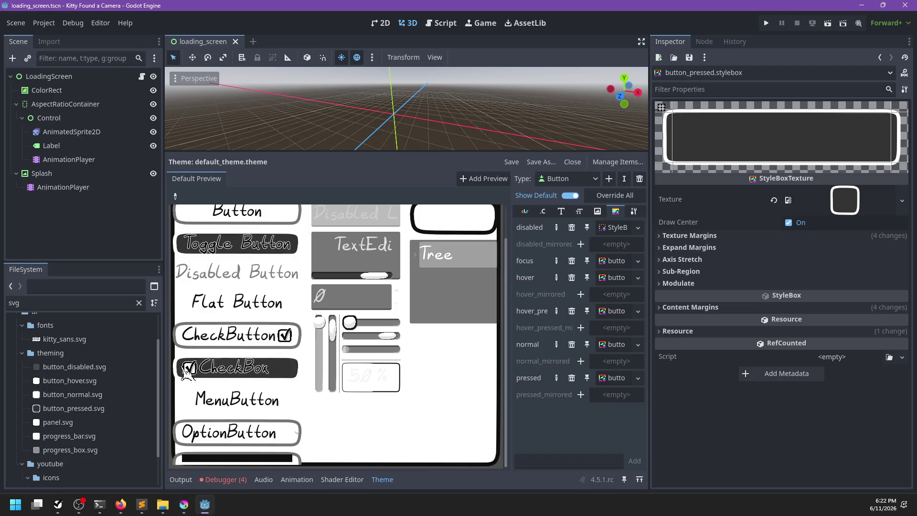
Filter FileSystem by 'button', inspect button_normal.stylebox's Texture Margins, then return to Krita
double_click(107, 302)
text(button)
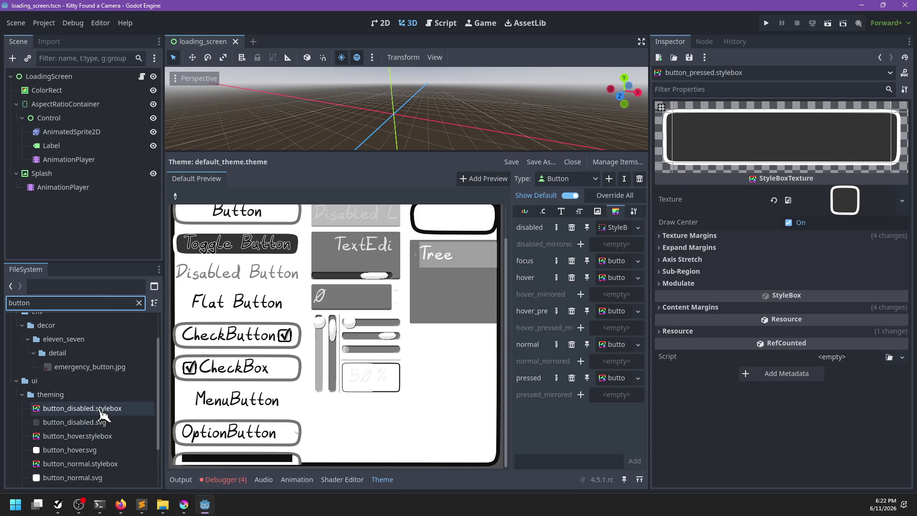
click(82, 466)
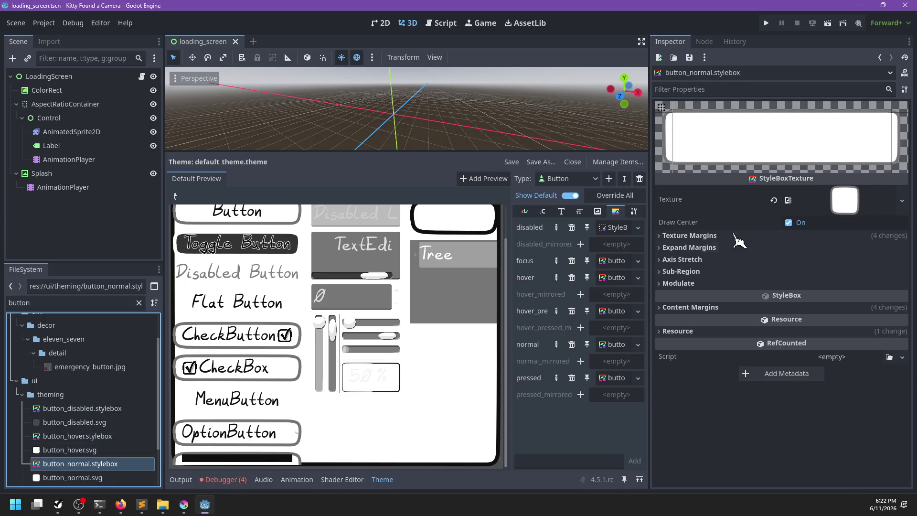
click(687, 236)
click(687, 235)
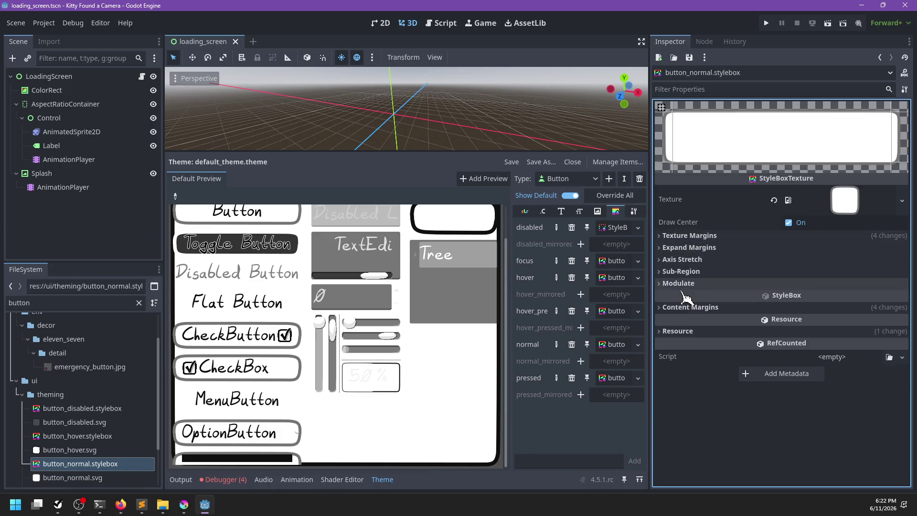
key(alt+Tab)
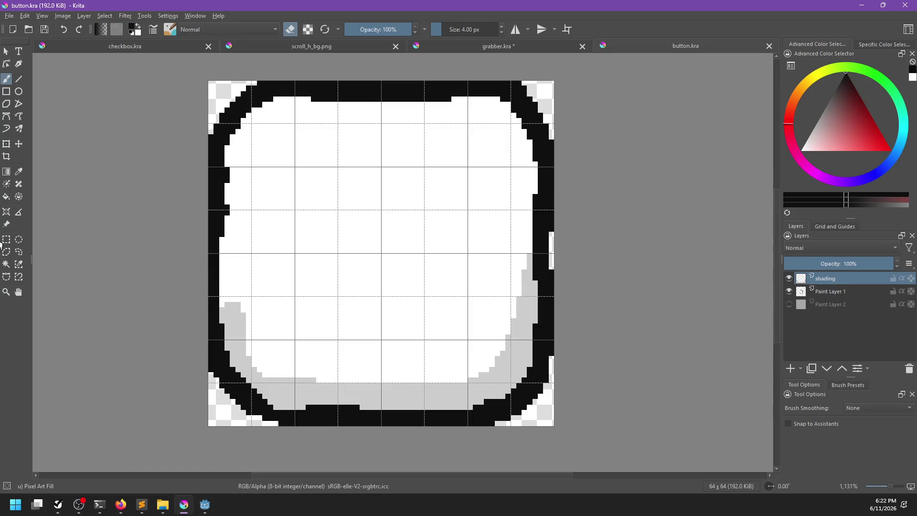
Move the black outline from Paint Layer 1 onto its own layer named 'outline' and save
click(6, 264)
click(245, 129)
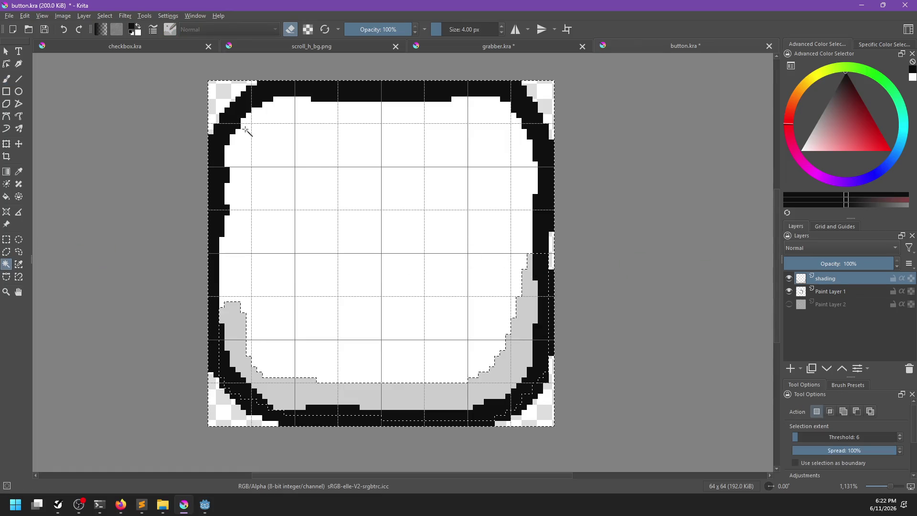
click(833, 291)
key(Delete)
key(ctrl+z)
key(ctrl+z)
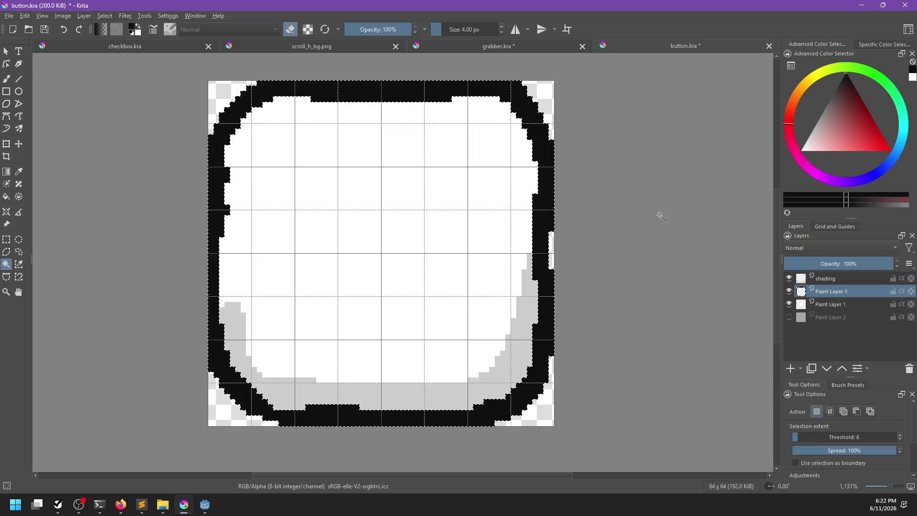
key(Insert)
double_click(819, 291)
text(outline)
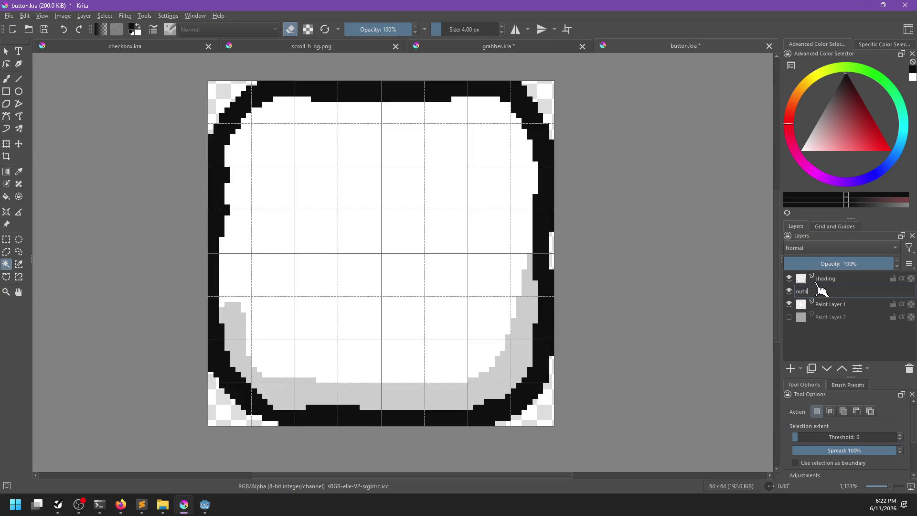
key(Return)
key(ctrl+s)
Rename Paint Layer 1 to 'bg' and switch over to Godot Engine
double_click(834, 305)
text(bg)
key(Return)
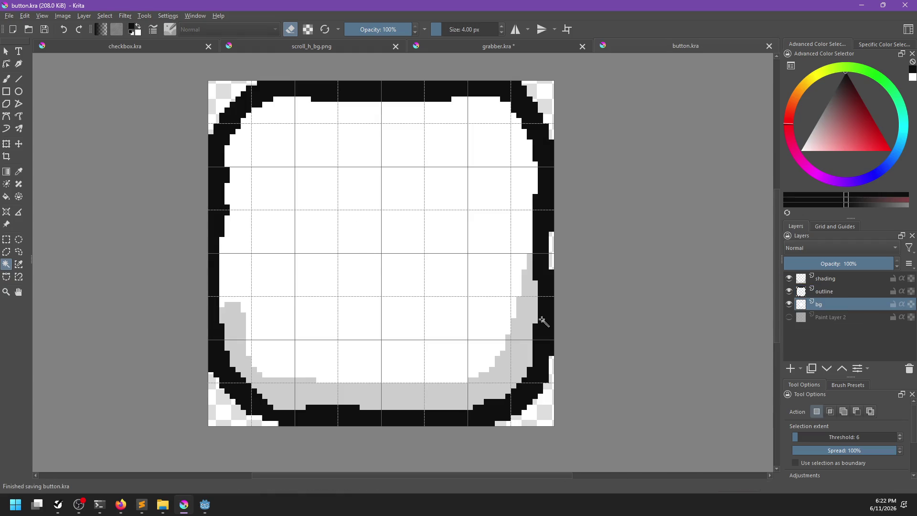
key(alt+Tab)
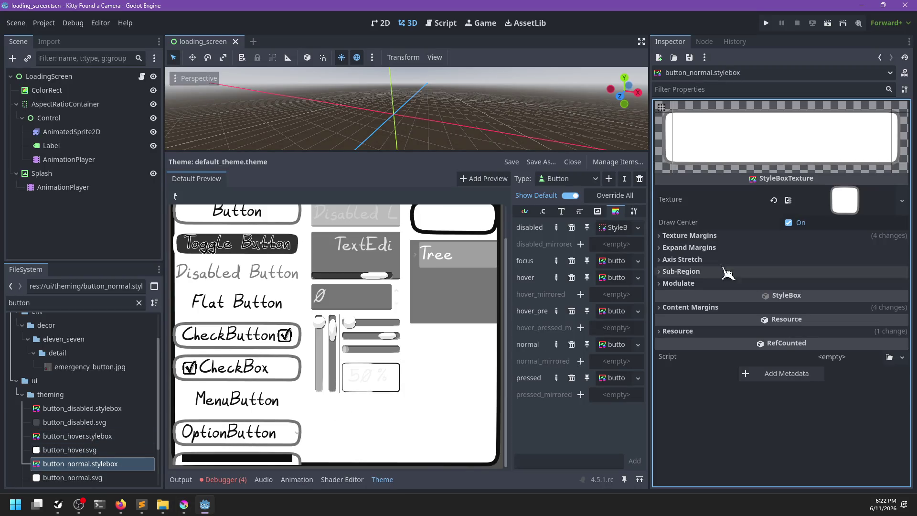
Export the drawing as button_normal.png to the theming folder, accepting the PNG options
double_click(56, 305)
scroll(122, 437, down, 3)
key(alt+Tab)
key(ctrl+shift+e)
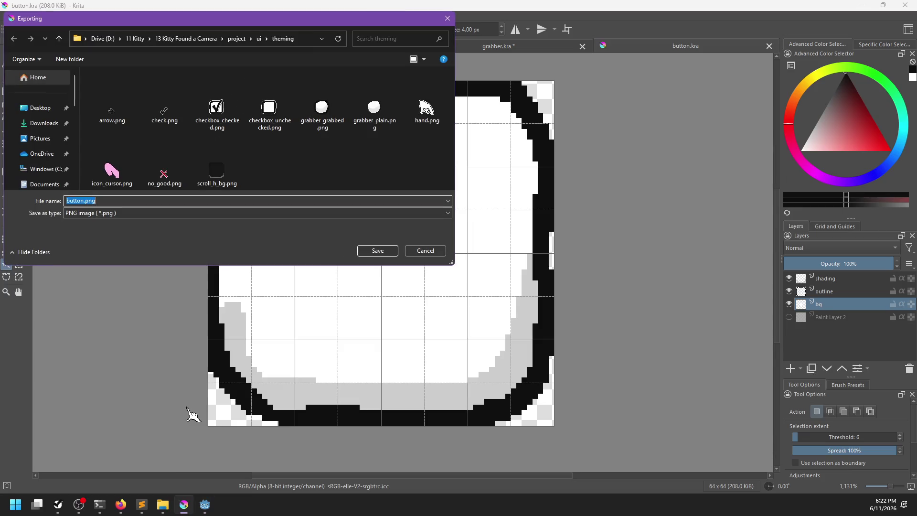
text(button_pressed)
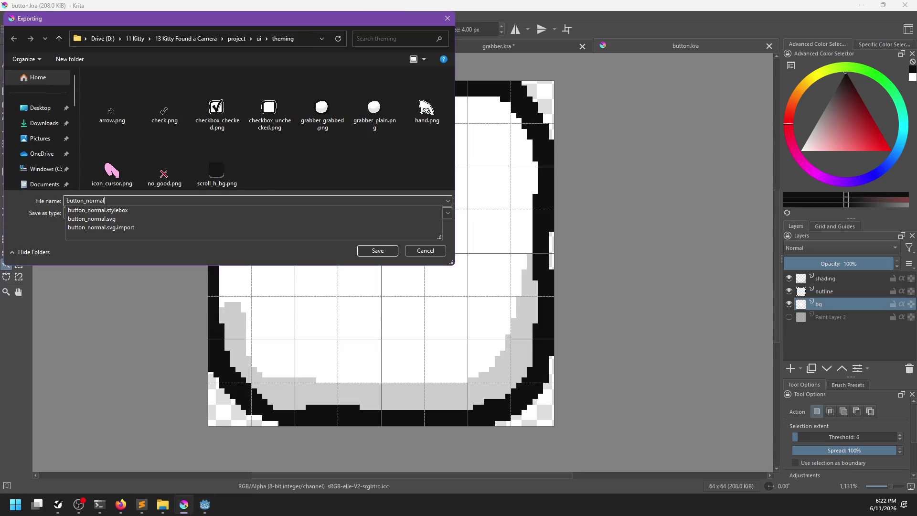
key(Return)
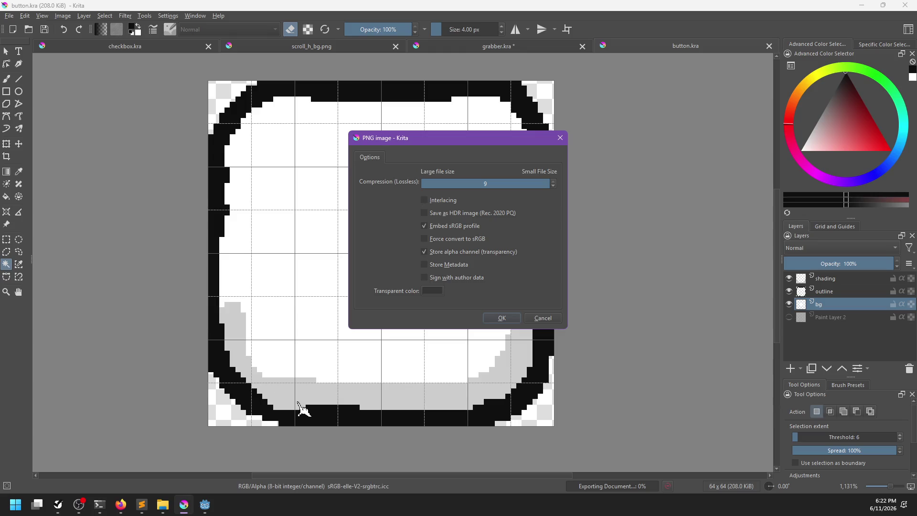
key(Return)
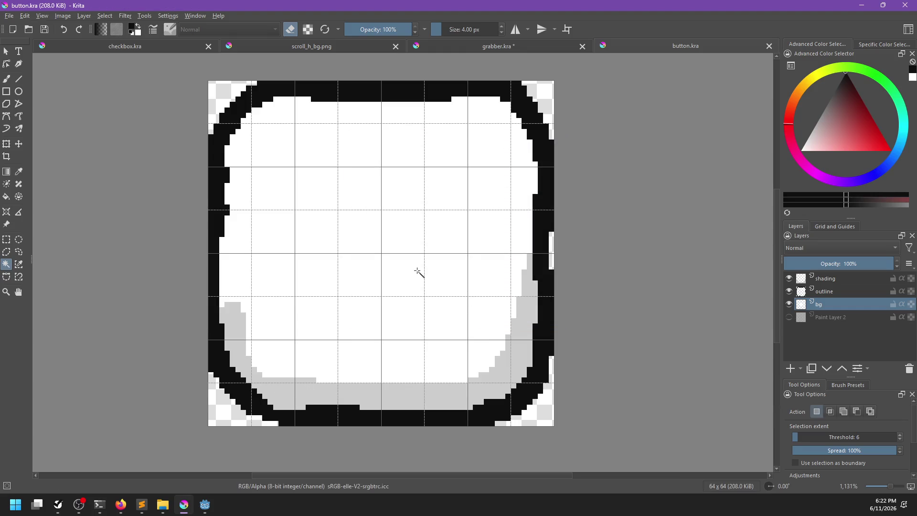
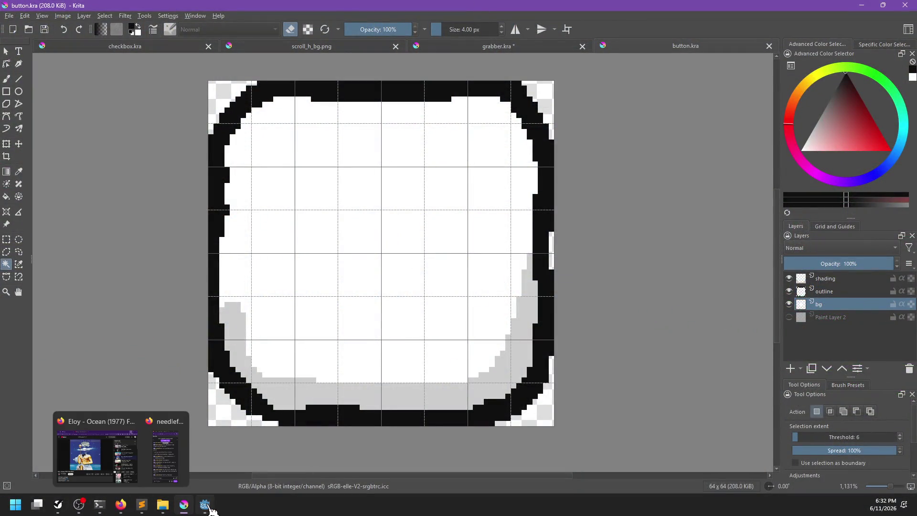
Back in Godot, assign button_normal.png as the normal stylebox's Texture and view its texture margins
mouse_move(205, 504)
click(252, 426)
mouse_move(95, 407)
mouse_down()
mouse_move(462, 375)
mouse_move(845, 199)
mouse_up()
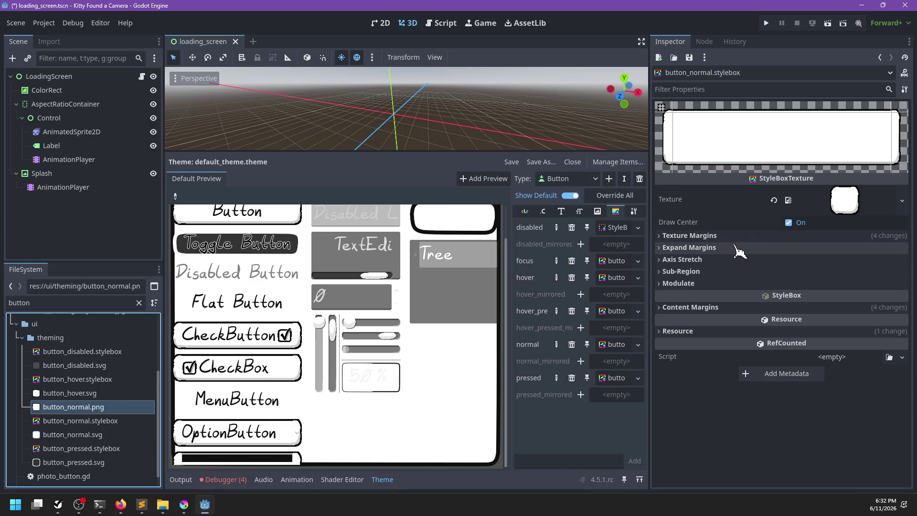
click(724, 239)
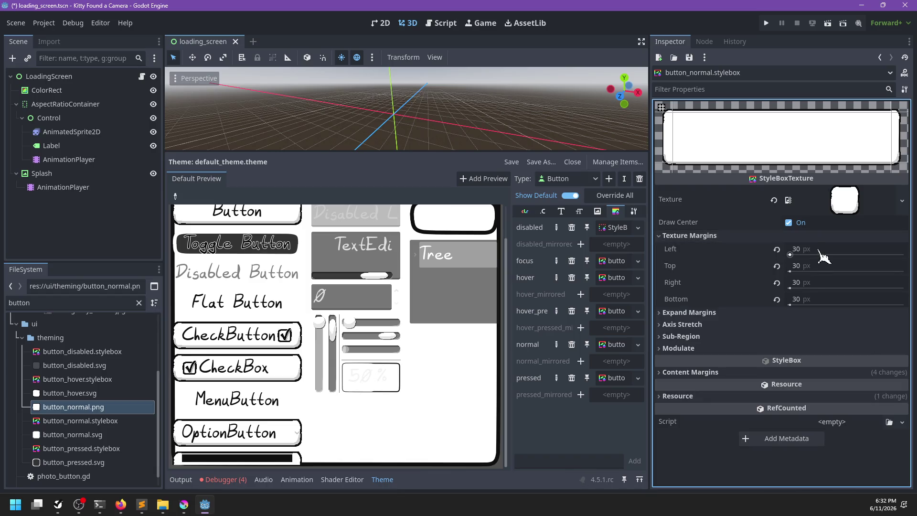
Set the Left, Top, Right and Bottom texture margins to 16 px
click(818, 249)
text(16)
key(Tab)
text(16)
key(Tab)
text(16)
key(Tab)
text(16)
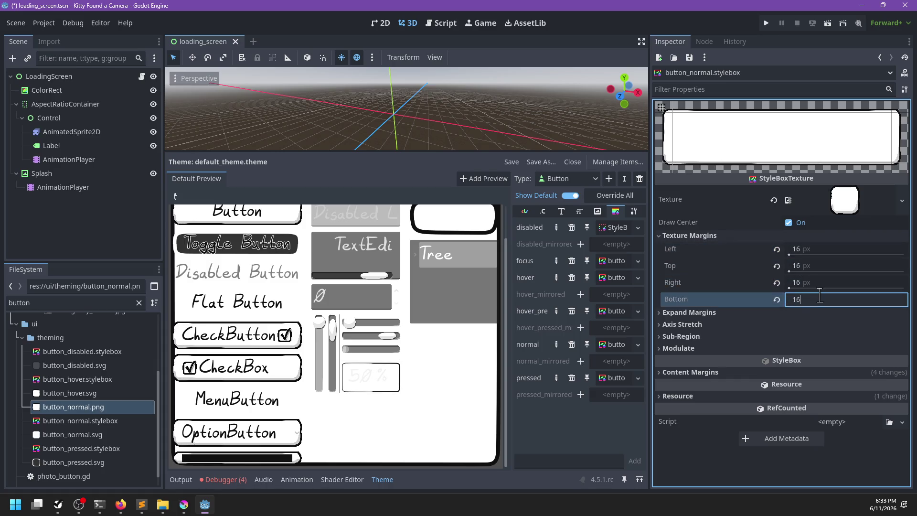
click(706, 312)
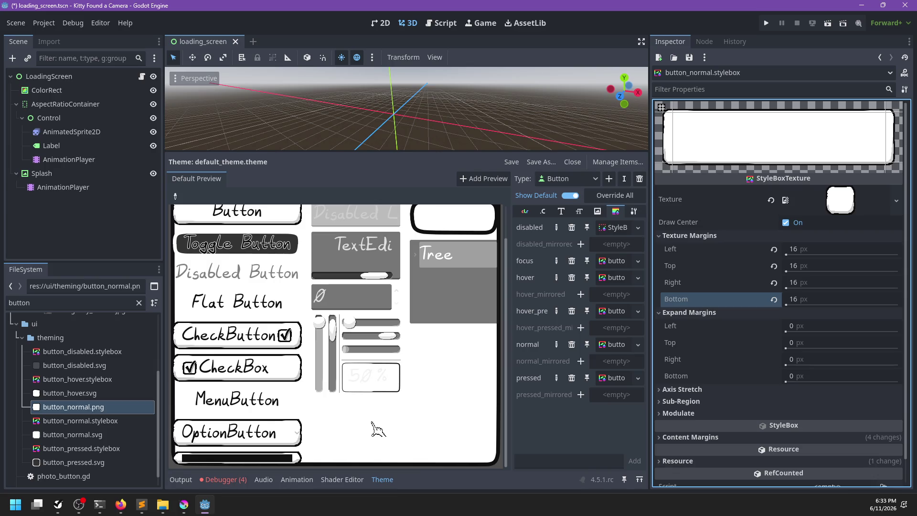
Try the Tile and Tile Fit axis stretch modes on the horizontal and vertical axes
click(681, 389)
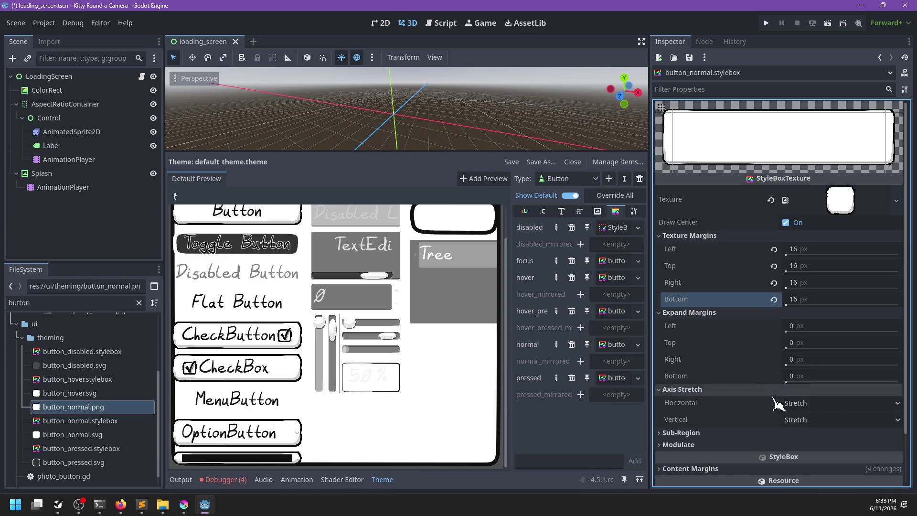
click(798, 404)
click(799, 432)
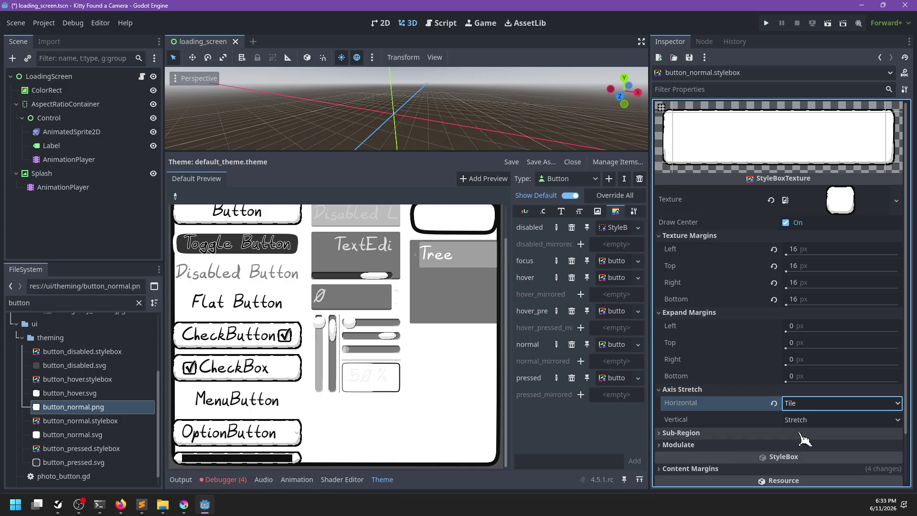
click(804, 405)
click(803, 444)
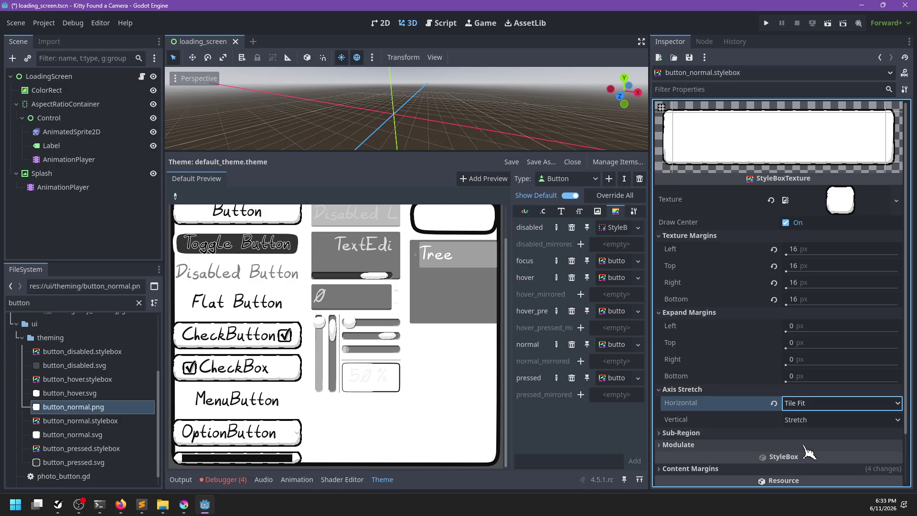
click(793, 420)
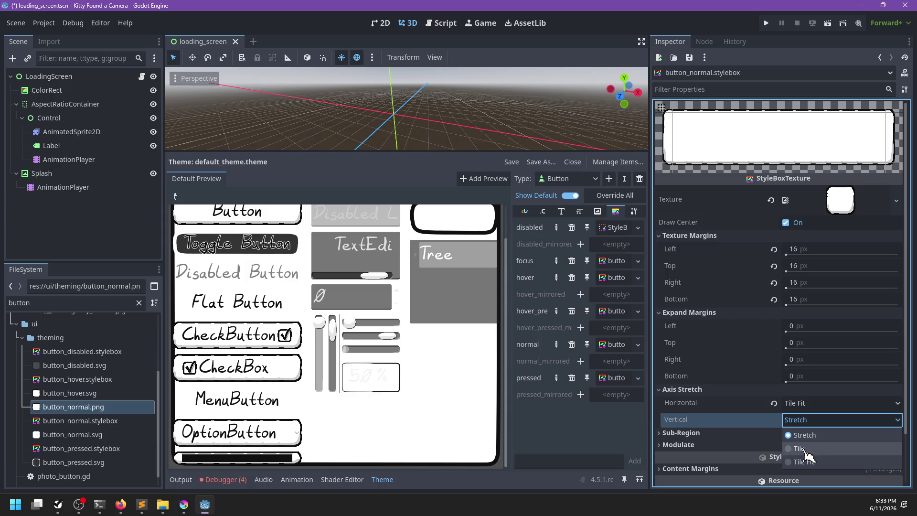
click(806, 462)
click(810, 421)
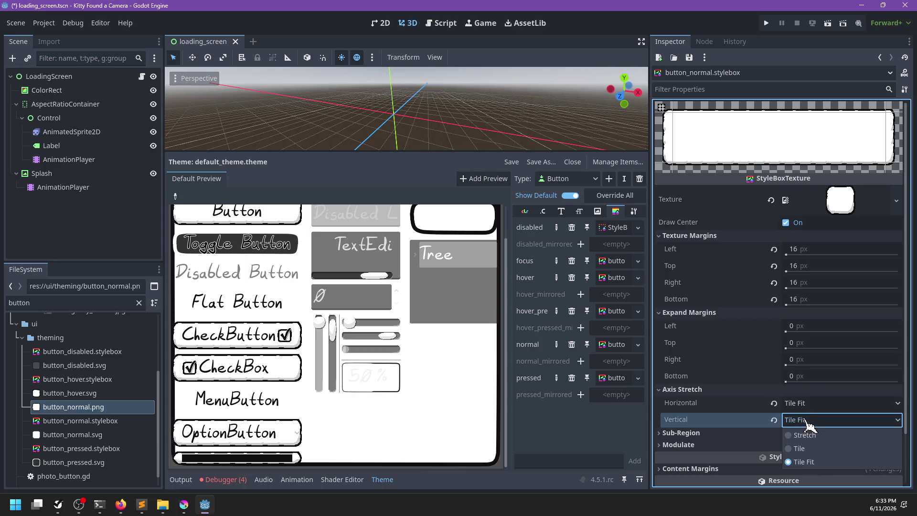
click(804, 413)
Return both axis stretch modes to Stretch and save the scene
click(802, 406)
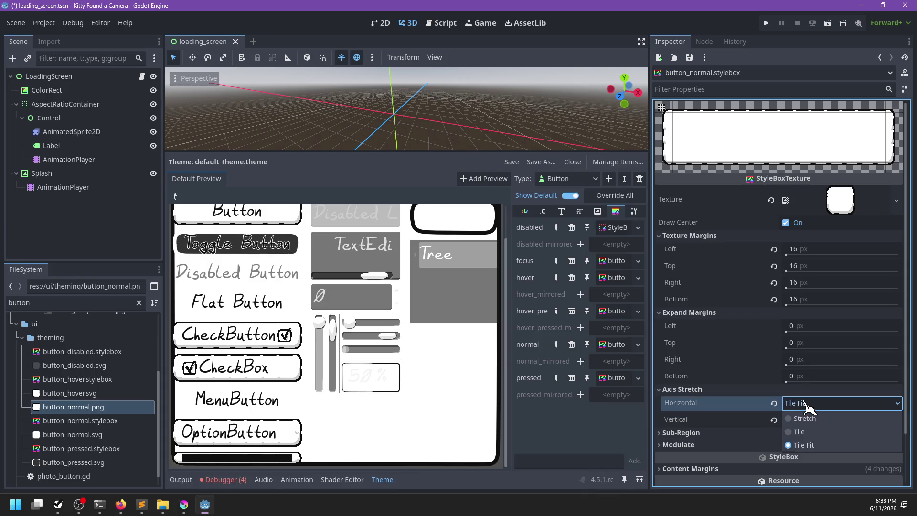
click(802, 419)
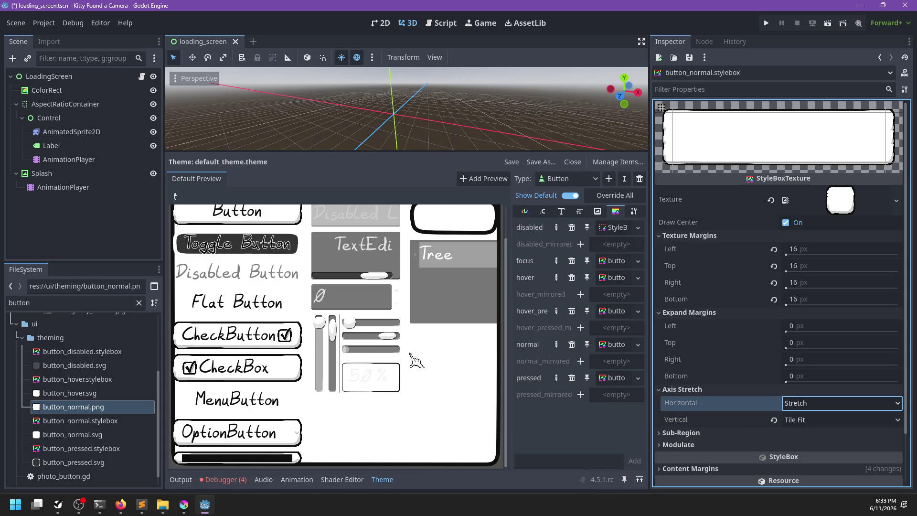
scroll(478, 358, up, 2)
scroll(365, 364, down, 2)
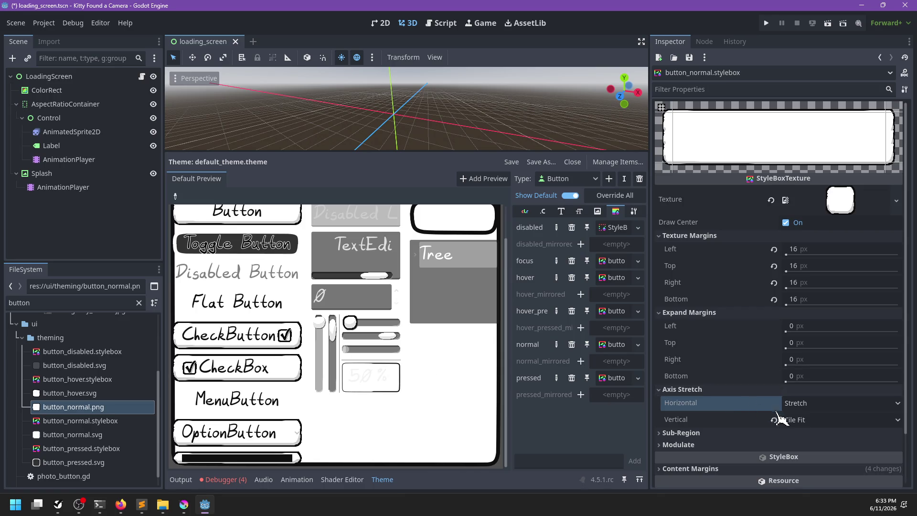
click(774, 420)
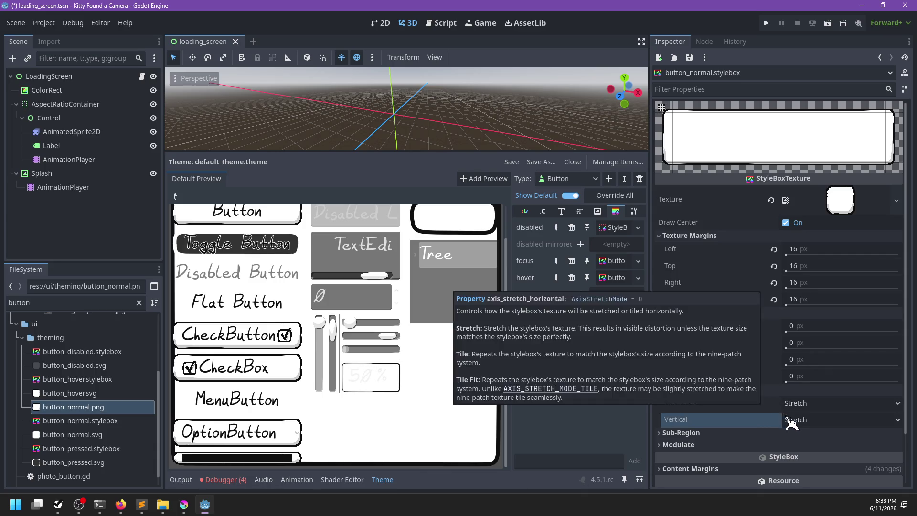
key(ctrl+s)
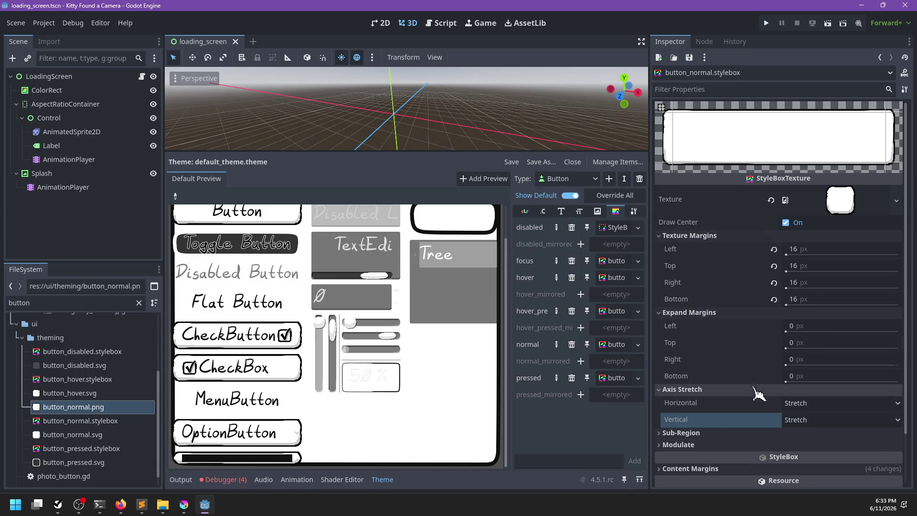
Reset the four content margins of the stylebox to their defaults
scroll(758, 393, down, 3)
click(759, 414)
scroll(760, 421, down, 3)
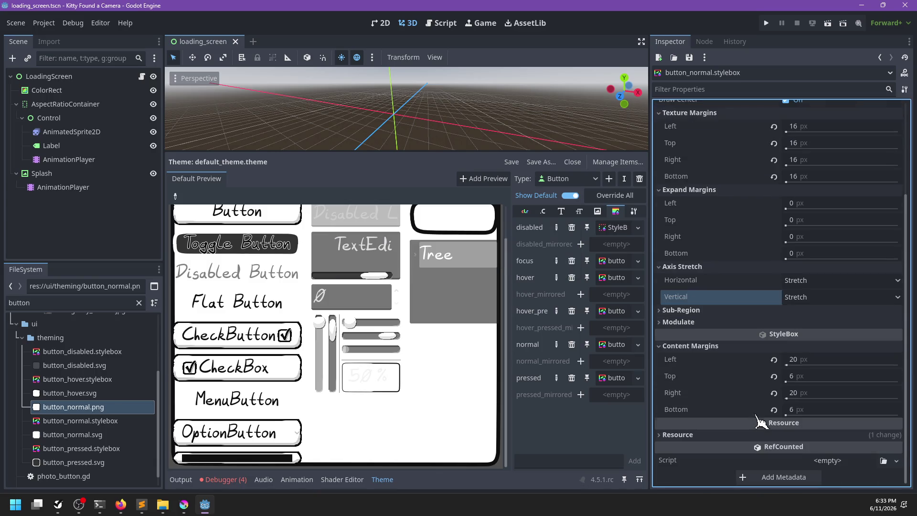
click(774, 409)
click(773, 393)
click(774, 376)
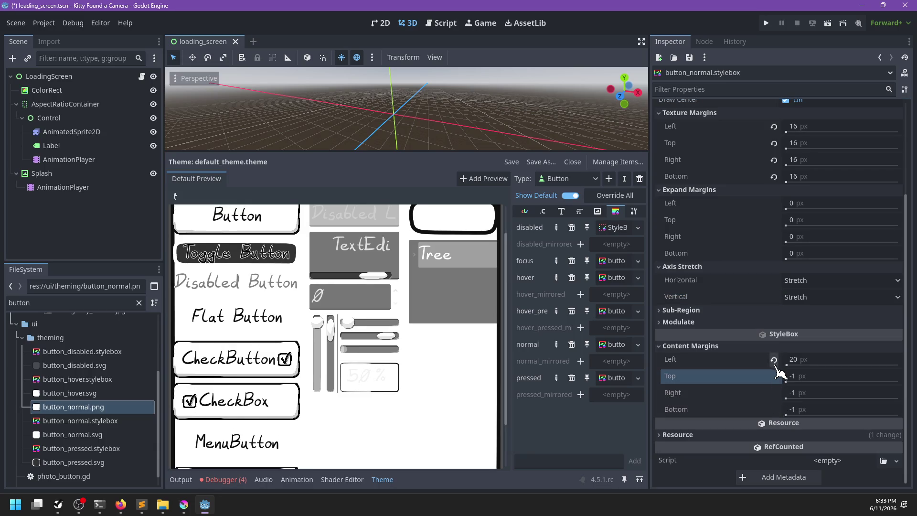
click(773, 360)
Enter 6 px for the Left, Top, Right and Bottom content margins and save the scene
click(808, 359)
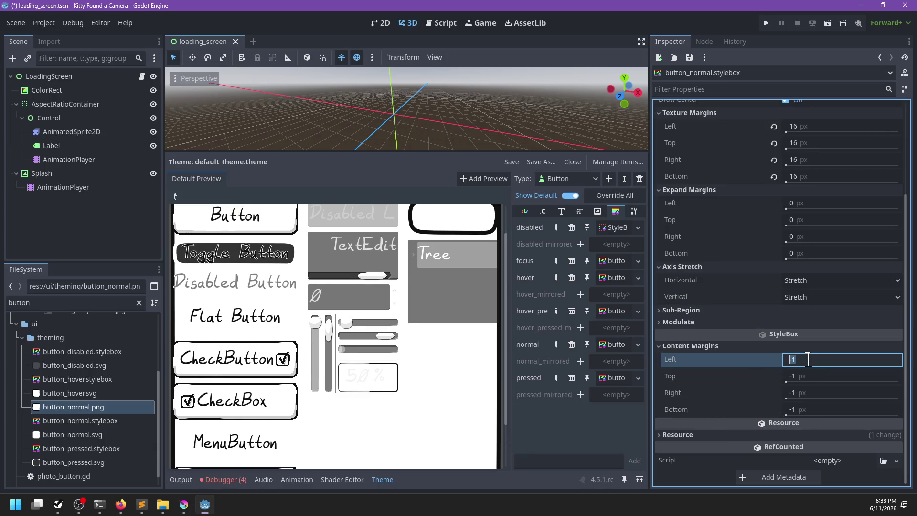
text(6)
click(812, 376)
text(6)
click(815, 393)
text(6)
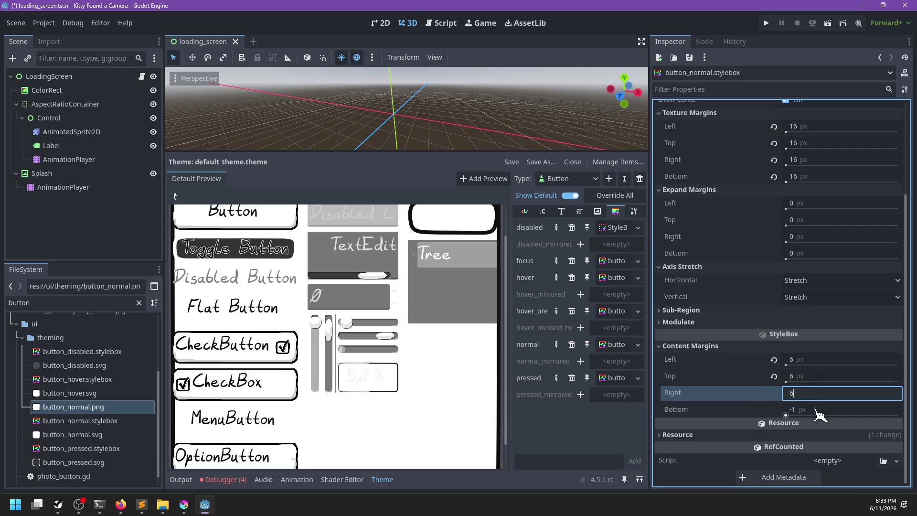
click(813, 409)
text(6)
key(Return)
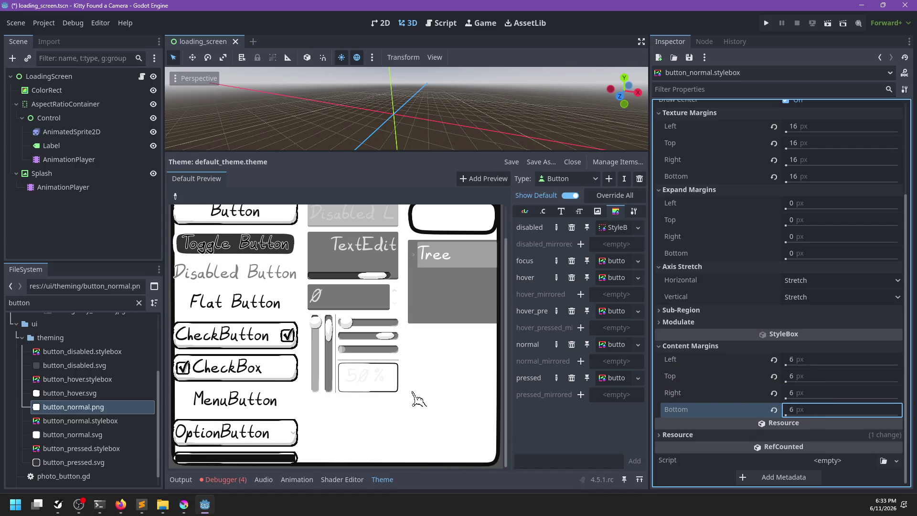
key(ctrl+s)
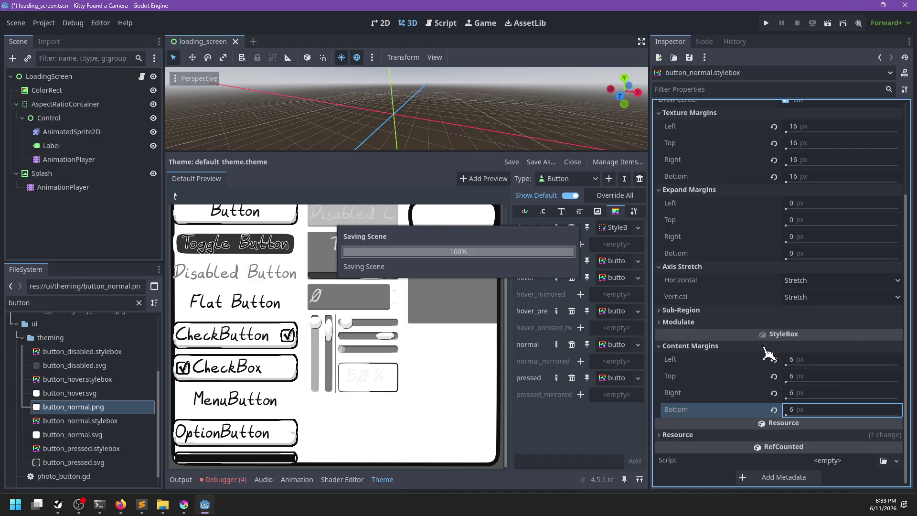
Review the stylebox texture, then return to the Krita drawing
scroll(769, 354, up, 3)
click(847, 198)
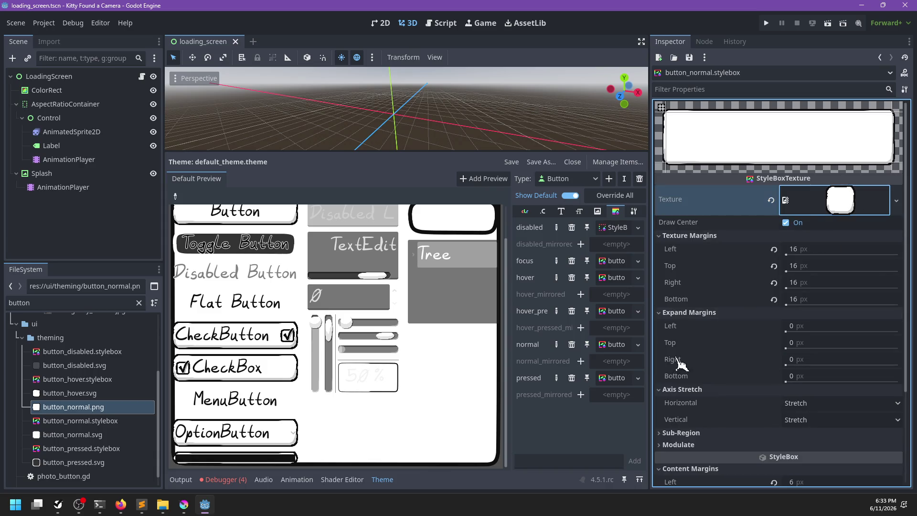
key(alt+Tab)
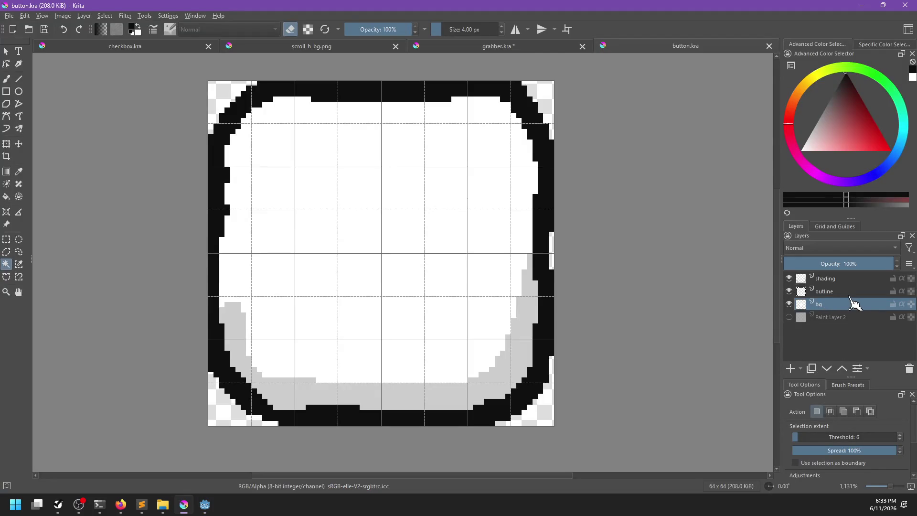
Select the outline layer in Krita, then switch back toward the Godot editor
click(832, 292)
key(alt+Tab)
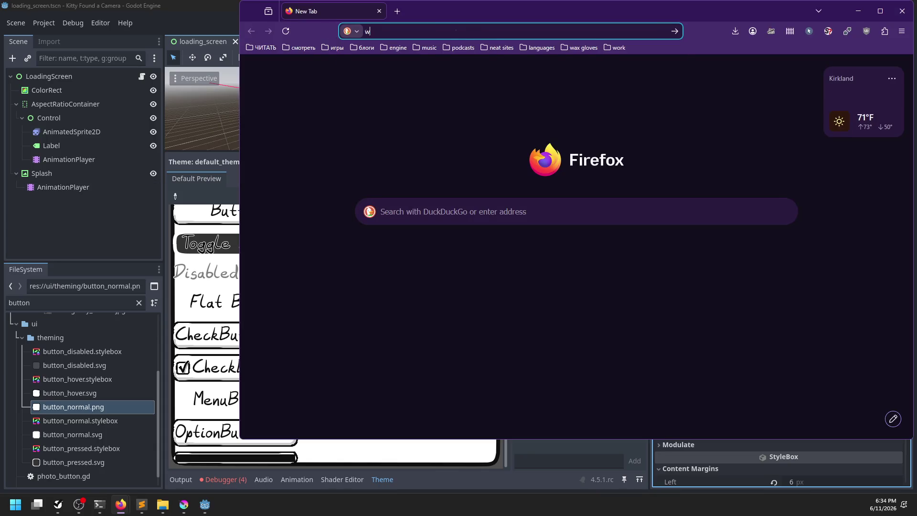
Search the web for 'win95 buttons' and skim the results
text(win95 buttons)
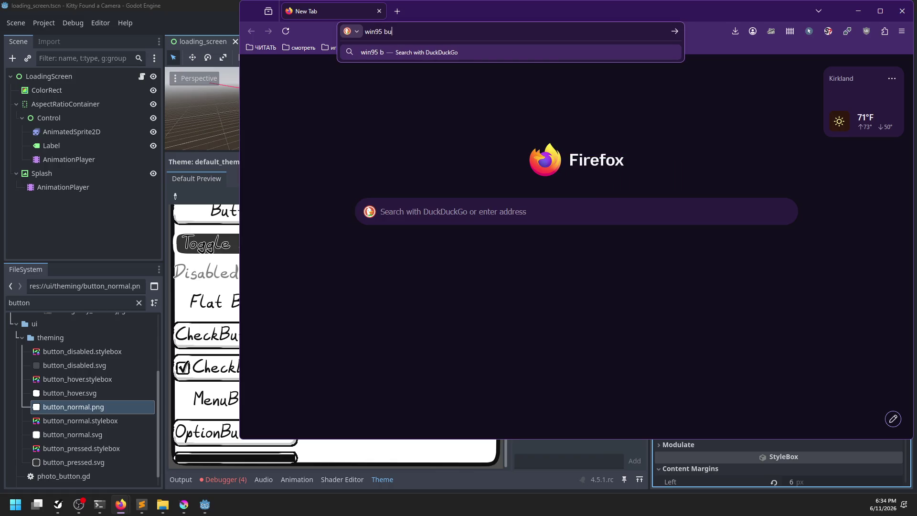
key(Return)
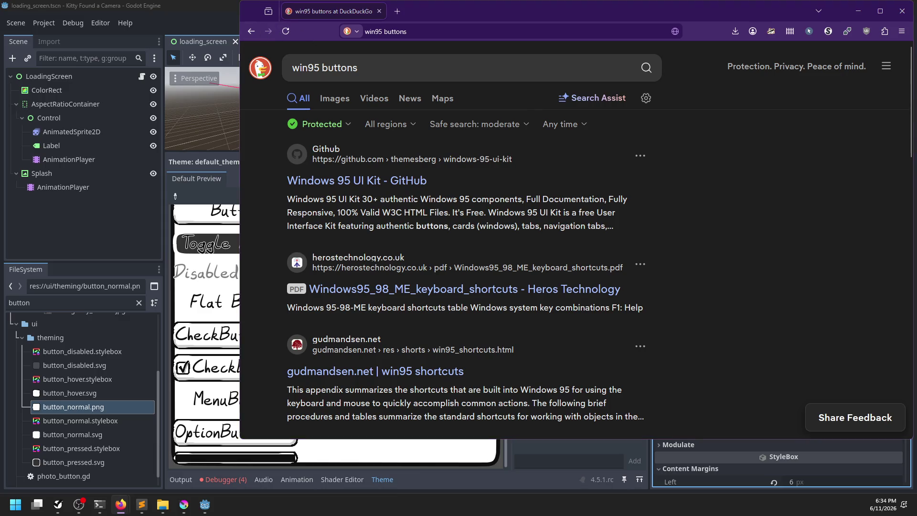
scroll(424, 256, down, 7)
scroll(420, 251, down, 3)
scroll(284, 277, up, 10)
Refine the search to 'win95 buttons playground' and look over the results
click(387, 66)
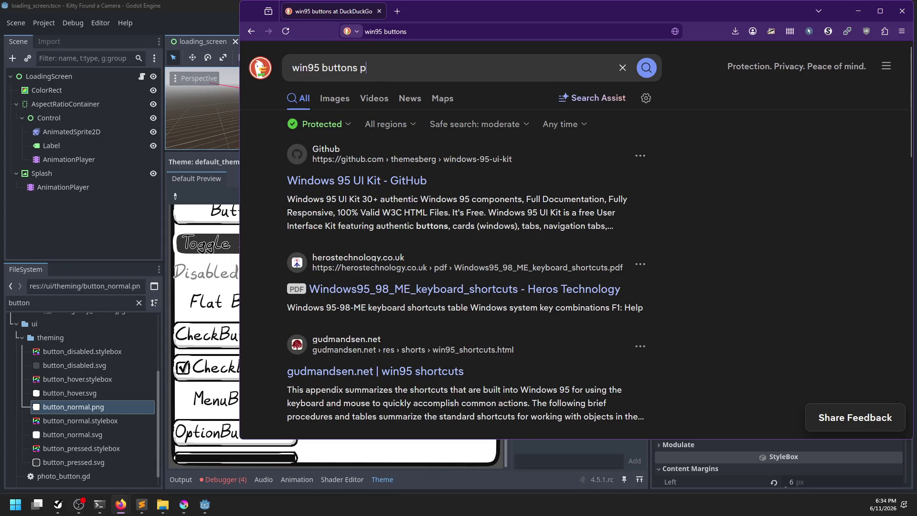
text(d)
key(Return)
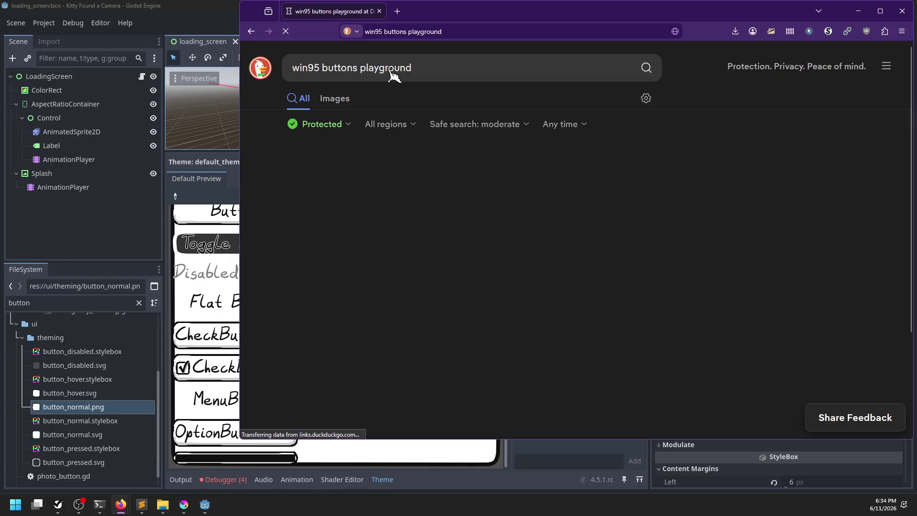
scroll(265, 215, down, 6)
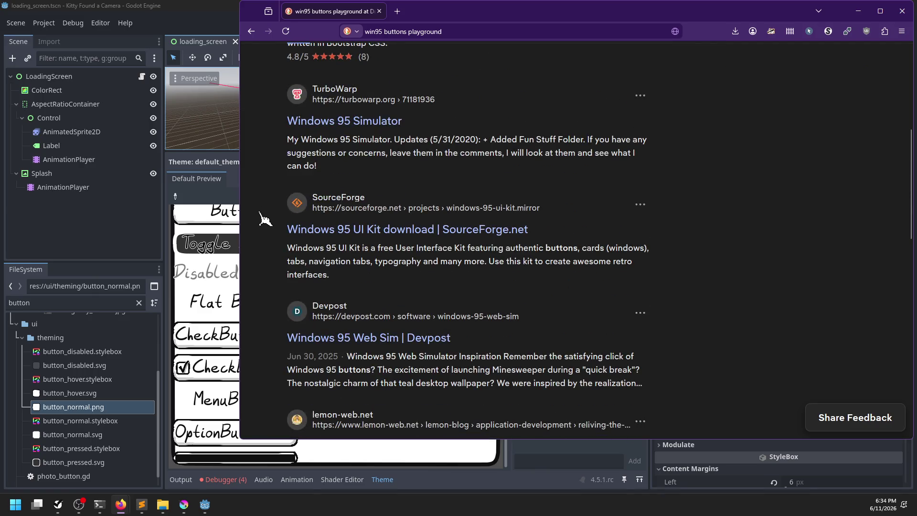
scroll(430, 136, up, 6)
Search for 'win95 buttons css' and open the Win95.CSS result from alexbsoft.github.io
double_click(389, 68)
text(css)
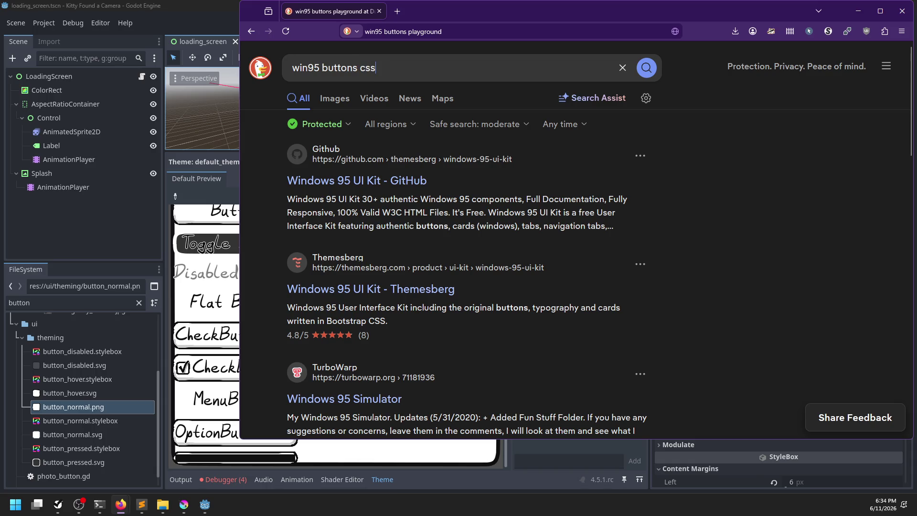
key(Return)
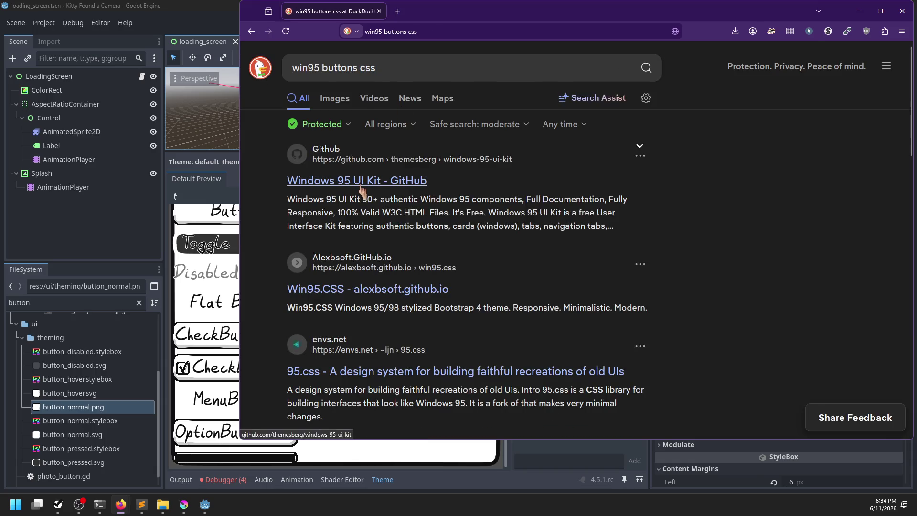
scroll(311, 239, down, 2)
click(326, 222)
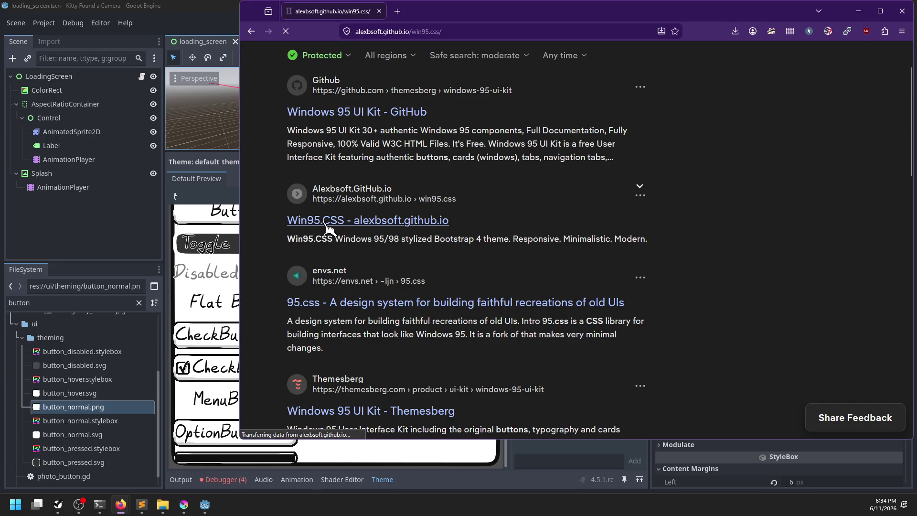
Browse Win95.CSS down to its Forms section, test the Sign in button, then return to Krita
scroll(631, 225, down, 2)
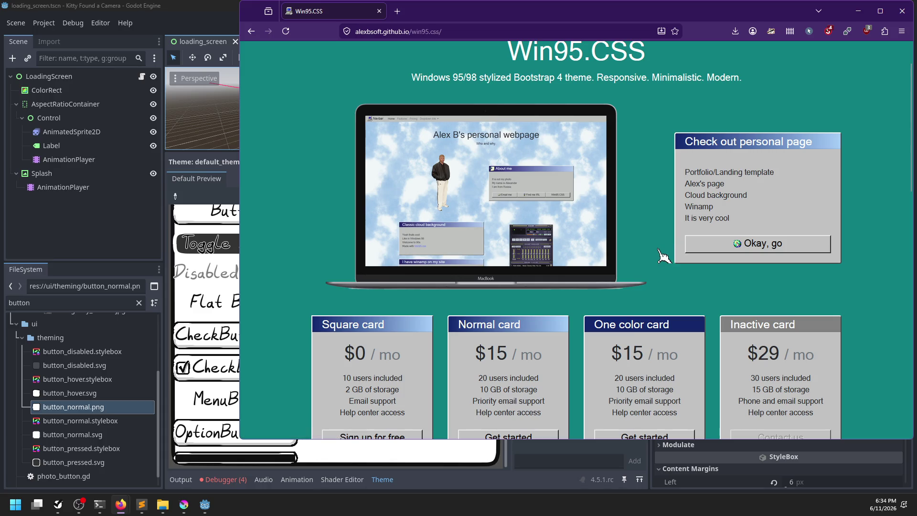
scroll(664, 257, down, 2)
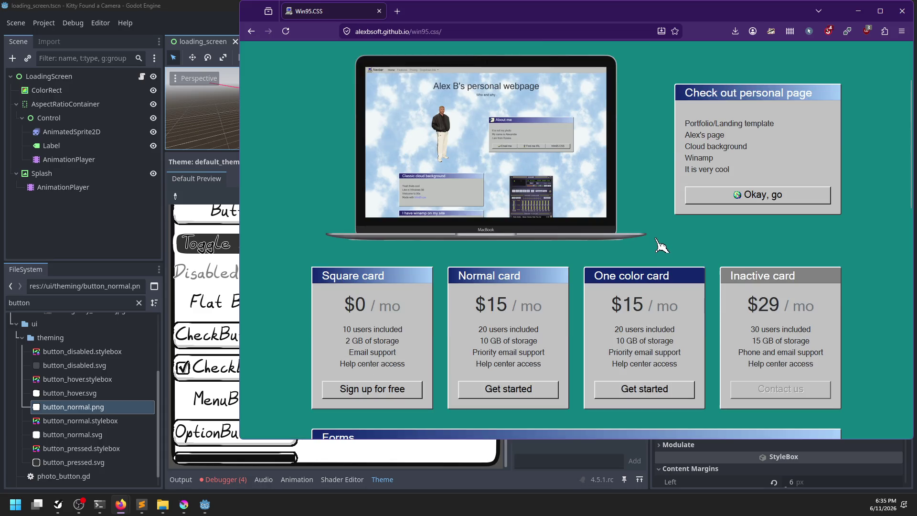
scroll(292, 296, down, 4)
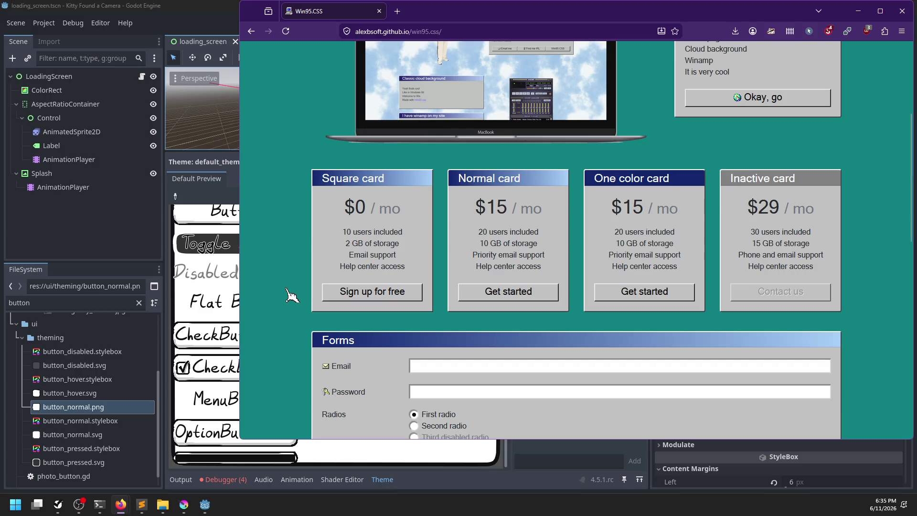
scroll(292, 296, down, 4)
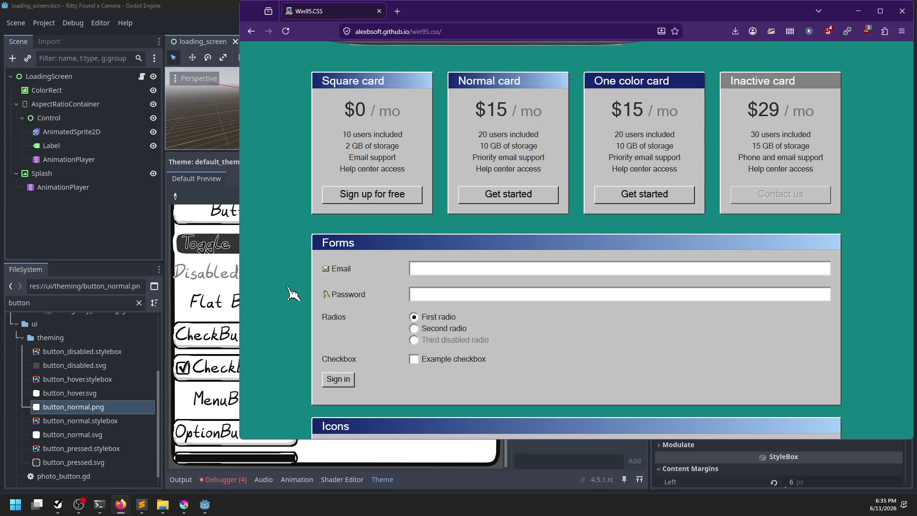
click(348, 386)
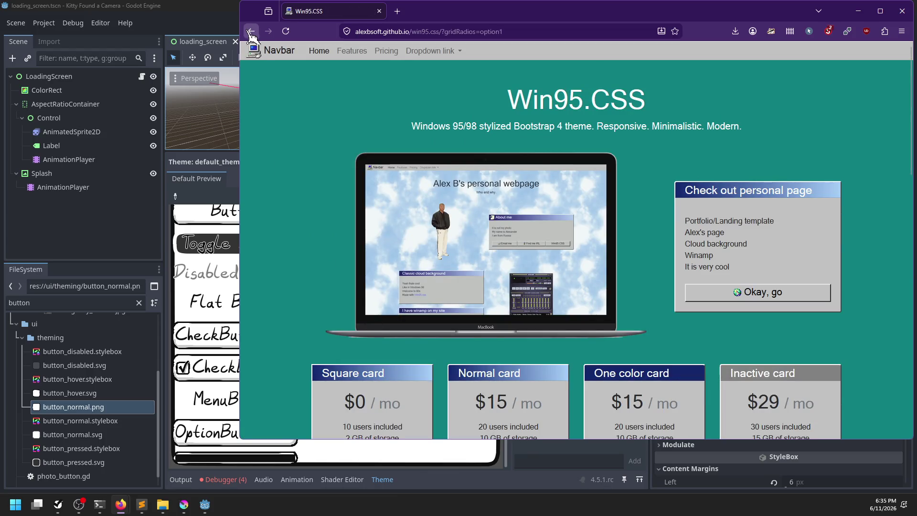
click(250, 31)
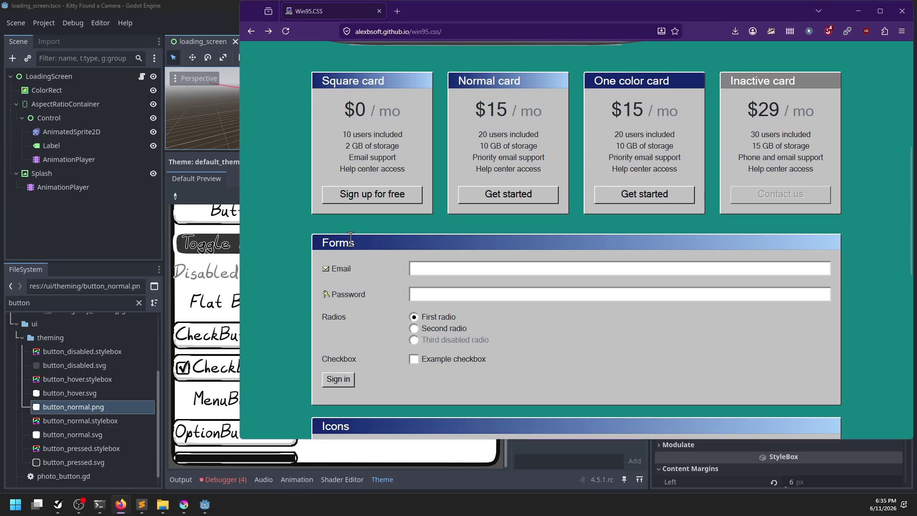
key(alt+Tab)
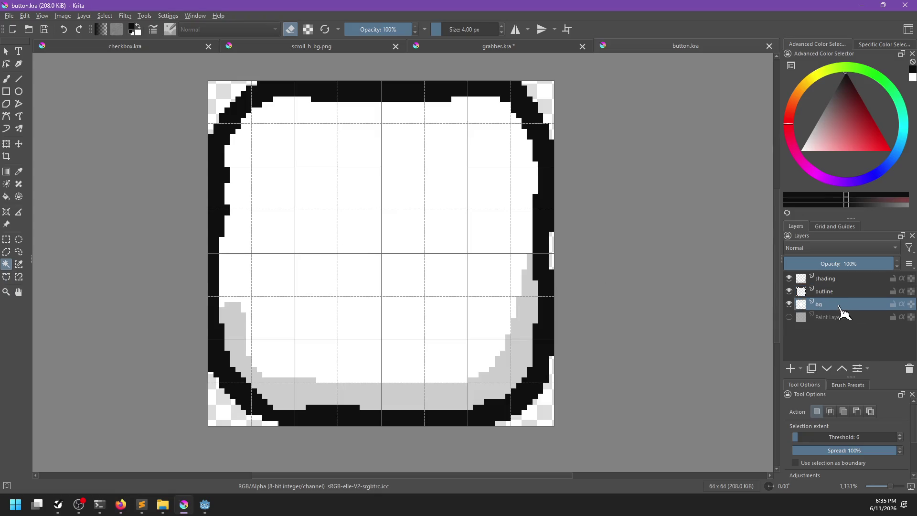
Rename the shading and outline layers to shading_normal and outline_normal
click(837, 281)
double_click(836, 281)
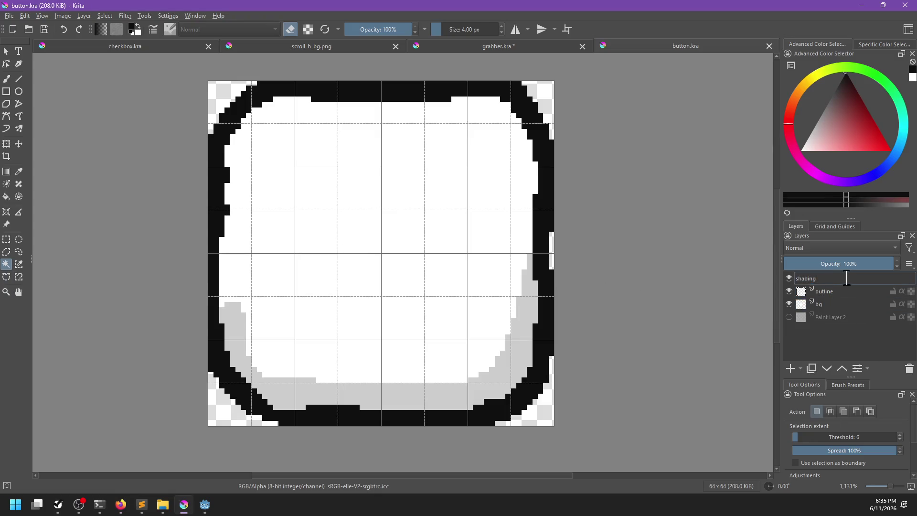
key(Return)
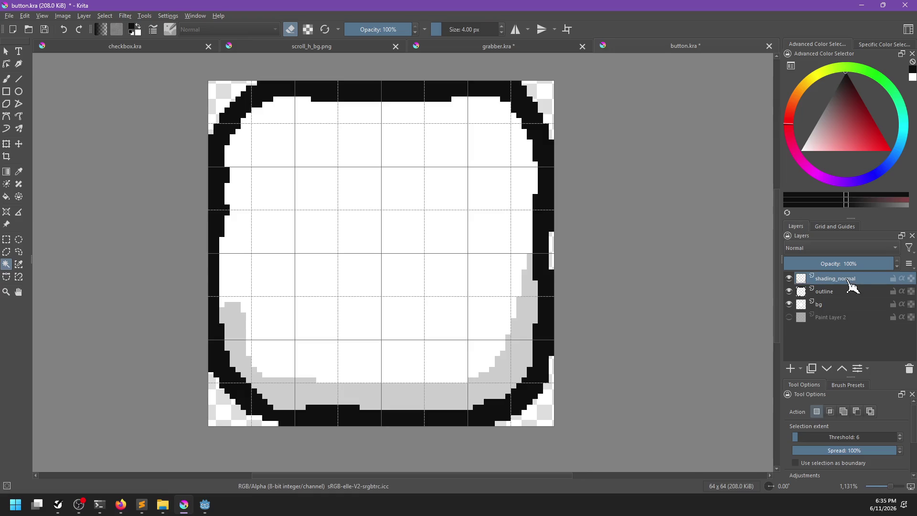
double_click(856, 291)
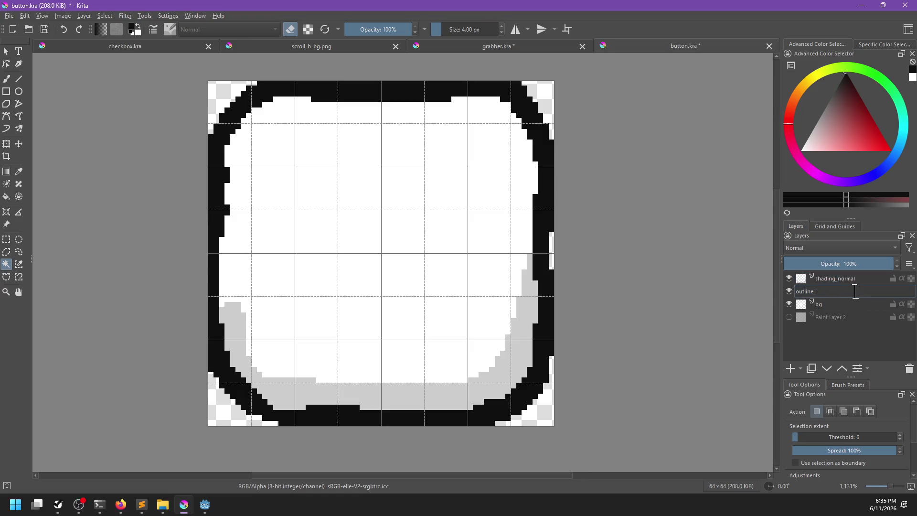
key(Return)
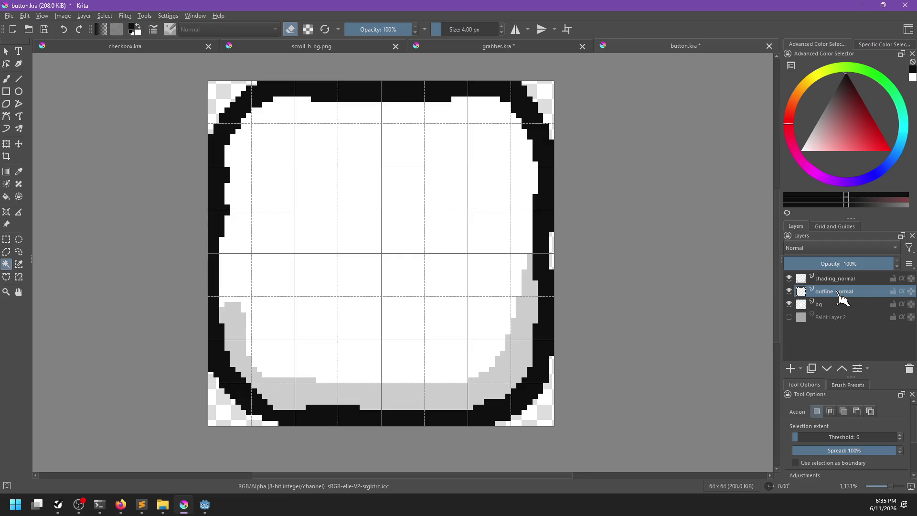
Add a new layer named shading_focus, hide shading_normal, and pick the freehand brush
click(792, 367)
double_click(840, 278)
text(shading_foc)
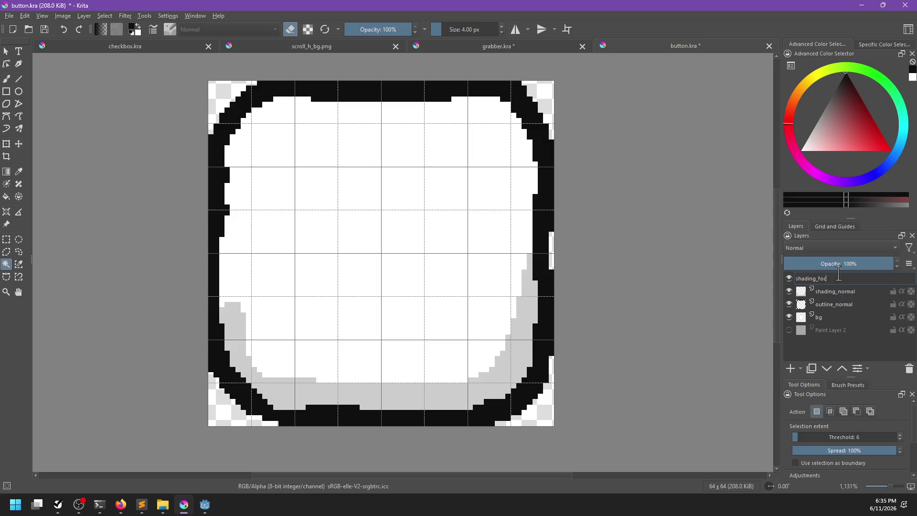
text(us)
key(Return)
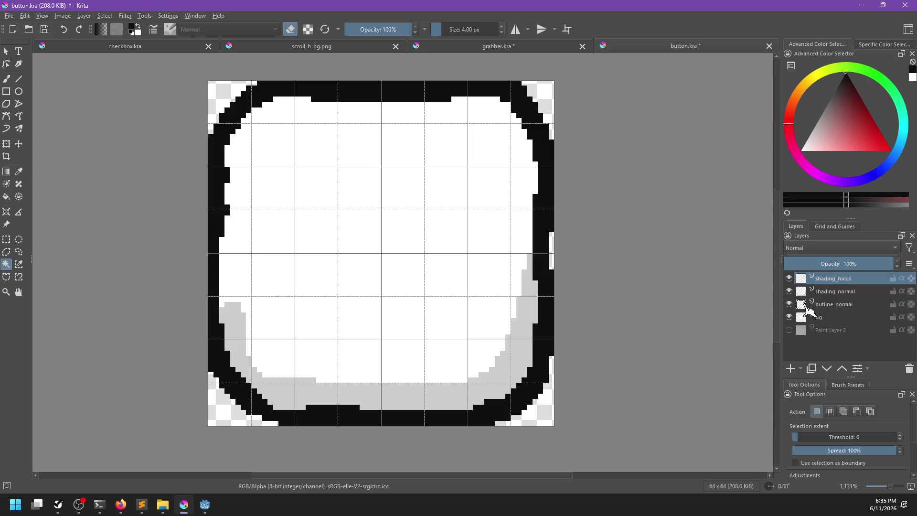
click(789, 290)
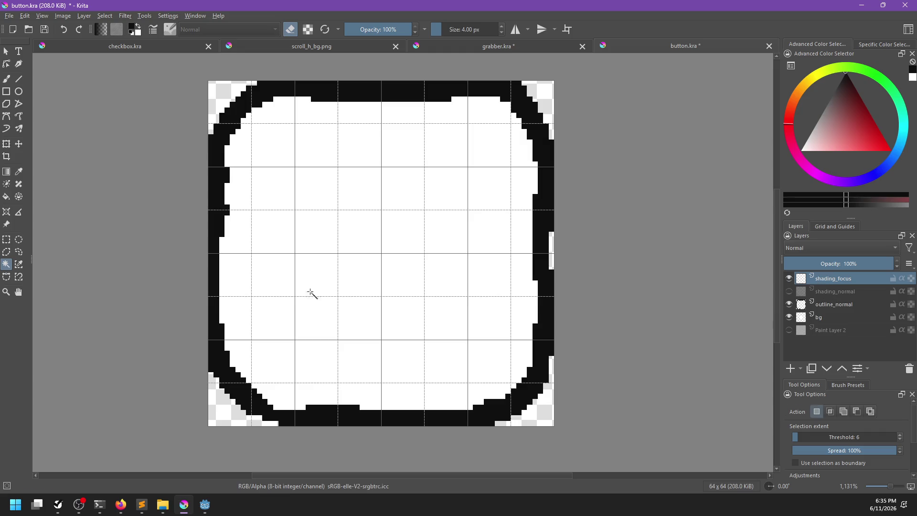
key(b)
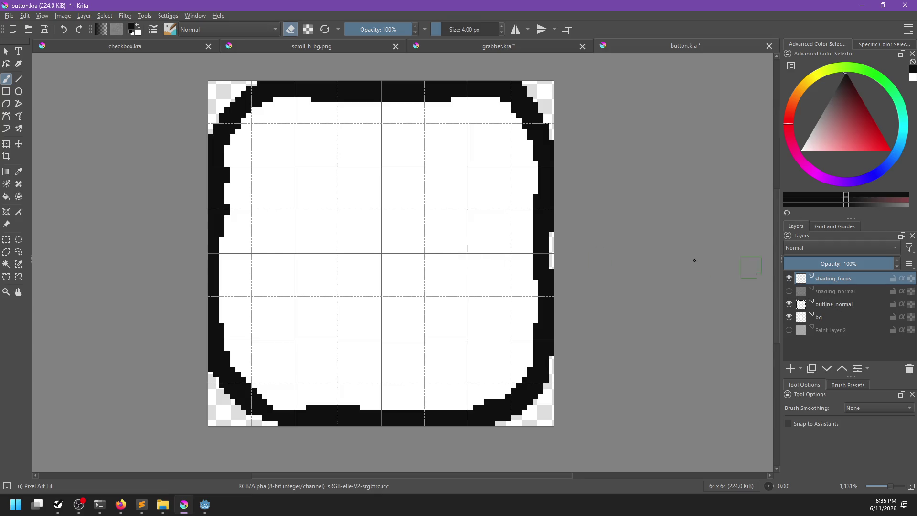
Set shading_focus opacity to 39% and paint grey shading along the inner left edge
click(292, 30)
drag(837, 261, 827, 262)
mouse_move(225, 325)
mouse_down()
mouse_move(239, 119)
mouse_move(297, 98)
mouse_up()
key(ctrl+z)
mouse_move(216, 340)
mouse_down()
mouse_move(235, 155)
mouse_move(267, 112)
mouse_up()
key(ctrl+z)
mouse_move(222, 325)
mouse_down()
mouse_move(223, 227)
mouse_move(239, 131)
mouse_move(302, 99)
mouse_move(504, 103)
mouse_move(537, 203)
mouse_up()
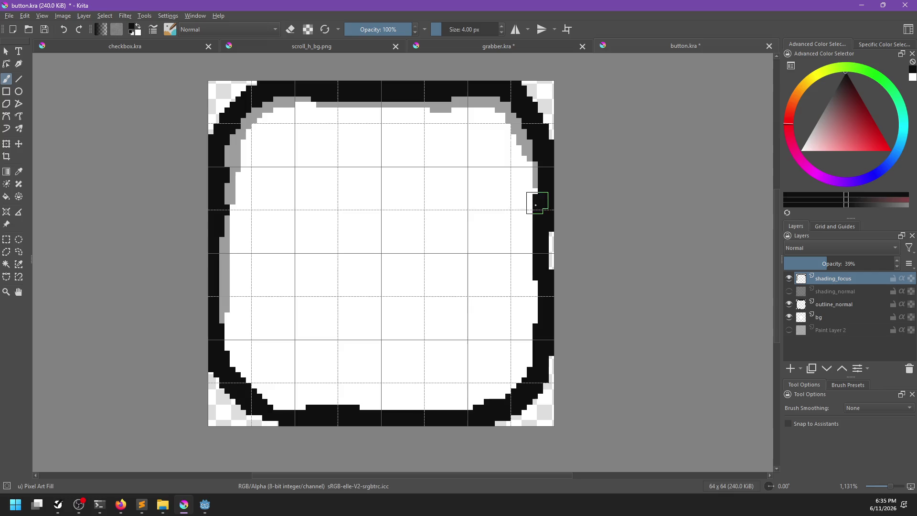
Try shading the inner bottom-left curve, then undo the bottom and right-edge strokes
drag(602, 334, 620, 313)
click(802, 150)
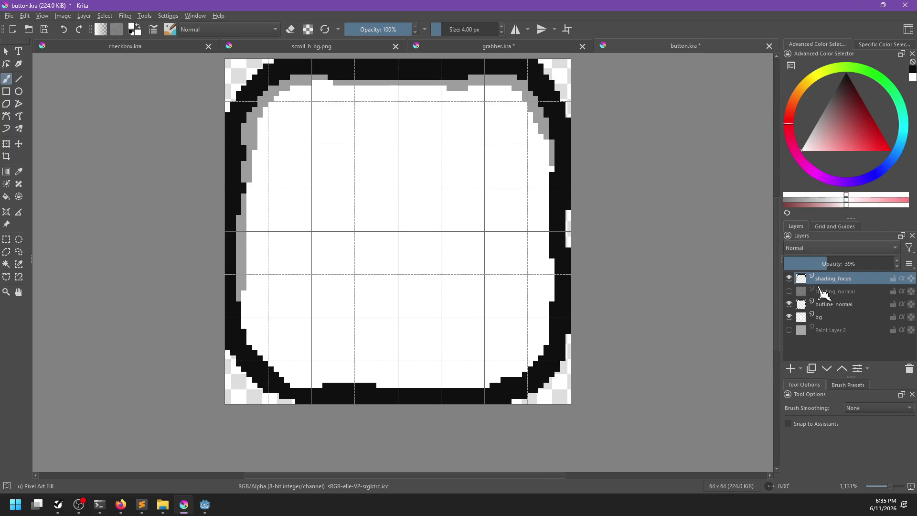
mouse_move(241, 319)
mouse_down()
mouse_move(251, 359)
mouse_move(310, 382)
mouse_move(497, 378)
mouse_up()
key(ctrl+z)
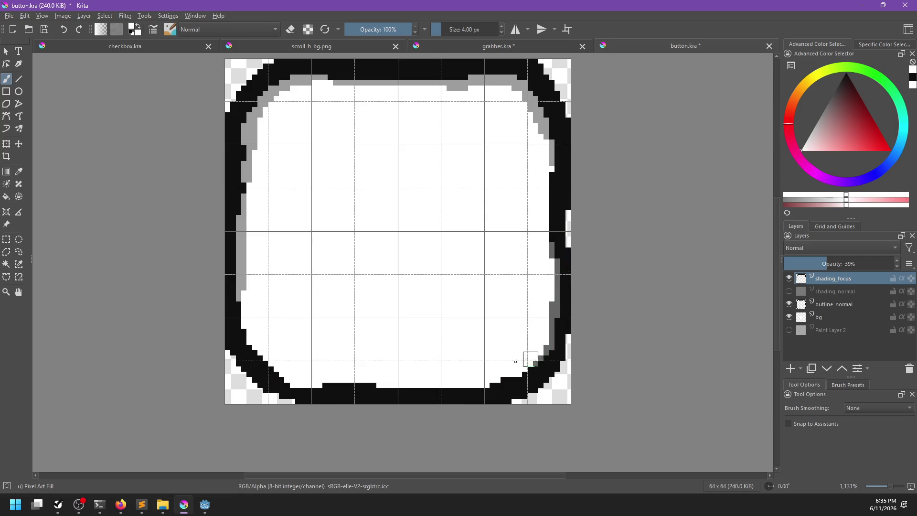
key(ctrl+z)
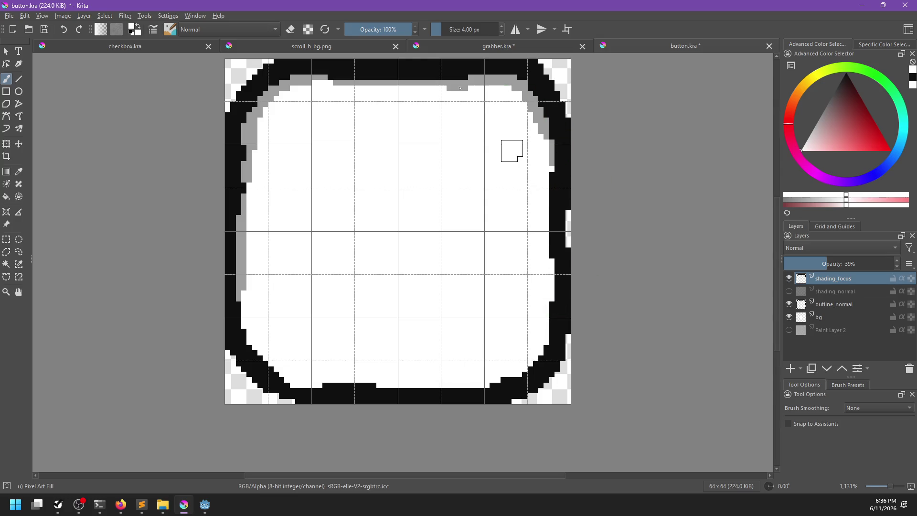
drag(295, 229, 300, 248)
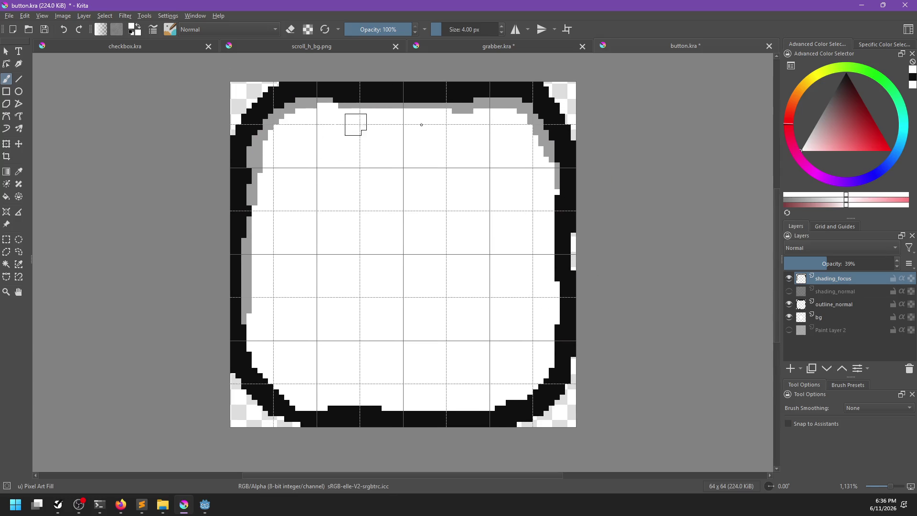
mouse_move(526, 365)
mouse_down()
mouse_move(544, 332)
mouse_move(530, 354)
mouse_up()
Erase the stray grey shading on the left edge, save button.kra, and compare with shading_normal
key(e)
mouse_move(248, 246)
mouse_down()
mouse_move(242, 307)
mouse_move(258, 317)
mouse_up()
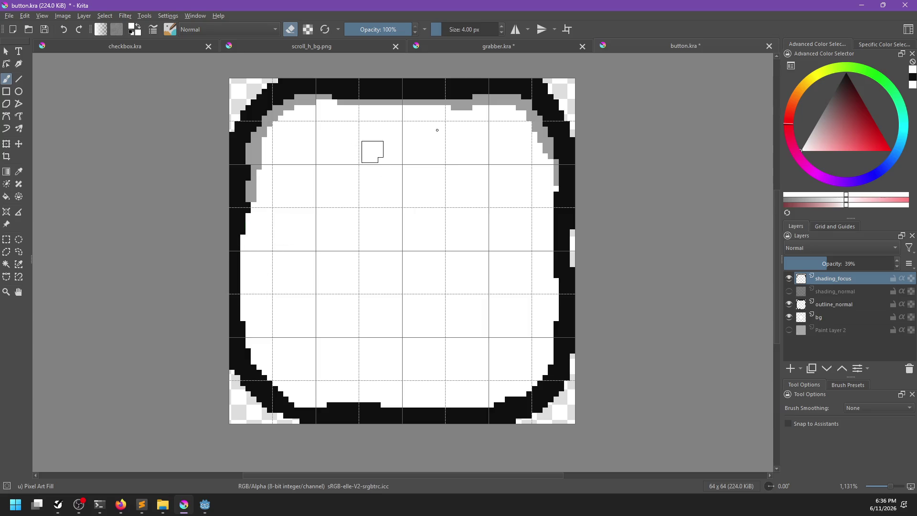
key(e)
key(ctrl+s)
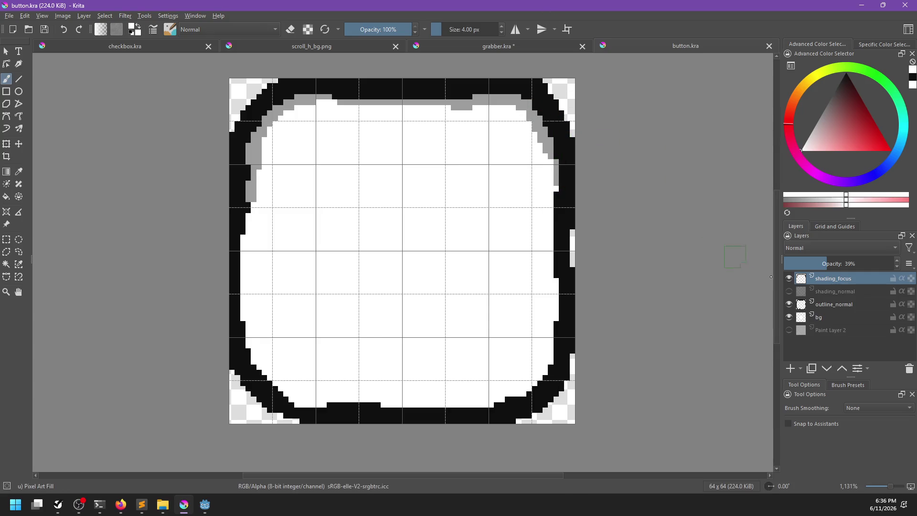
click(789, 292)
click(789, 292)
key(ctrl+shift+e)
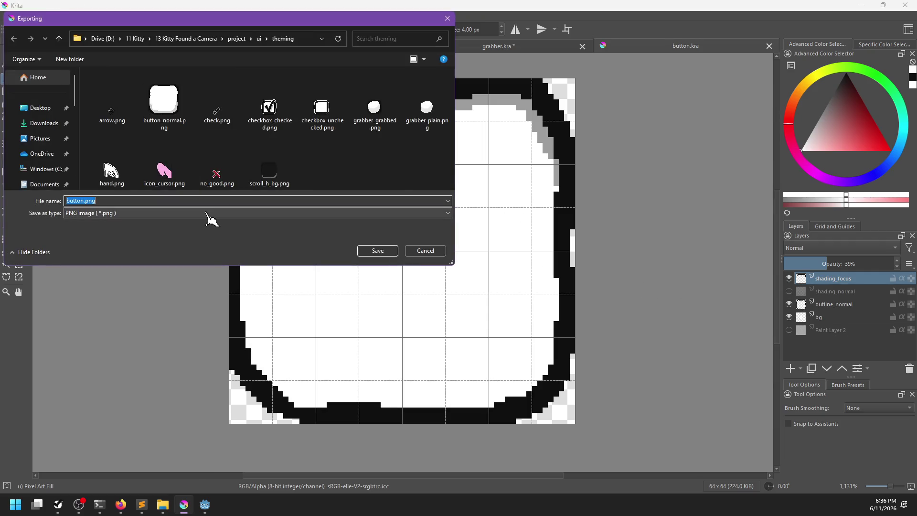
Export the drawing as button_focus.png with default PNG options, then return to the Win95.CSS page
text(button_focus)
click(378, 251)
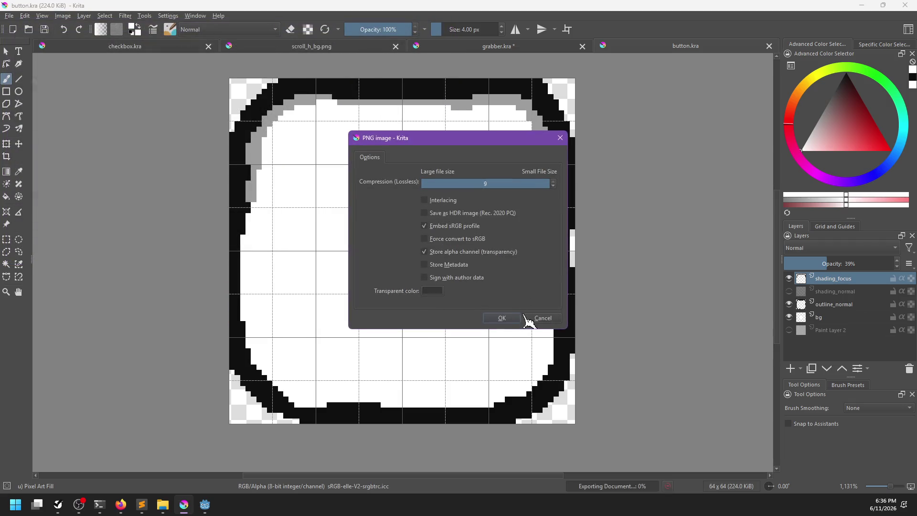
click(525, 317)
key(alt+Tab)
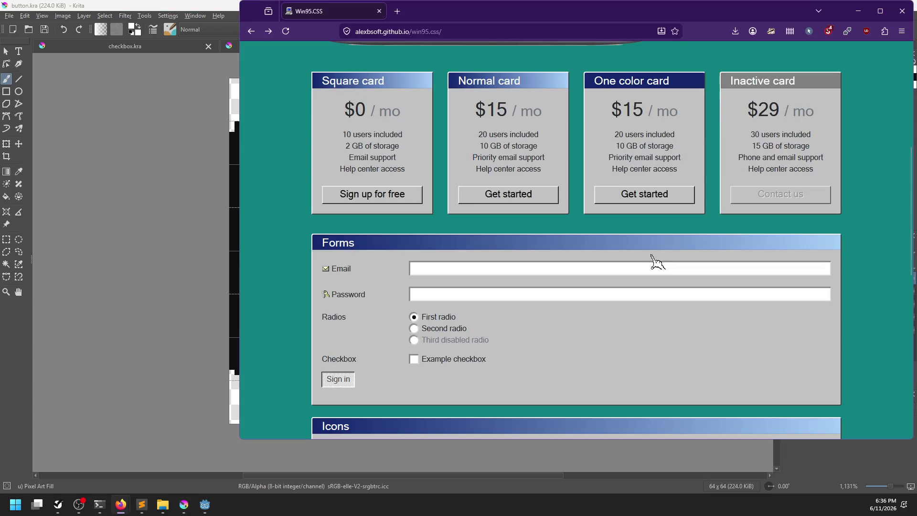
key(alt+Tab)
key(alt+Tab)
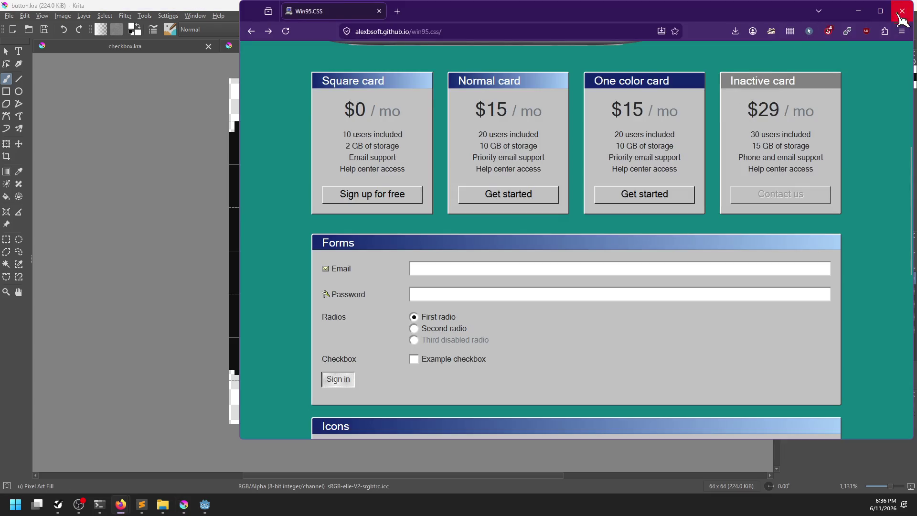
key(alt+Tab)
key(alt+Tab)
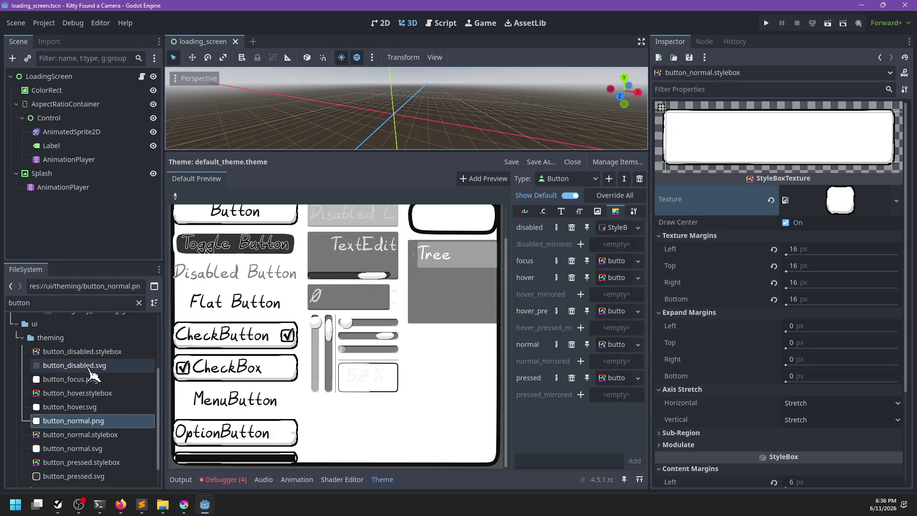
Give button_hover.stylebox the button_focus.png texture and content margins of 6
double_click(84, 394)
drag(80, 380, 836, 208)
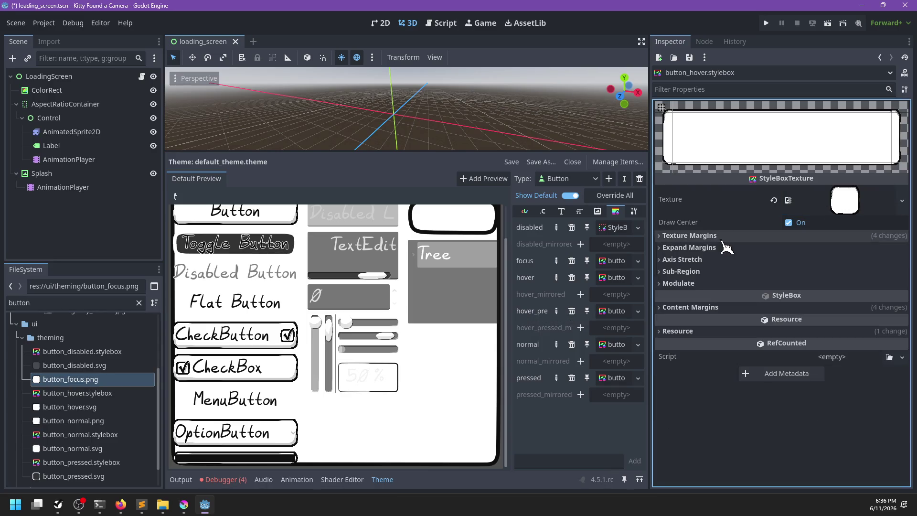
click(688, 271)
click(695, 272)
click(697, 307)
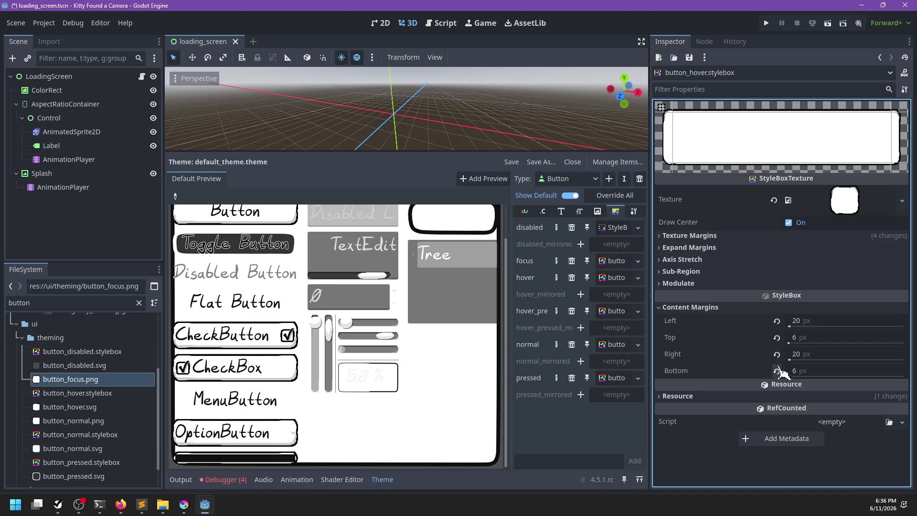
drag(792, 370, 784, 369)
click(811, 319)
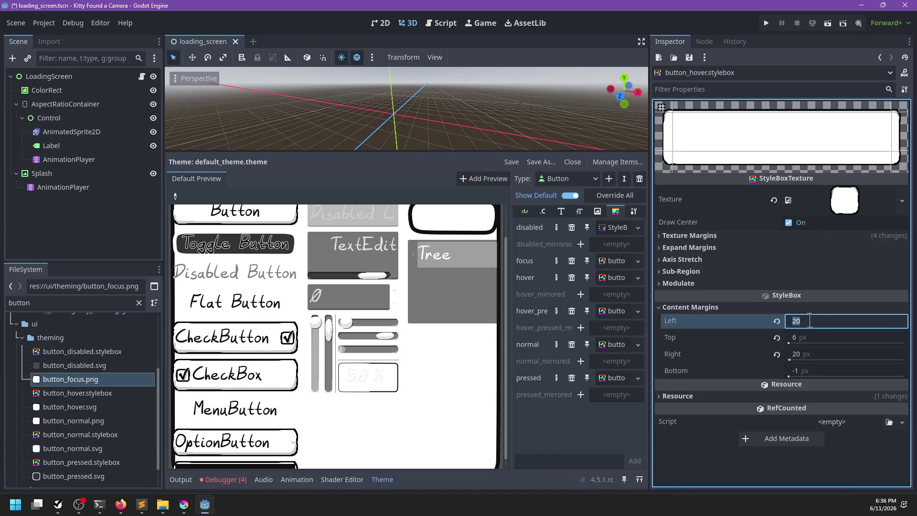
text(6)
click(813, 359)
text(6)
key(Tab)
text(6)
key(Return)
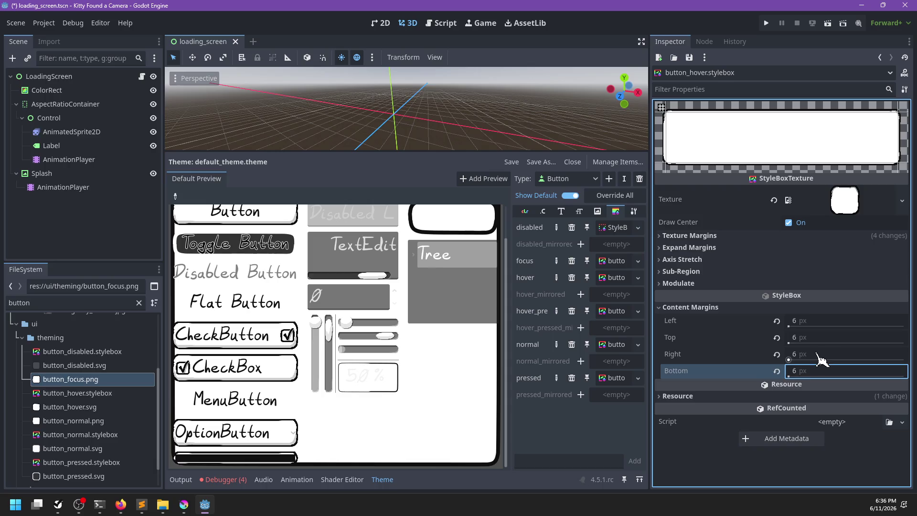
click(725, 307)
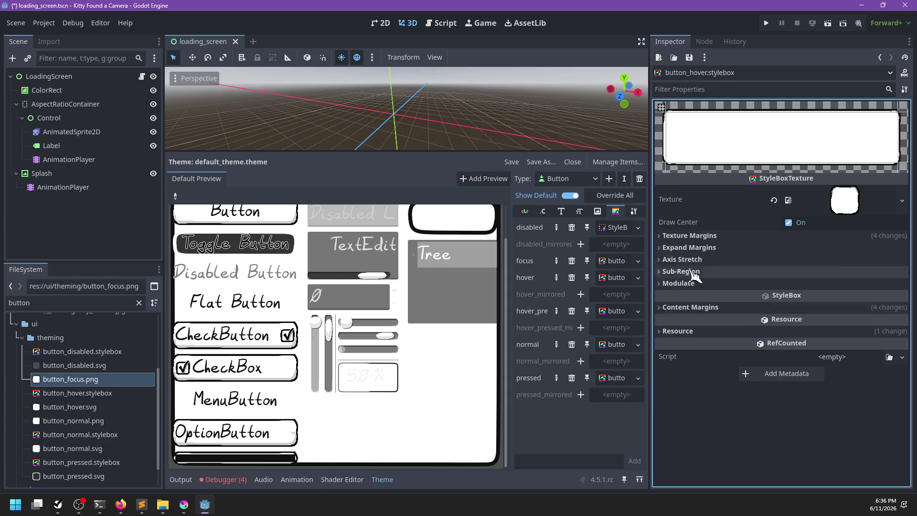
Set the hover stylebox texture margins to 6, 16, 16 and 16, and save the scene
click(698, 236)
click(820, 249)
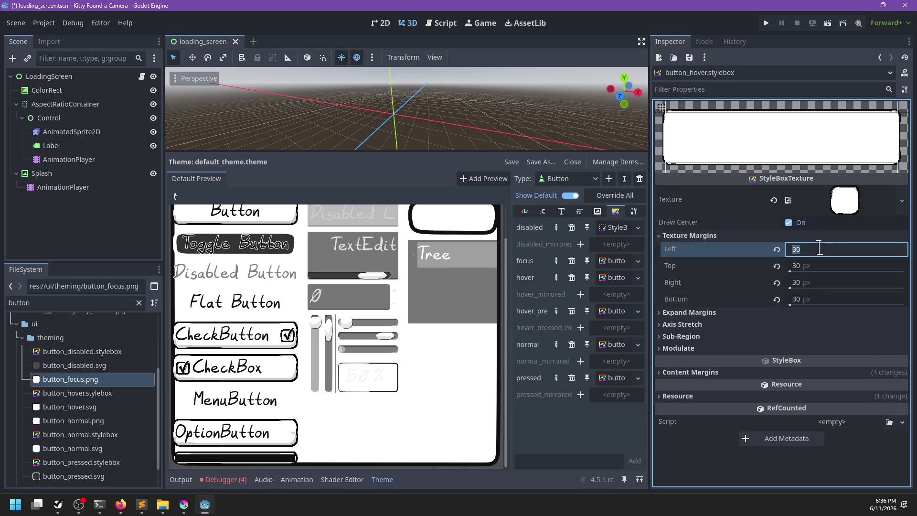
text(6)
click(824, 267)
text(16)
click(822, 284)
text(16)
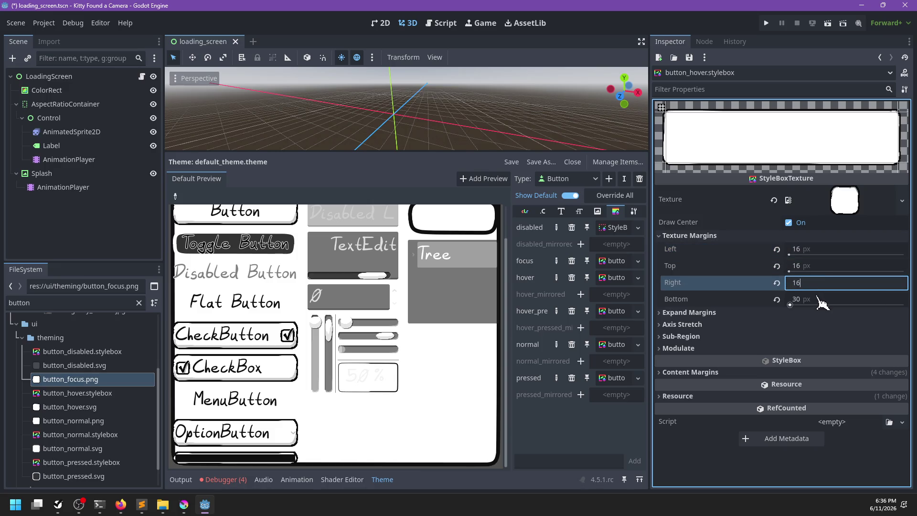
click(816, 297)
text(16)
key(ctrl+s)
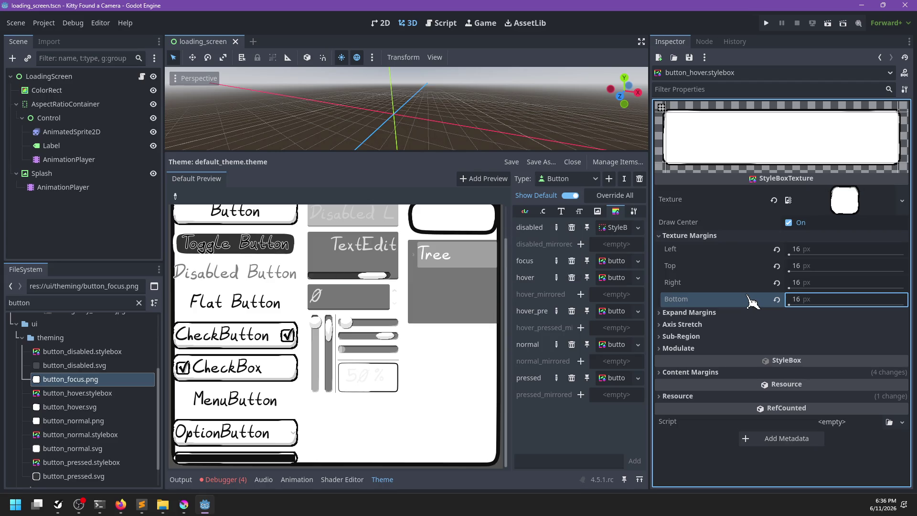
click(662, 313)
click(659, 312)
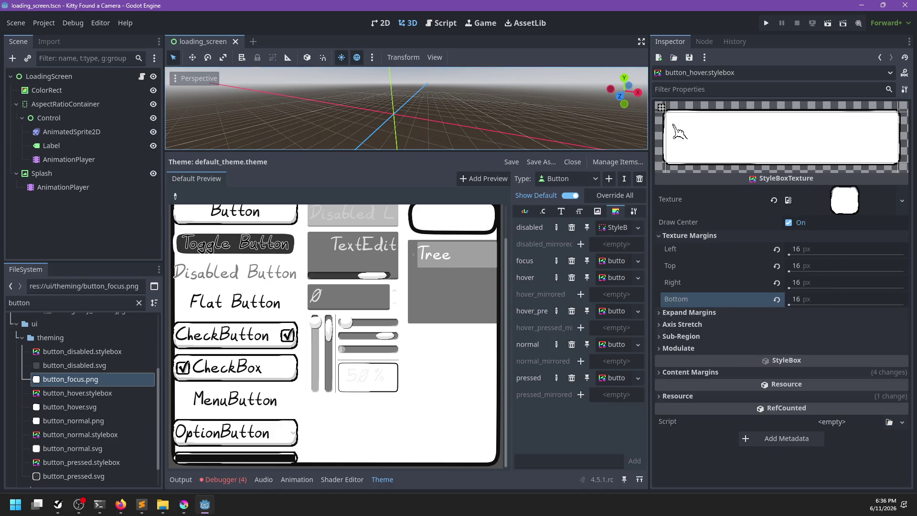
After checking the art in Krita, raise the left texture margin to 16 and save
key(alt+Tab)
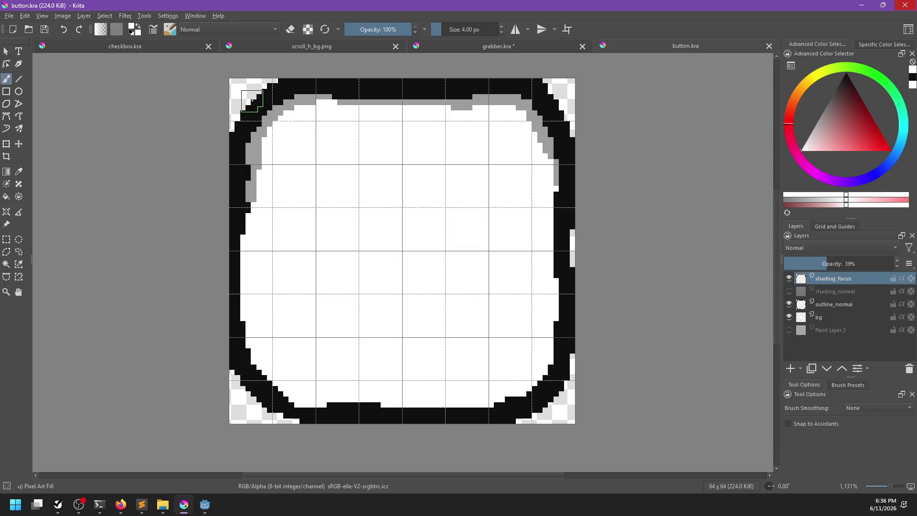
key(alt+Tab)
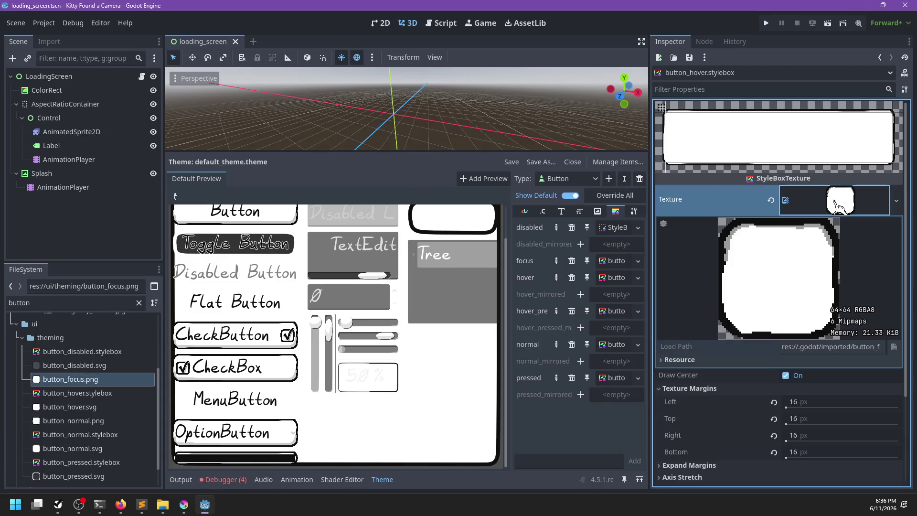
click(839, 203)
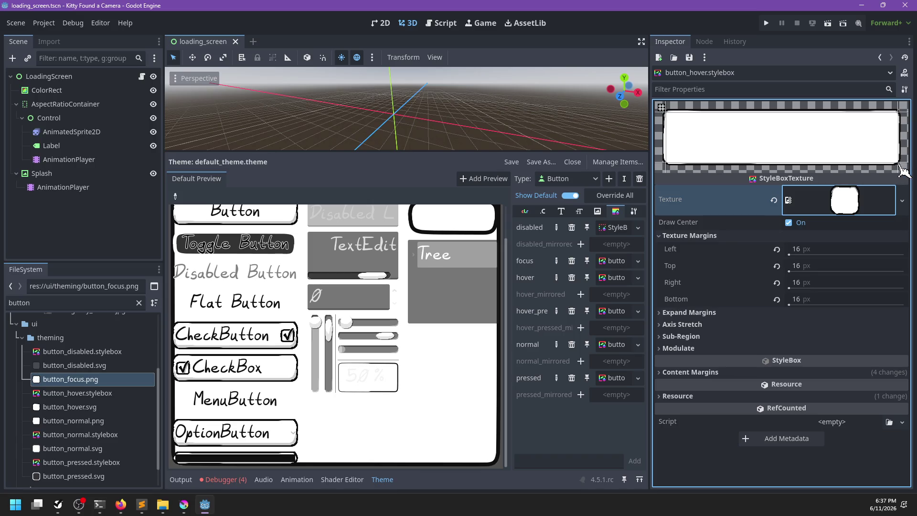
drag(789, 254, 791, 254)
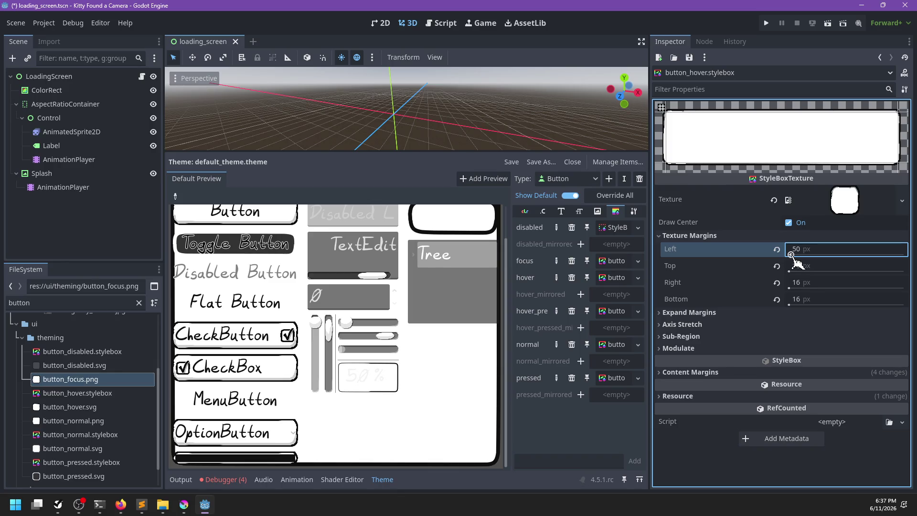
click(806, 248)
key(Return)
key(ctrl+s)
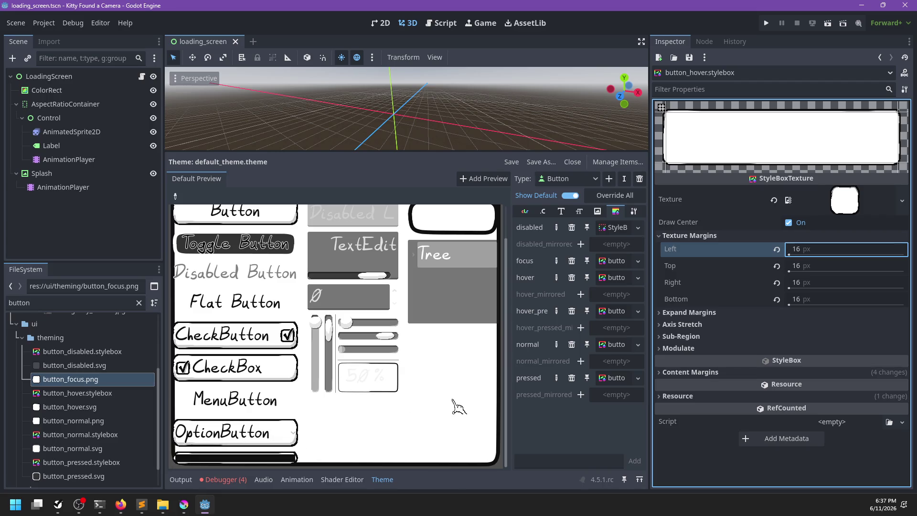
In Krita, try erasing the top-left grey shading, then undo back to the saved state
key(alt+Tab)
drag(277, 120, 348, 112)
key(ctrl+z)
key(e)
key(ctrl+z)
key(e)
key(ctrl+shift+z)
key(ctrl+z)
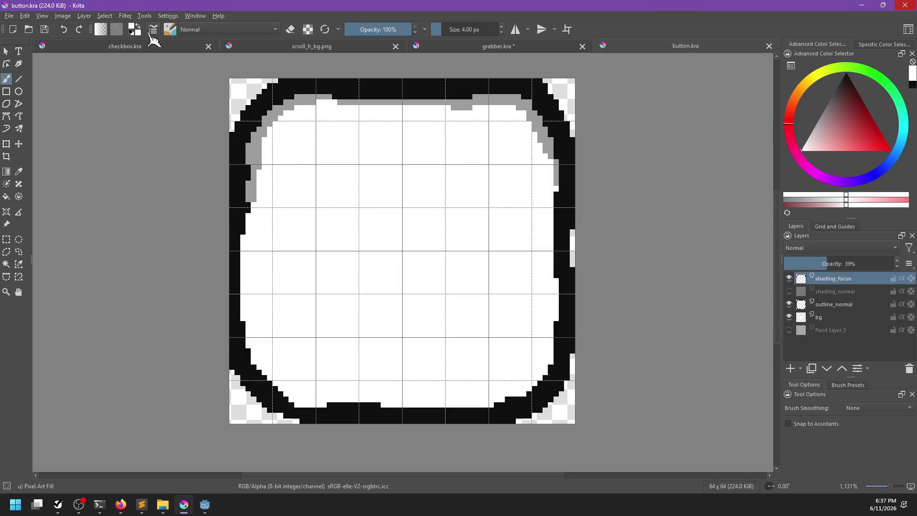
Paint black shading along the button's left arc and top edge, then save the drawing
key(x)
mouse_move(245, 226)
mouse_down()
mouse_move(265, 165)
mouse_move(341, 102)
mouse_up()
key(ctrl+z)
drag(256, 176, 382, 96)
key(ctrl+s)
key(ctrl+z)
mouse_move(269, 206)
mouse_down()
mouse_move(269, 177)
mouse_move(358, 102)
mouse_move(534, 116)
mouse_move(550, 126)
mouse_move(549, 165)
mouse_move(575, 191)
mouse_up()
key(e)
key(ctrl+s)
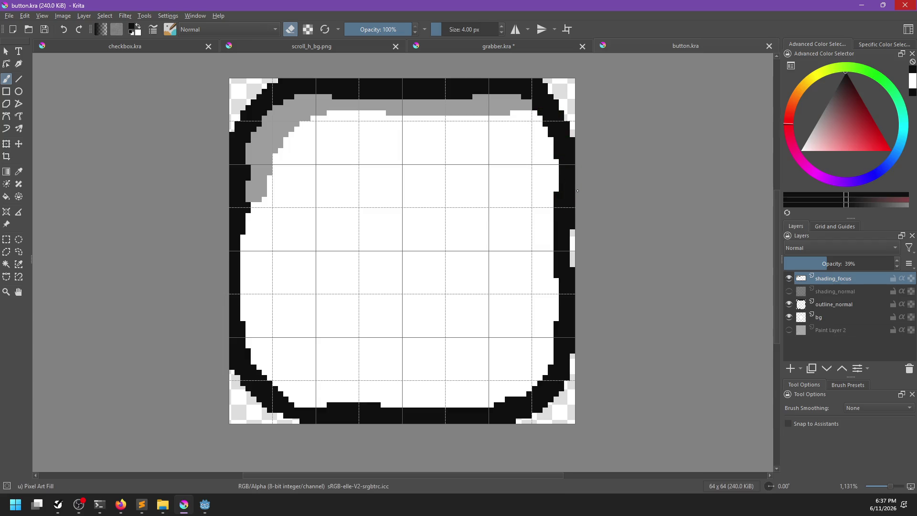
Paint grey shading down the button's left inner edge
key(ctrl+shift+e)
key(Escape)
key(e)
drag(248, 203, 249, 286)
key(ctrl+z)
drag(254, 178, 239, 291)
Export the drawing over button_focus.png with the default PNG options
key(ctrl+shift+e)
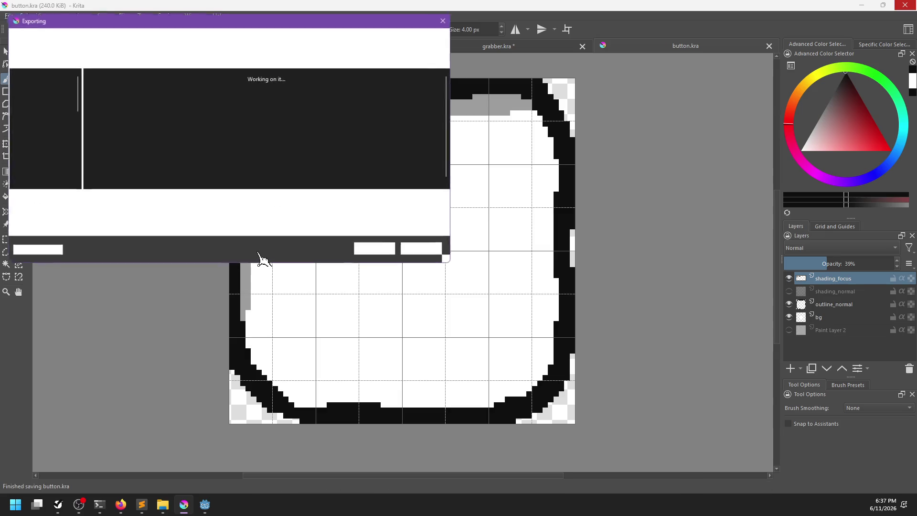
double_click(163, 102)
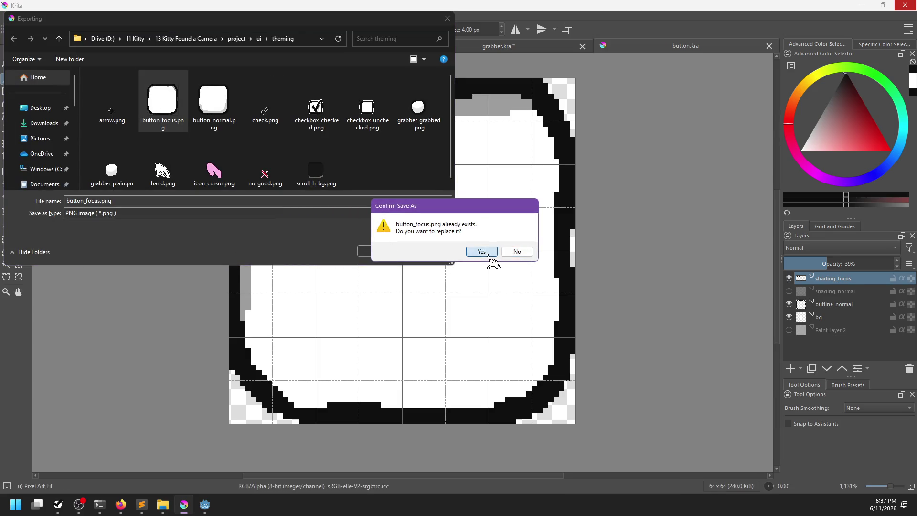
click(475, 251)
click(501, 317)
key(alt+Tab)
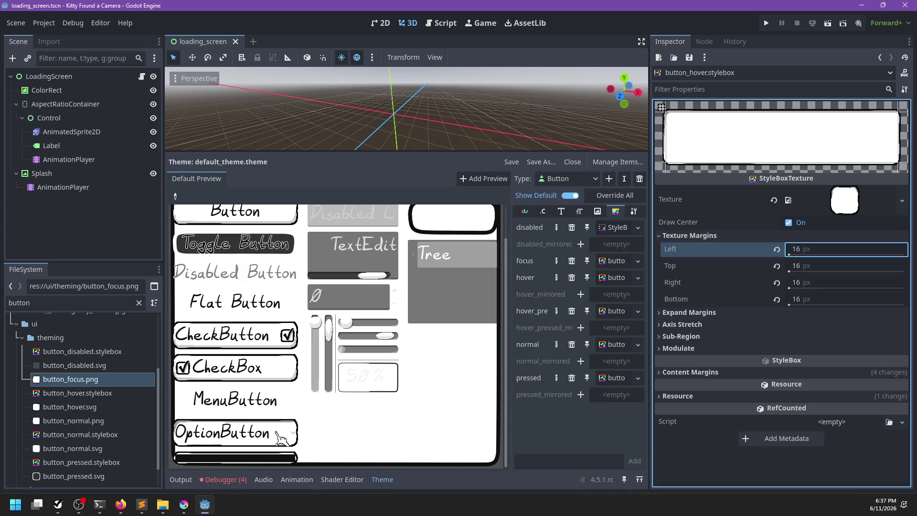
key(alt+Tab)
Show shading_normal at about 29% opacity, hide shading_focus, and save the drawing
drag(832, 263, 810, 263)
click(806, 308)
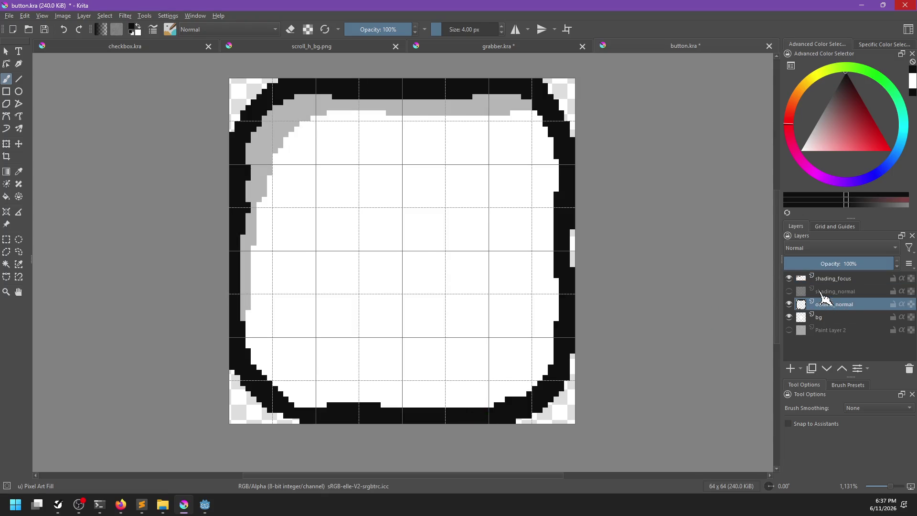
click(788, 291)
click(831, 292)
key(f)
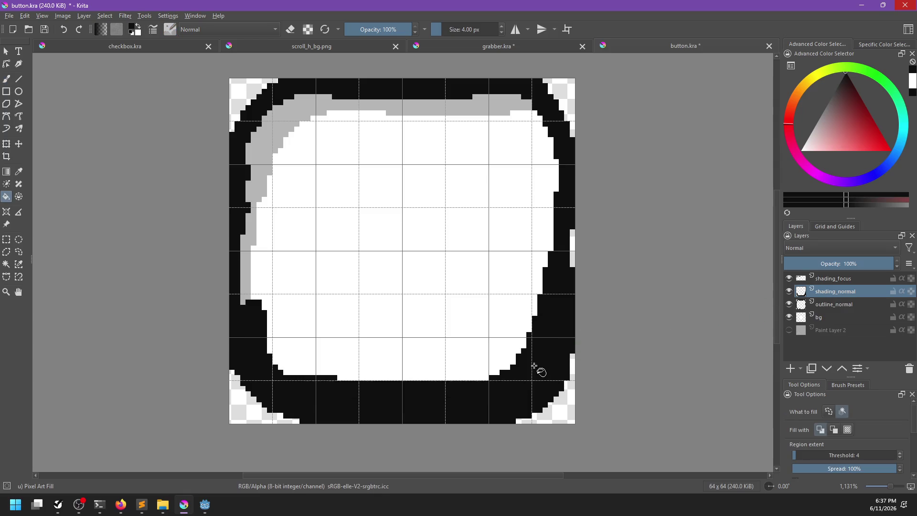
drag(841, 264, 812, 266)
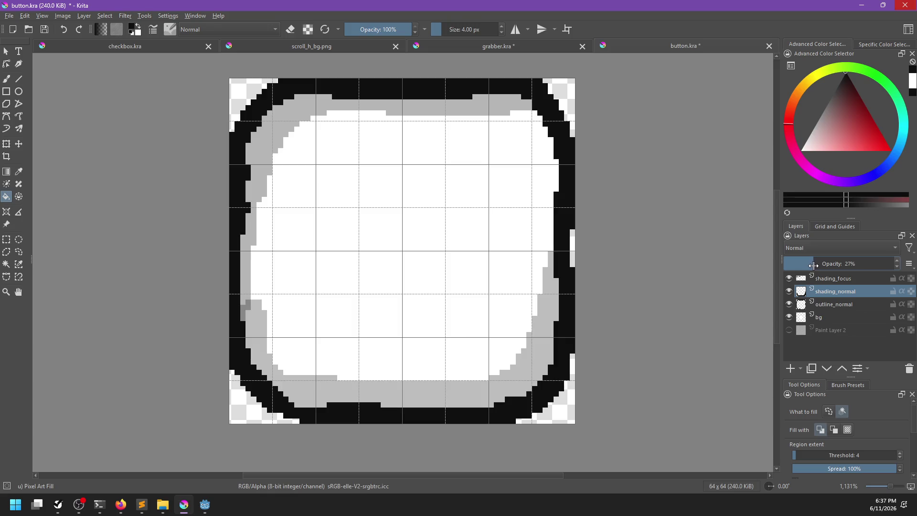
click(789, 279)
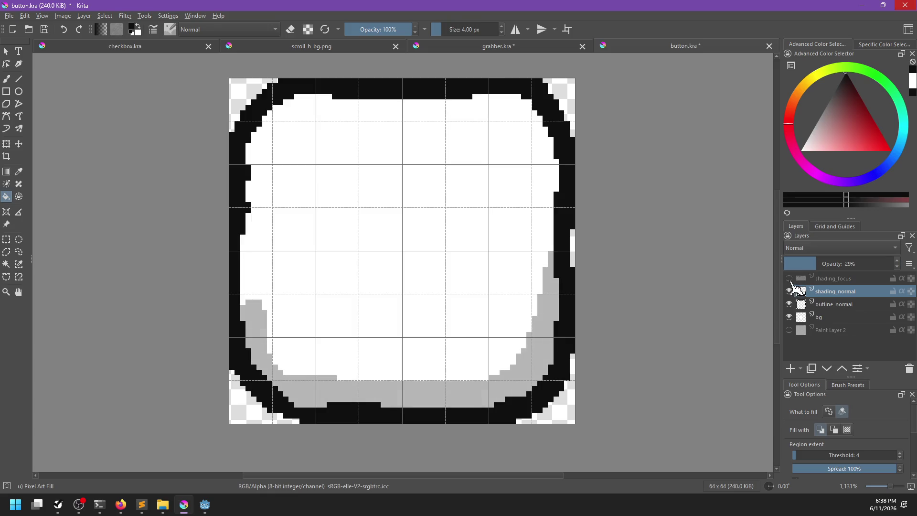
key(ctrl+s)
Export over button_normal.png, then over button_focus.png, and return to Godot
key(ctrl+shift+e)
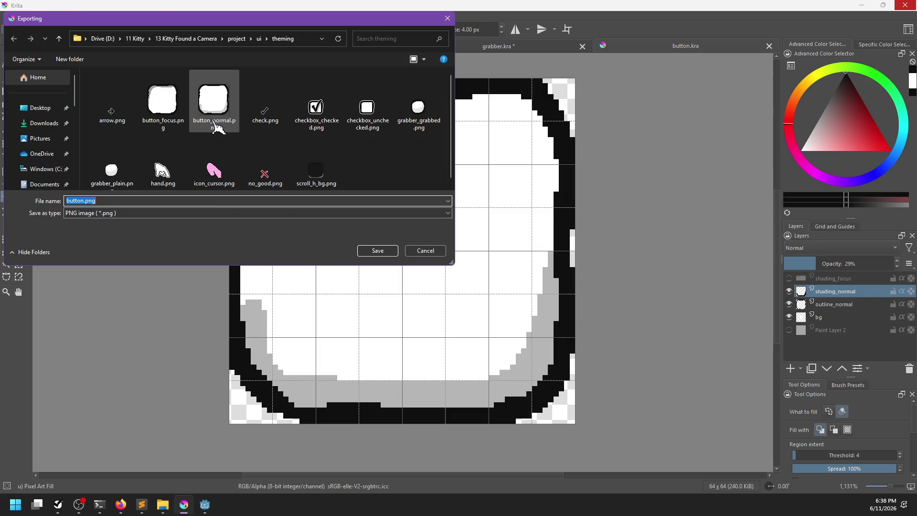
double_click(218, 107)
click(480, 251)
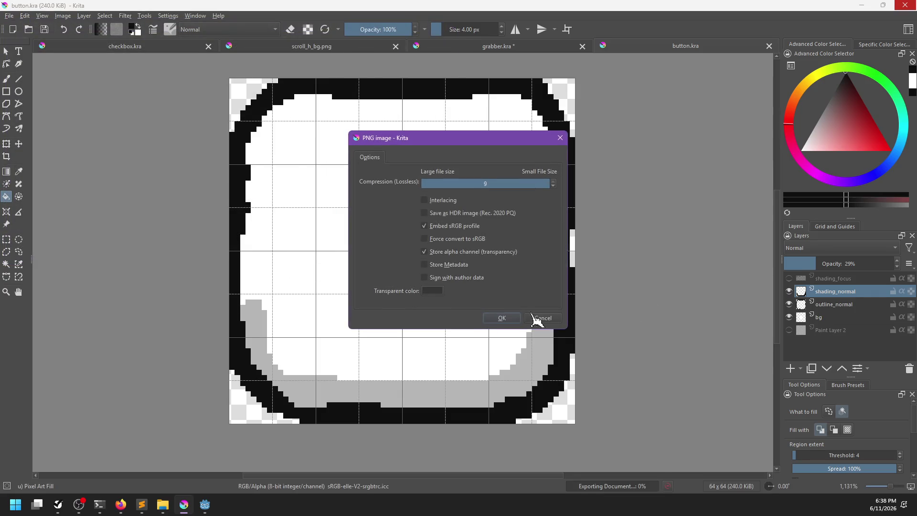
click(500, 320)
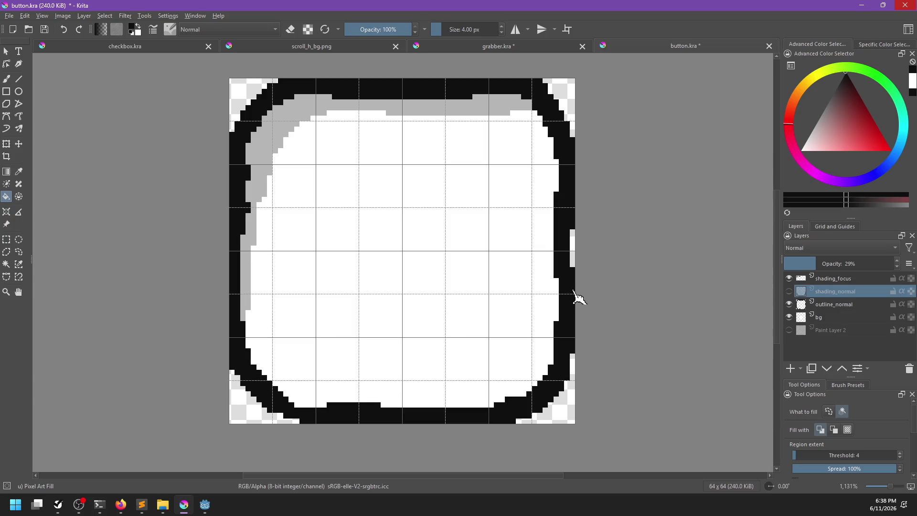
double_click(162, 98)
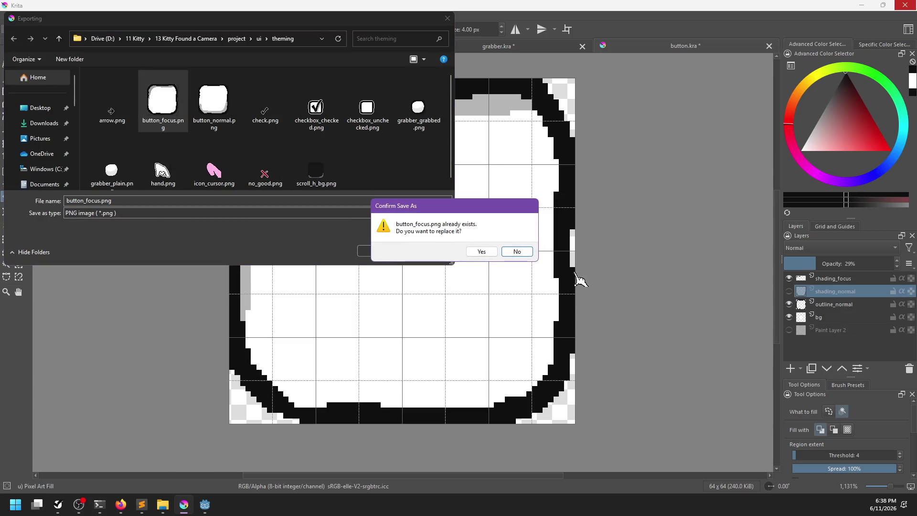
click(481, 251)
click(500, 316)
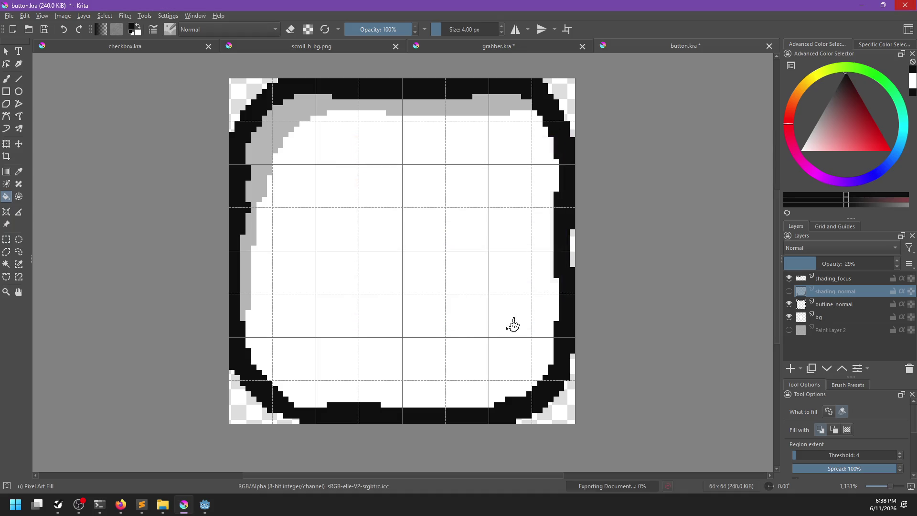
key(alt+Tab)
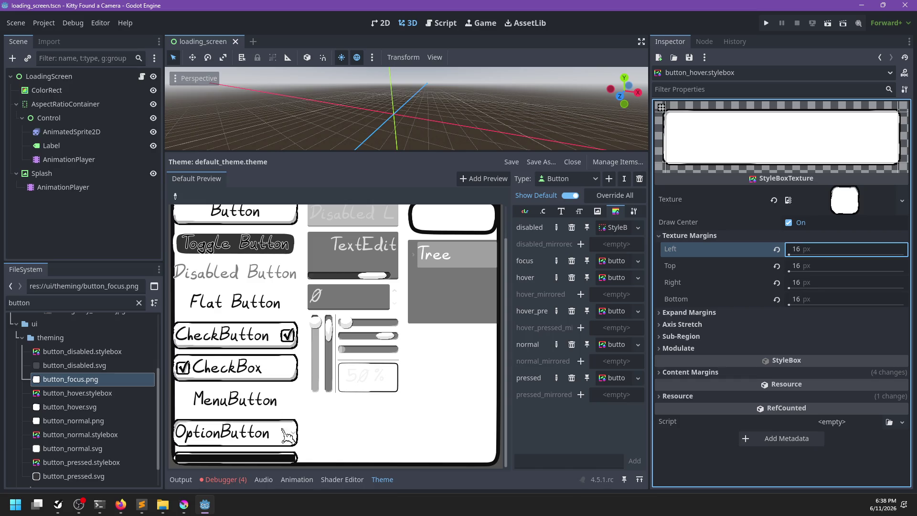
Replace the FileSystem filter text 'button' with 'focus' after scrolling the theme preview
scroll(268, 329, up, 2)
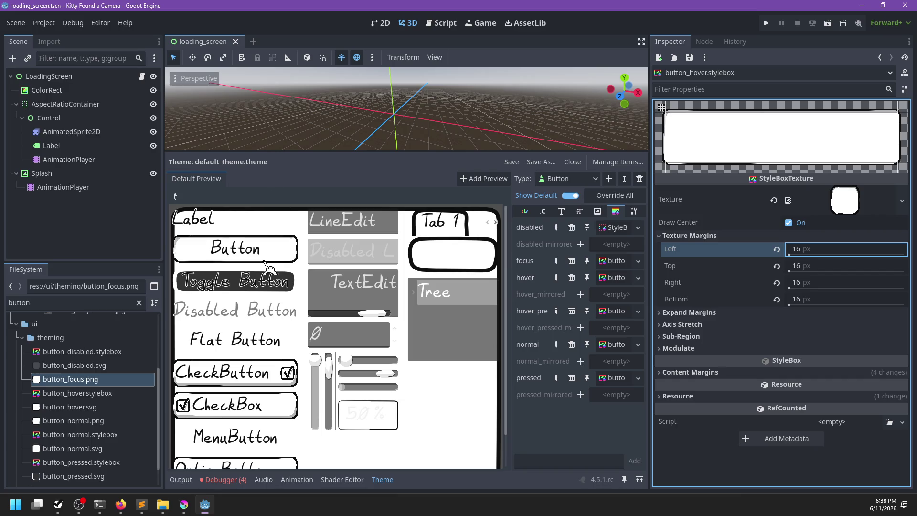
scroll(262, 382, down, 2)
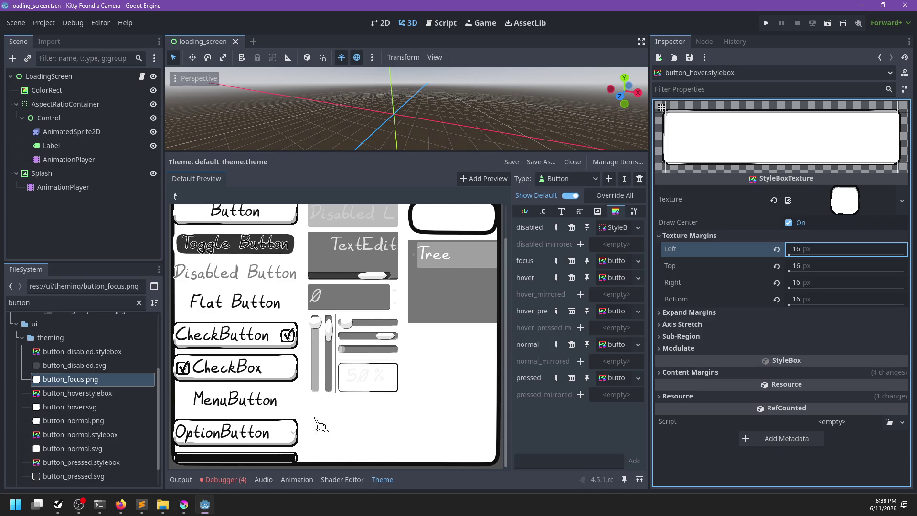
scroll(316, 421, up, 2)
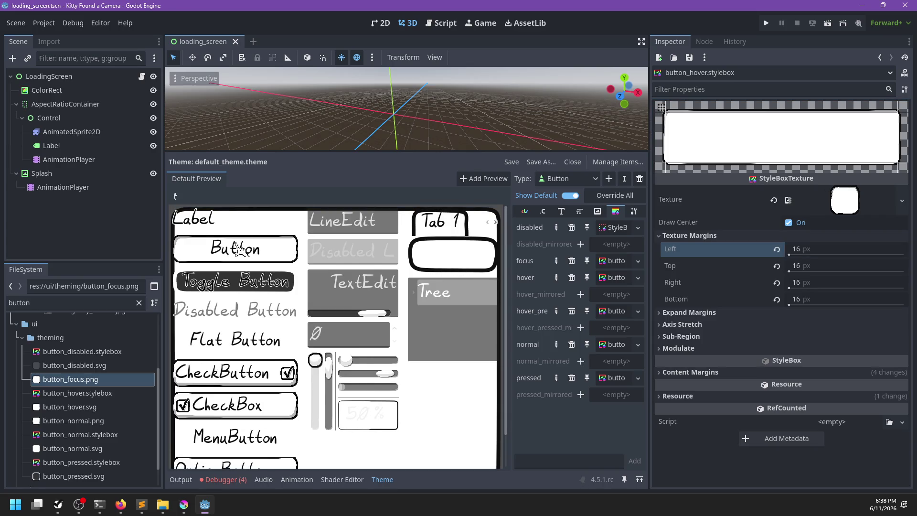
double_click(88, 302)
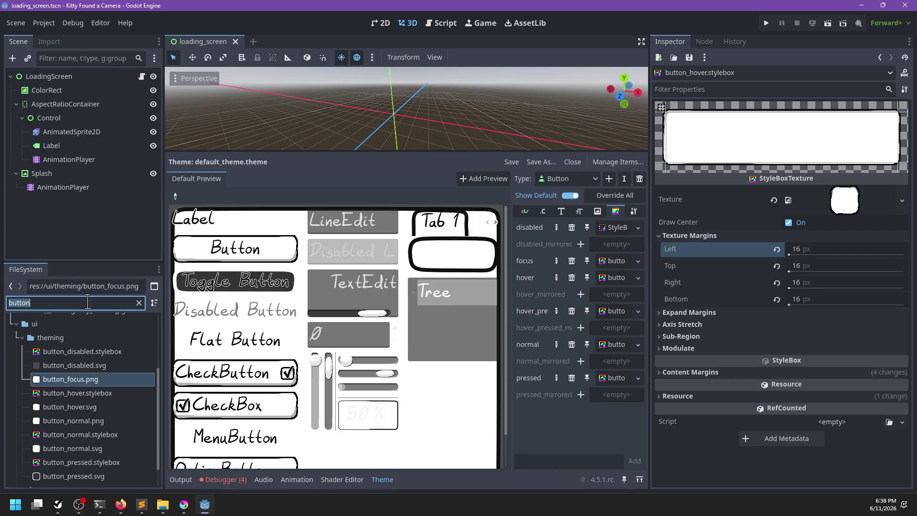
text(focus)
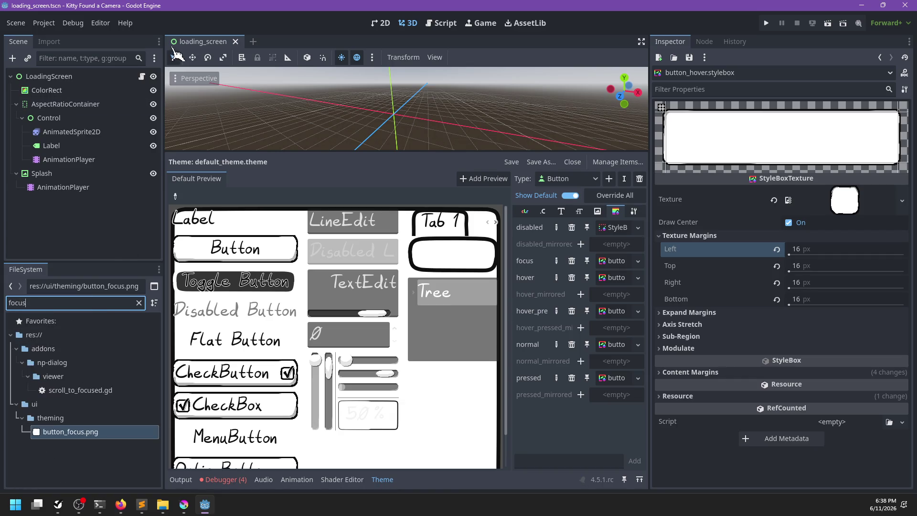
Filter the FileSystem for 'status' and open status.tscn
key(BackSpace)
key(BackSpace)
key(BackSpace)
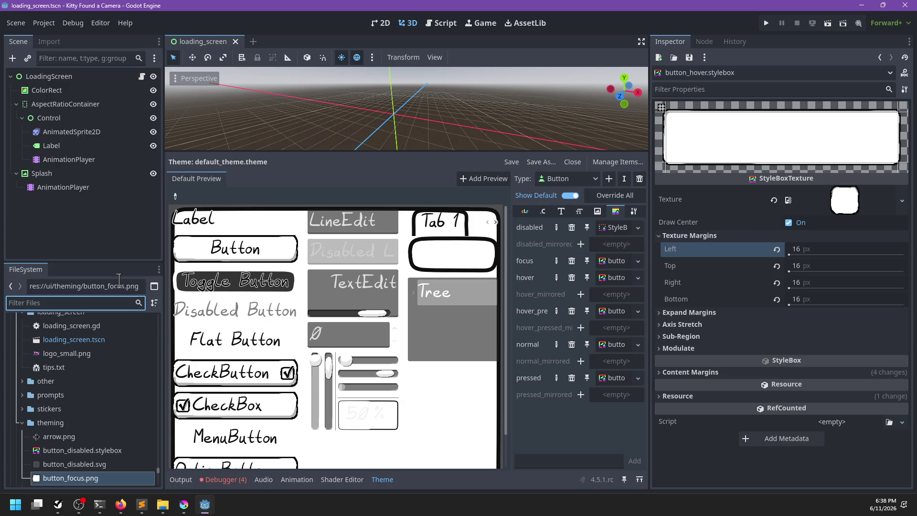
text(gall;er)
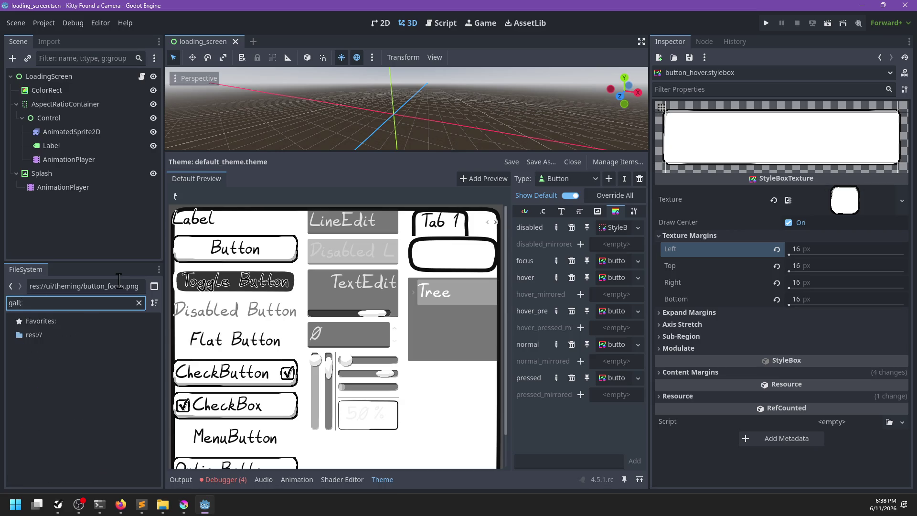
text(er)
key(BackSpace)
key(BackSpace)
key(BackSpace)
text(status)
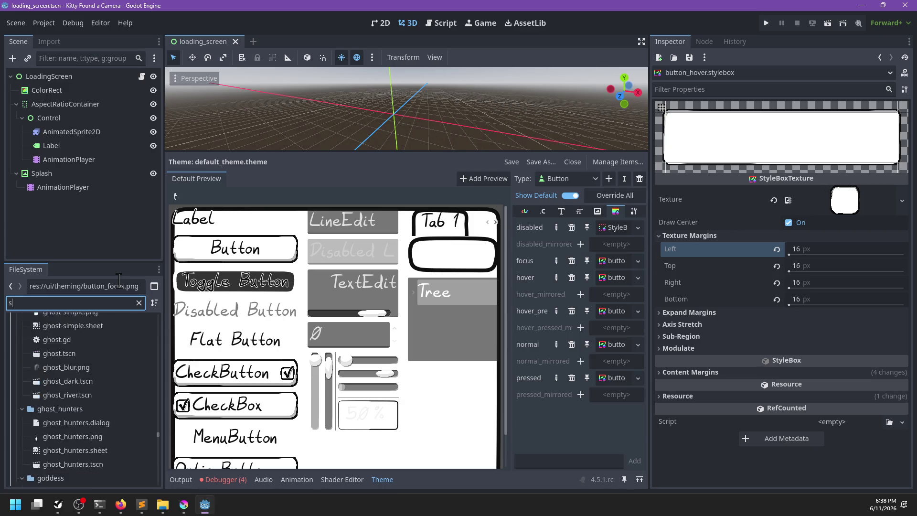
double_click(52, 476)
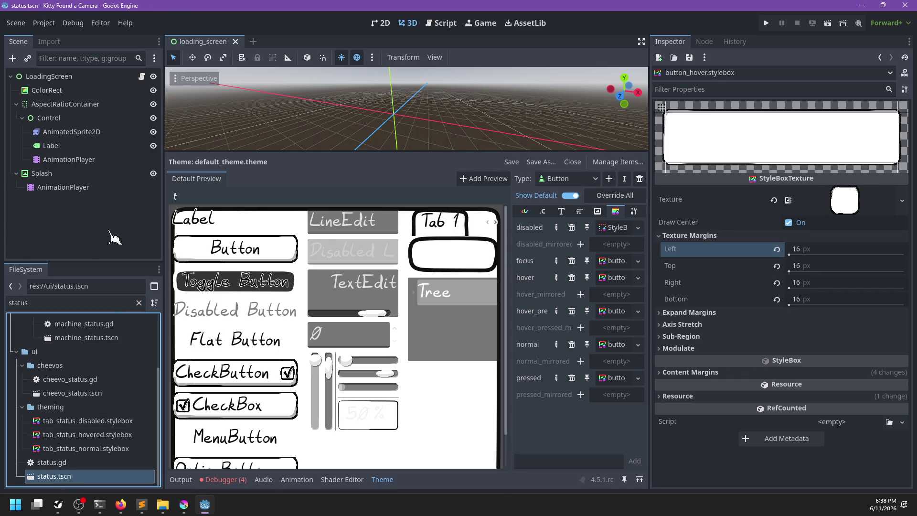
Select the follower node in the Scene tree and open its follower.gd script
scroll(87, 210, down, 10)
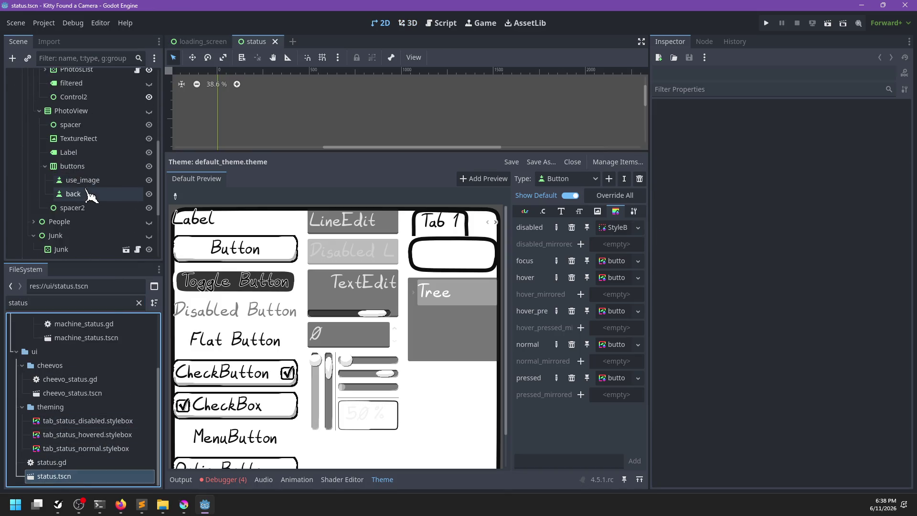
scroll(87, 219, up, 10)
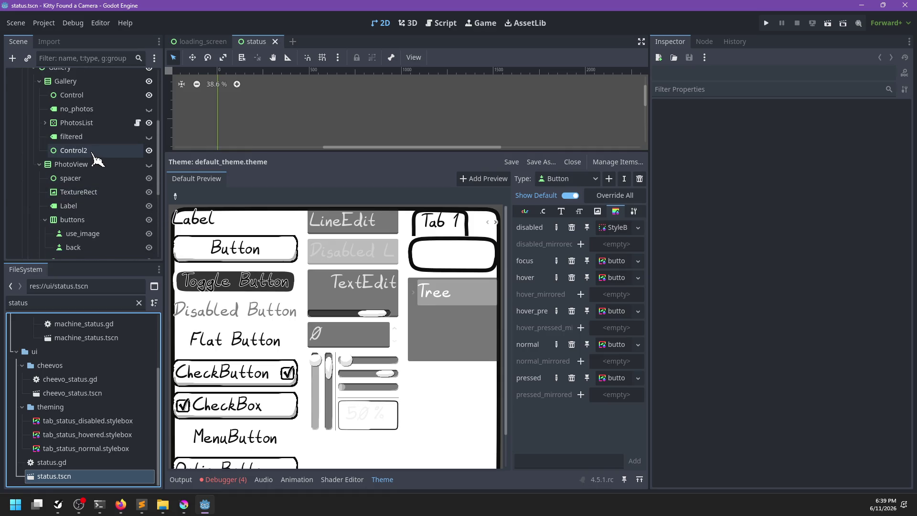
scroll(97, 160, up, 1)
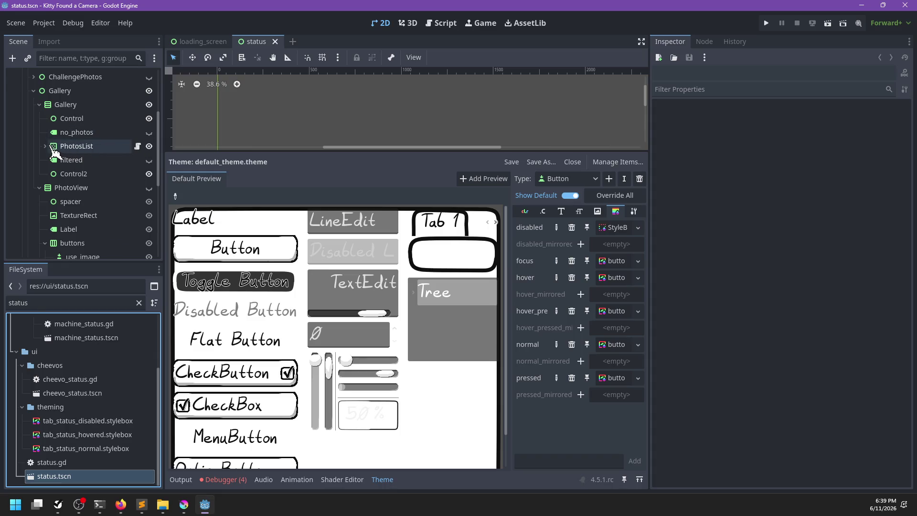
scroll(95, 182, up, 3)
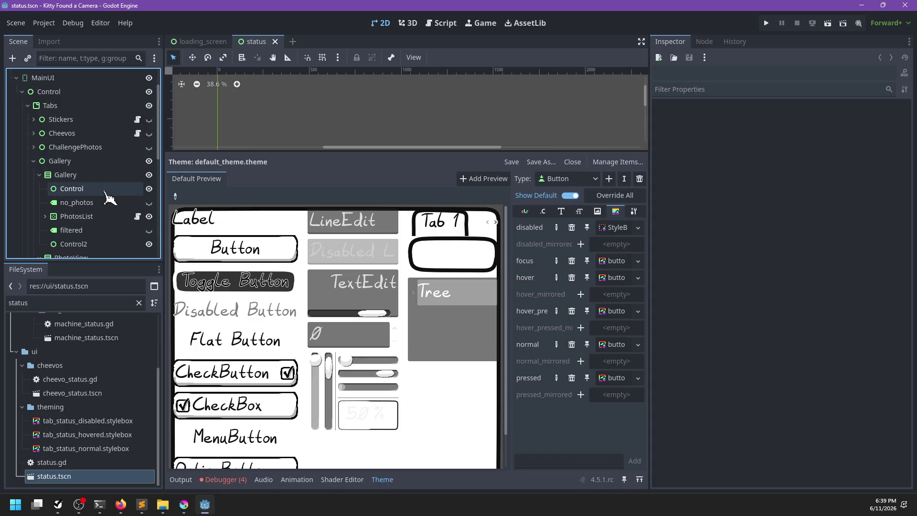
scroll(98, 181, down, 6)
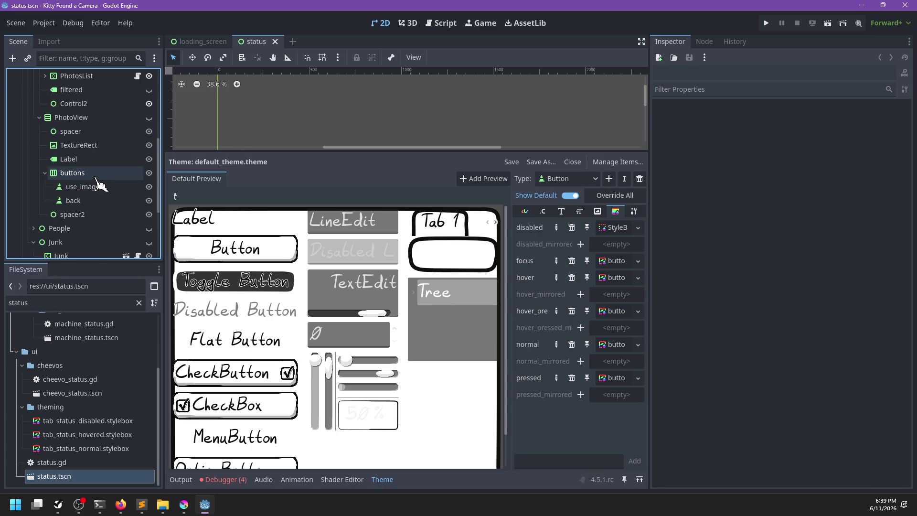
scroll(106, 191, down, 3)
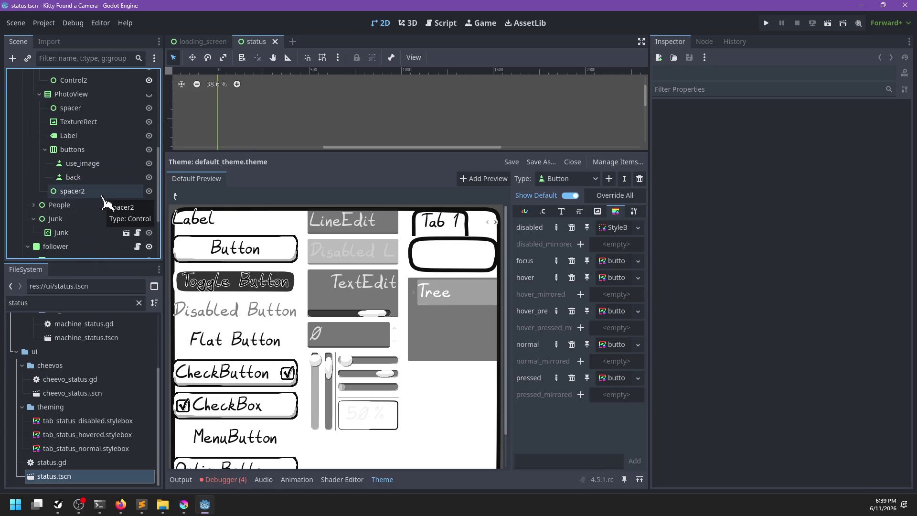
scroll(106, 201, down, 2)
click(67, 154)
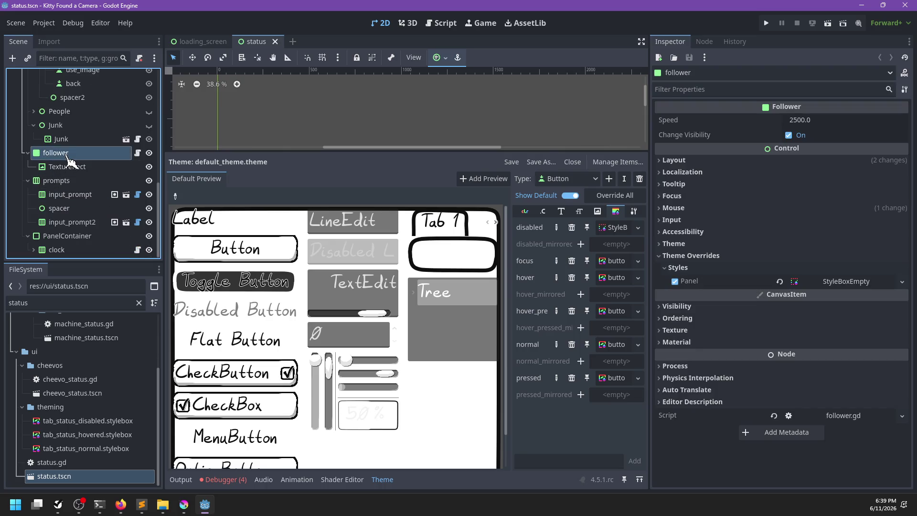
scroll(413, 93, down, 4)
drag(372, 121, 375, 85)
scroll(347, 122, up, 8)
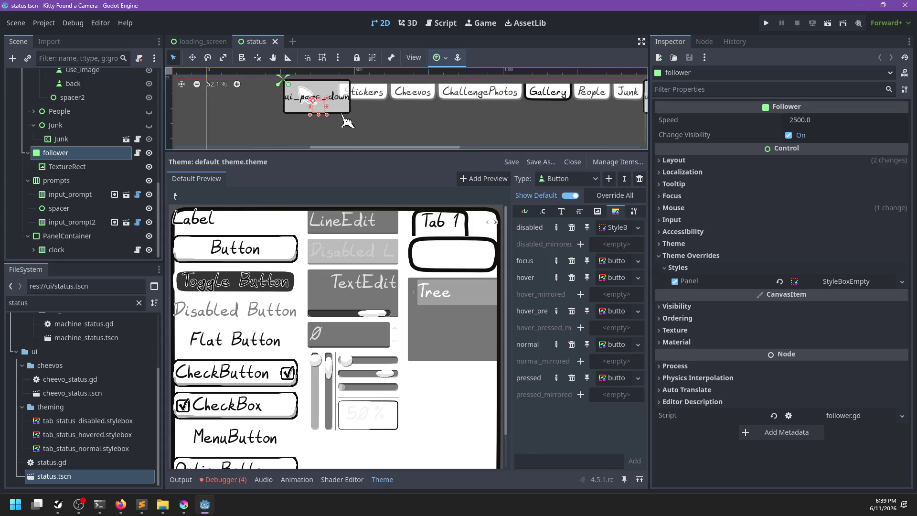
click(137, 153)
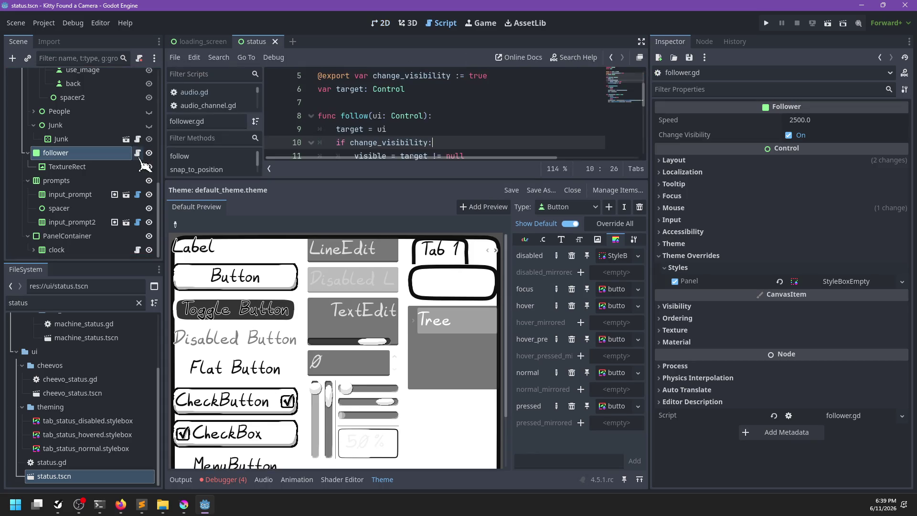
Enlarge the script editor, then remove the follower node from the status scene
drag(413, 169, 411, 260)
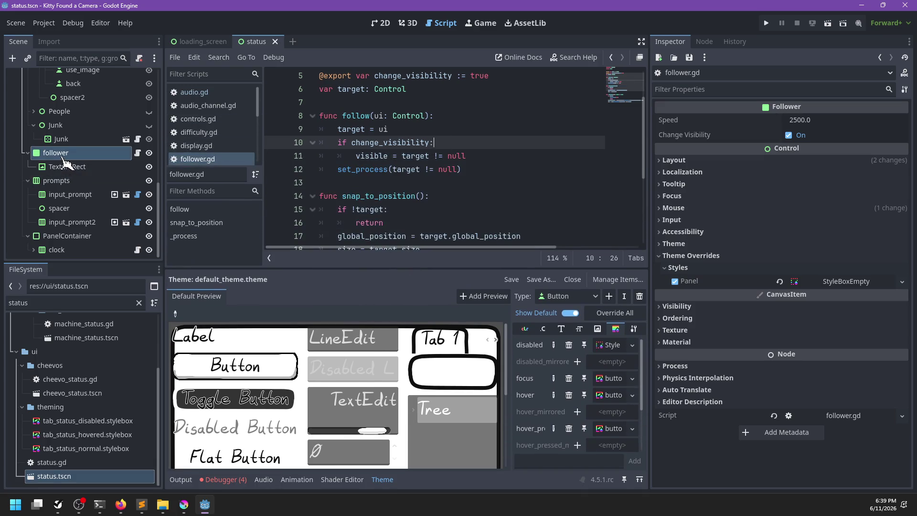
scroll(75, 152, up, 10)
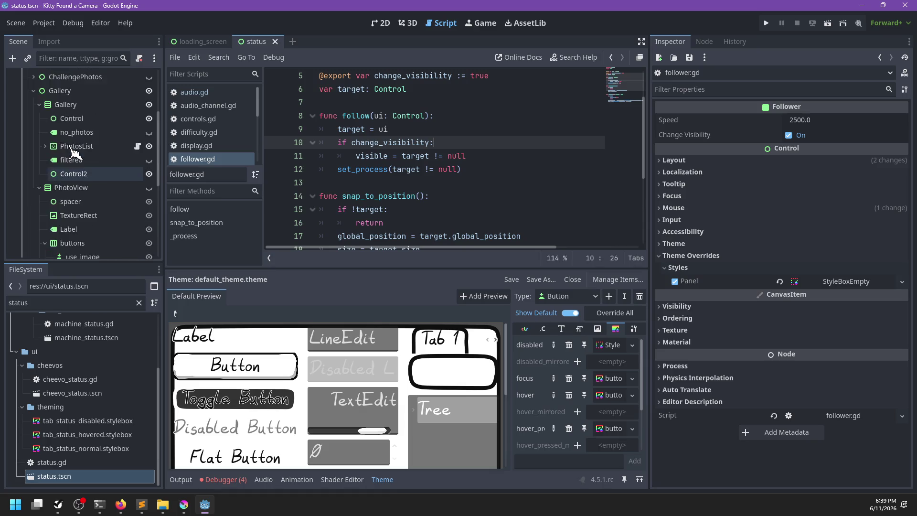
double_click(54, 148)
click(53, 161)
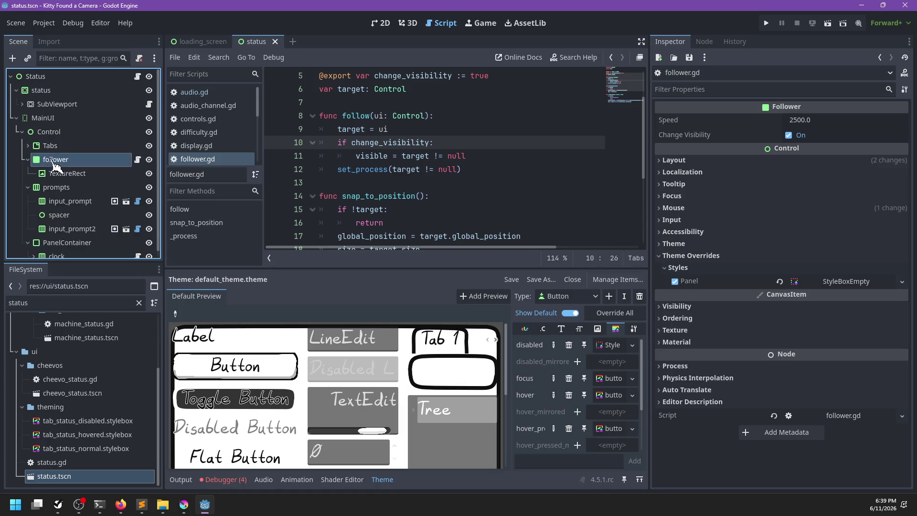
key(Delete)
key(ctrl+z)
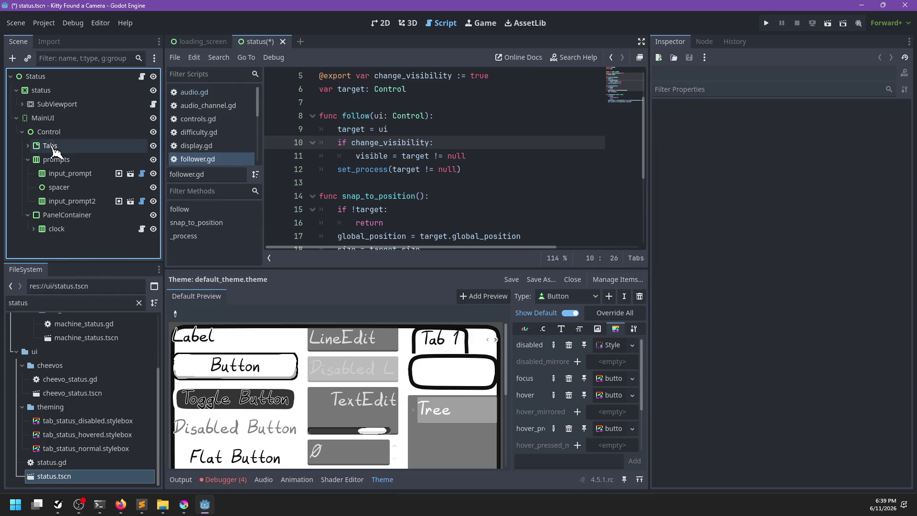
key(Delete)
Filter for 'ui.ts', open ui.tscn, paste the follower node under the root, and save
double_click(78, 303)
text(ui)
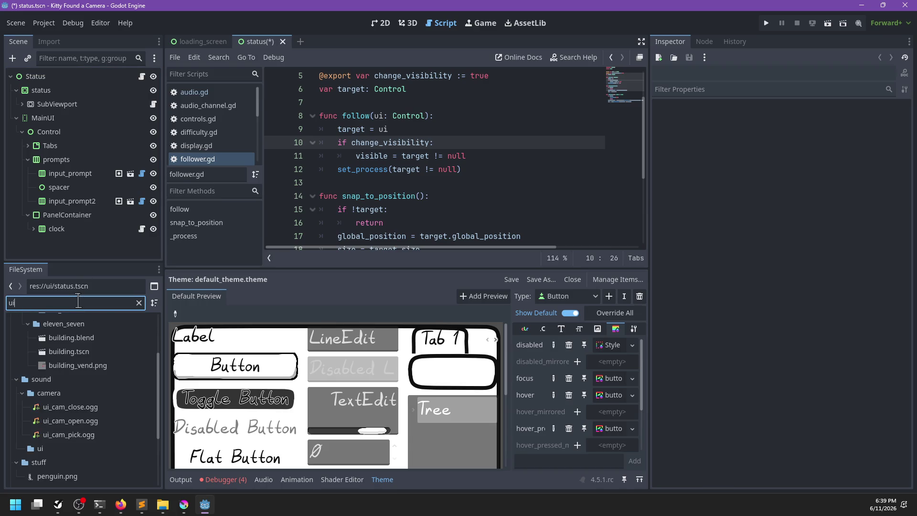
text(.tsc)
double_click(61, 378)
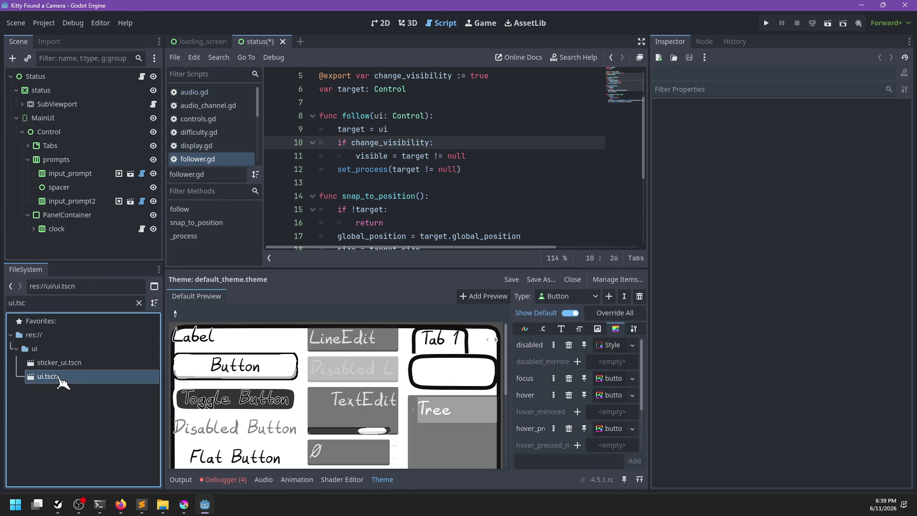
click(28, 77)
key(ctrl+v)
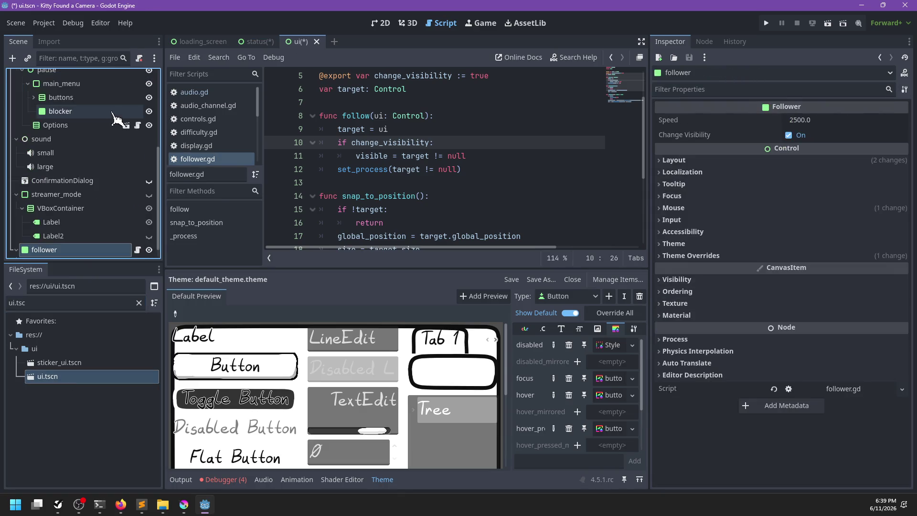
click(16, 194)
key(ctrl+s)
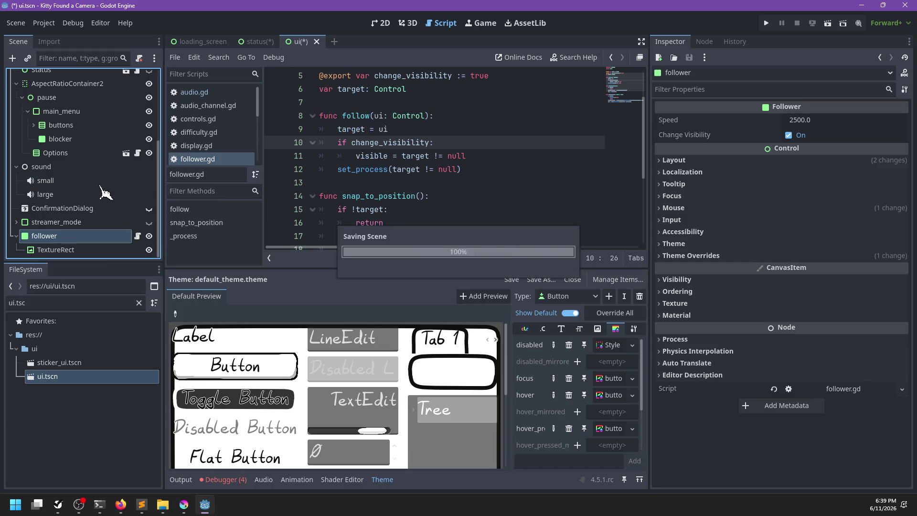
scroll(20, 234, up, 3)
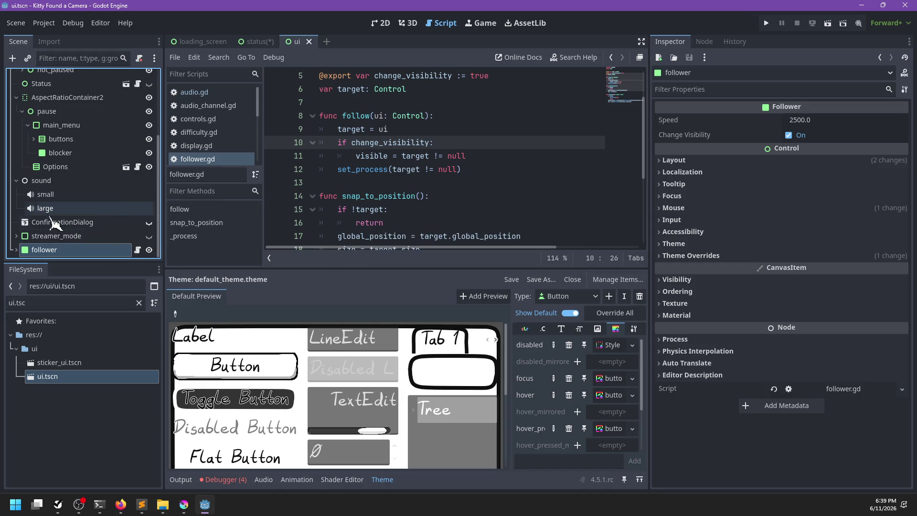
Collapse the scene tree branches and start a new line under 'if !target:' in follower.gd
click(16, 121)
click(16, 124)
click(16, 97)
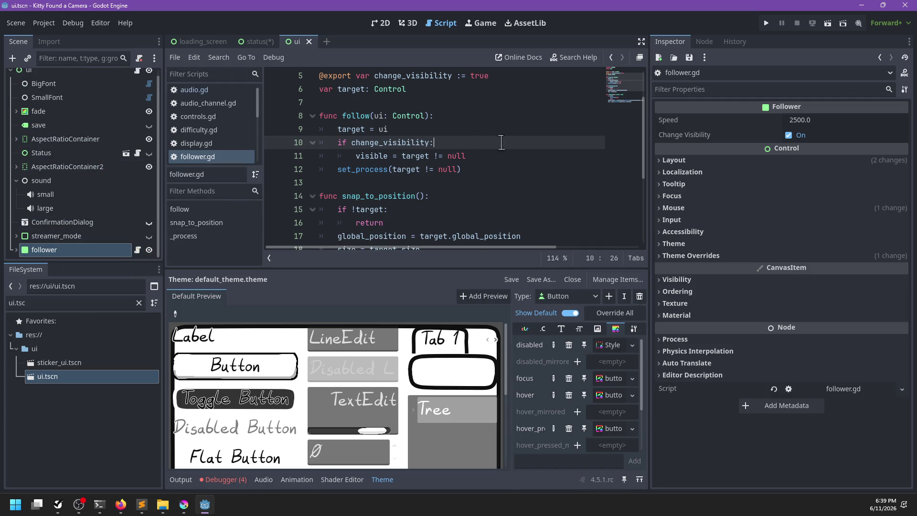
scroll(492, 143, down, 2)
click(500, 151)
scroll(463, 186, down, 1)
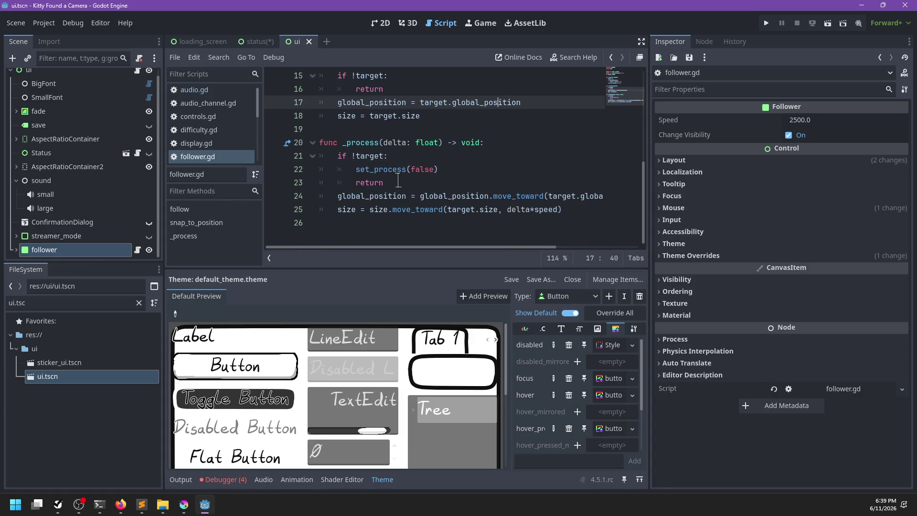
click(398, 181)
click(418, 154)
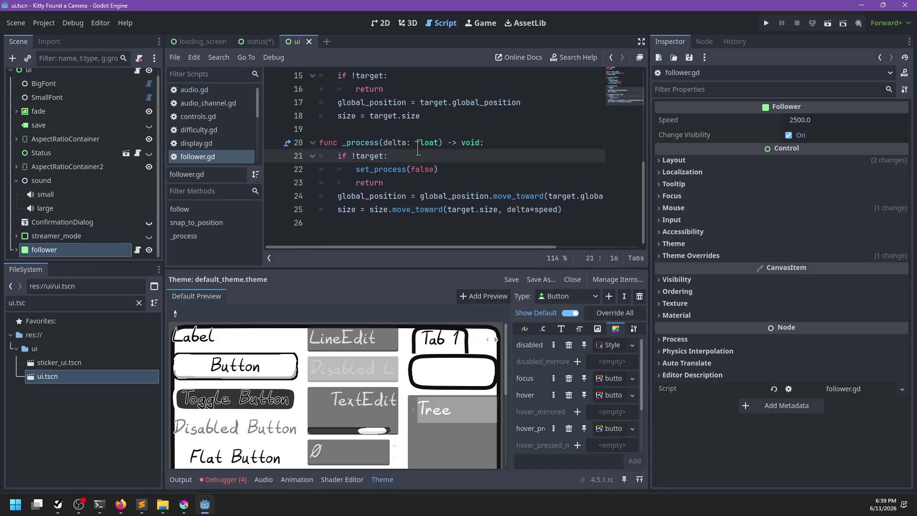
key(Return)
Replace the hide() call with the new follow statement, save follower.gd, and run the project
text(hi)
scroll(418, 148, up, 5)
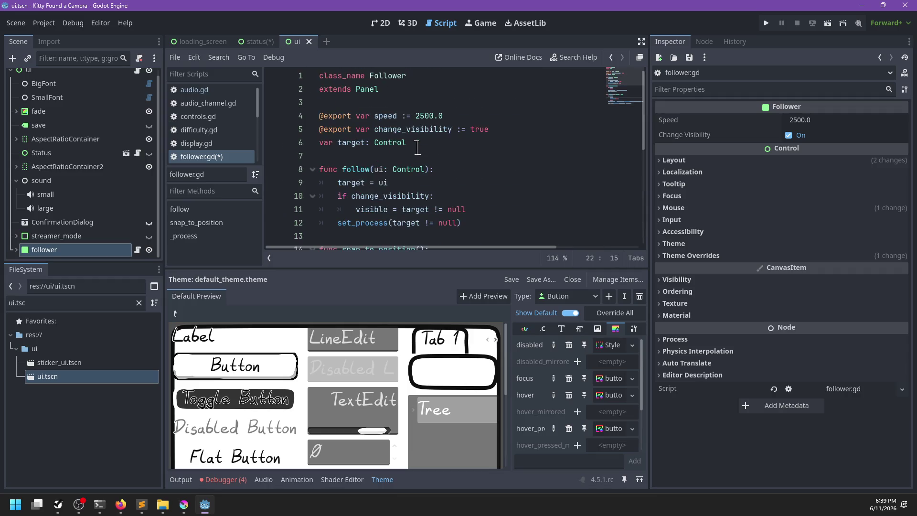
scroll(419, 151, down, 2)
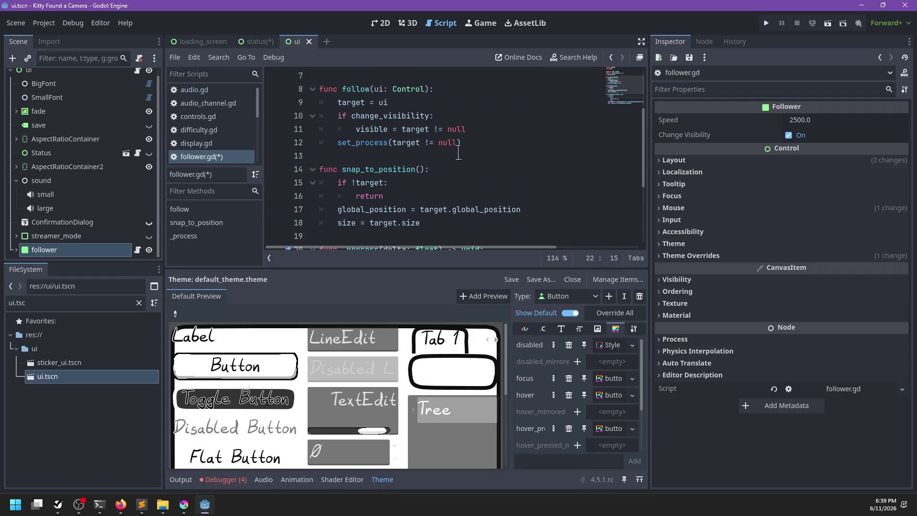
scroll(459, 153, up, 2)
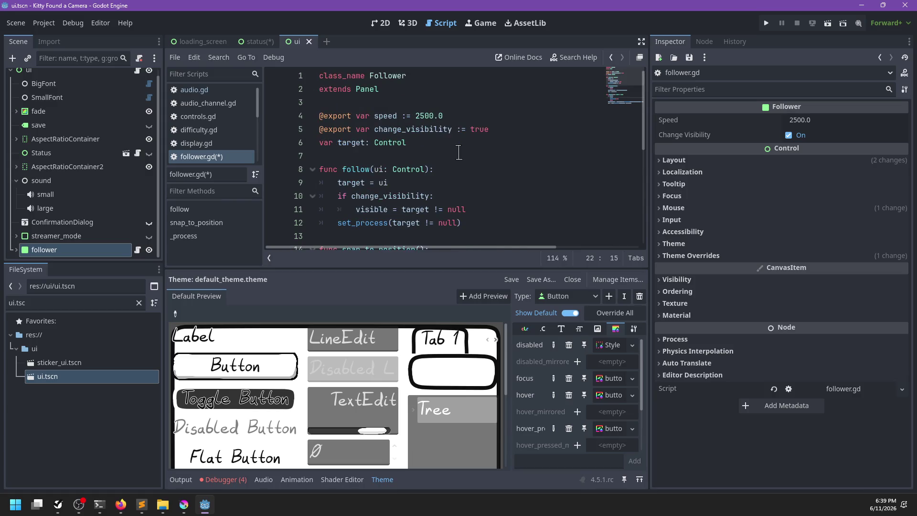
scroll(458, 152, down, 2)
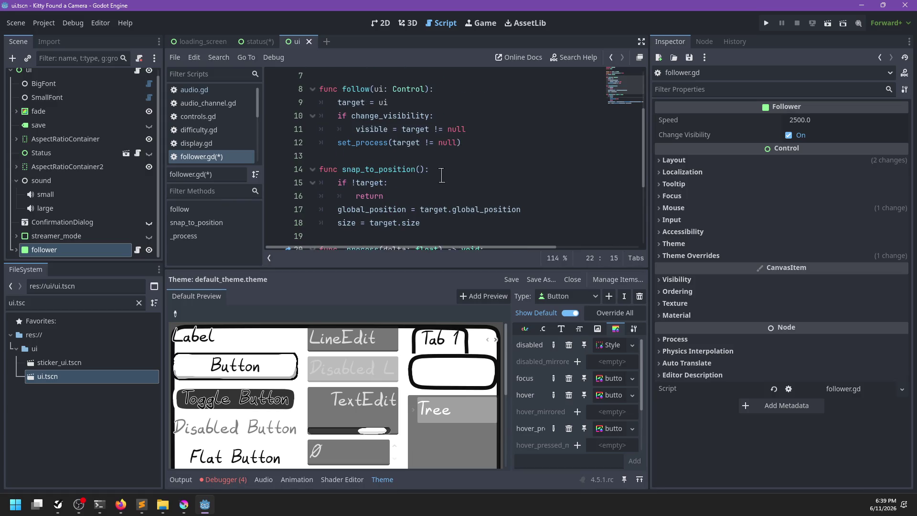
scroll(442, 175, down, 3)
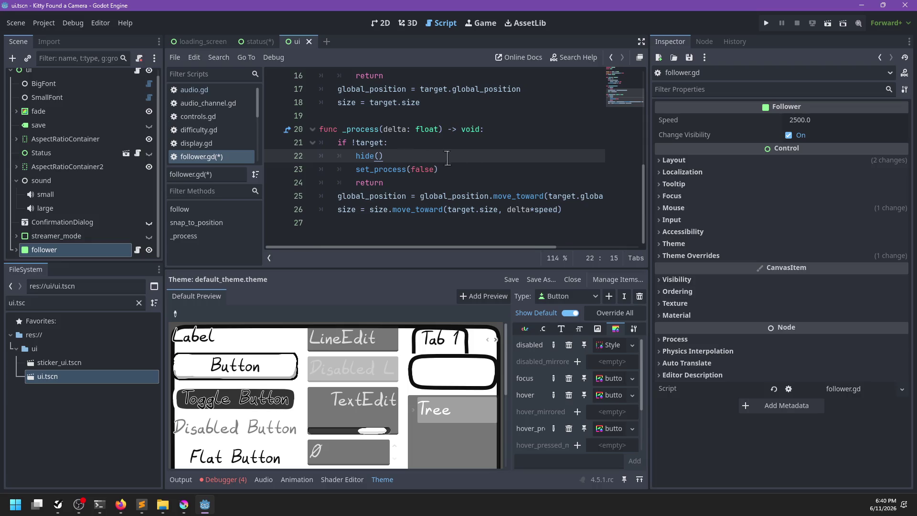
scroll(436, 158, up, 1)
drag(438, 209, 350, 195)
scroll(423, 188, up, 4)
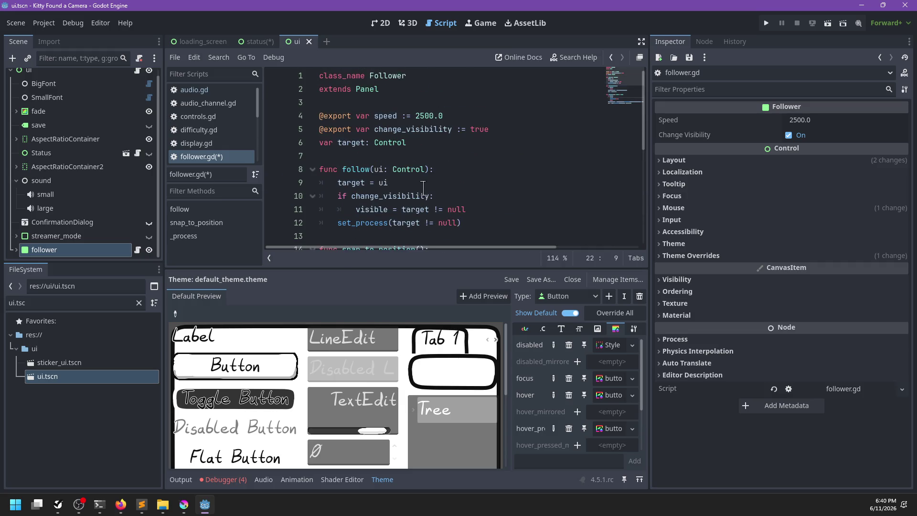
scroll(440, 179, down, 4)
text(follow(null)
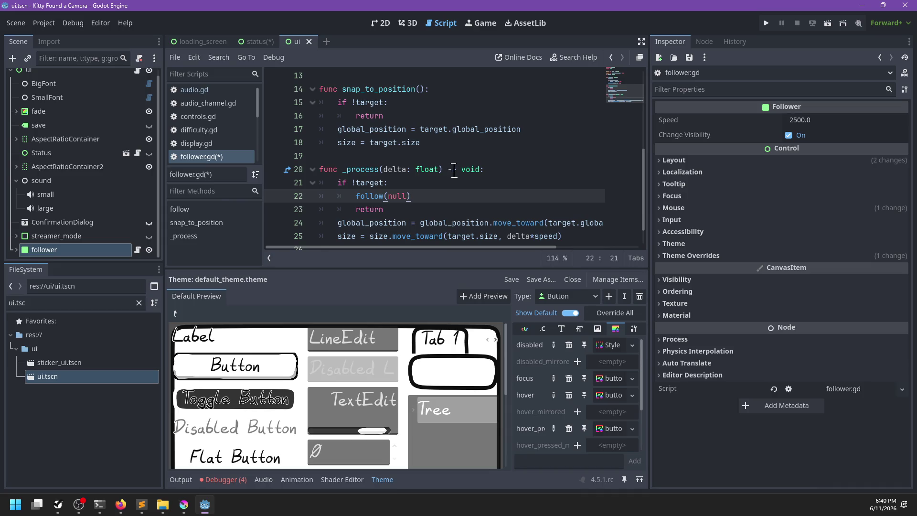
scroll(454, 171, up, 4)
key(ctrl+s)
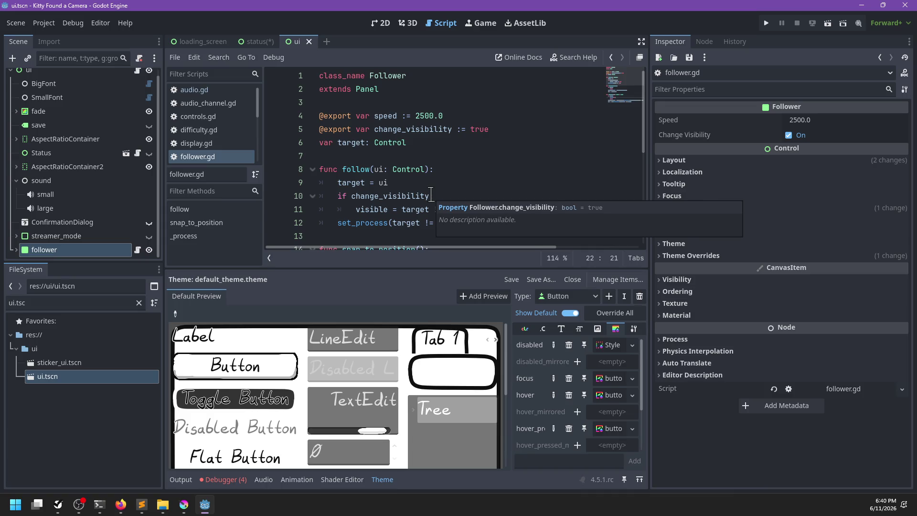
click(493, 173)
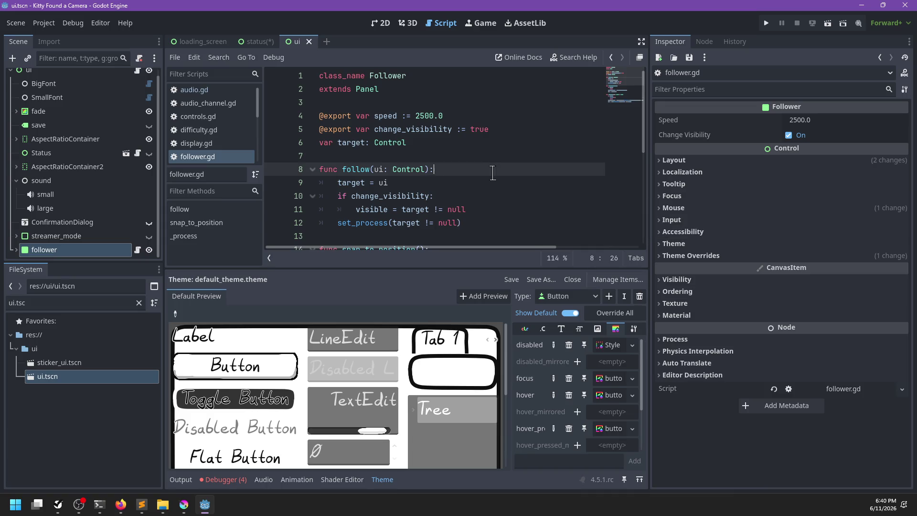
key(F5)
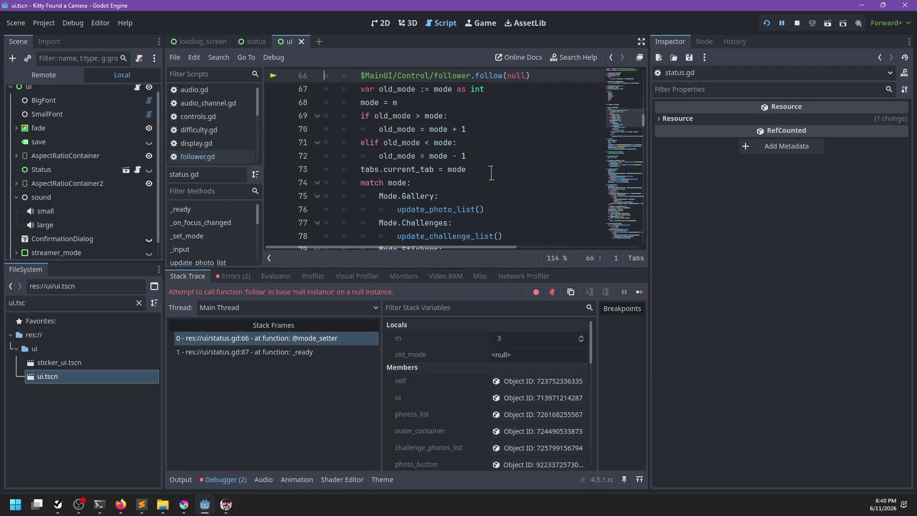
Delete the follow(null) line from the mode setter in status.gd and save
scroll(496, 136, up, 2)
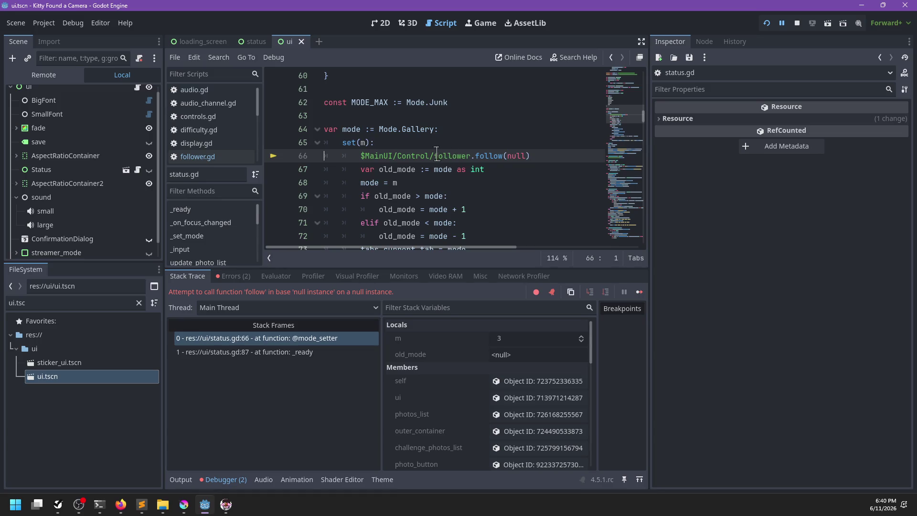
scroll(519, 138, up, 17)
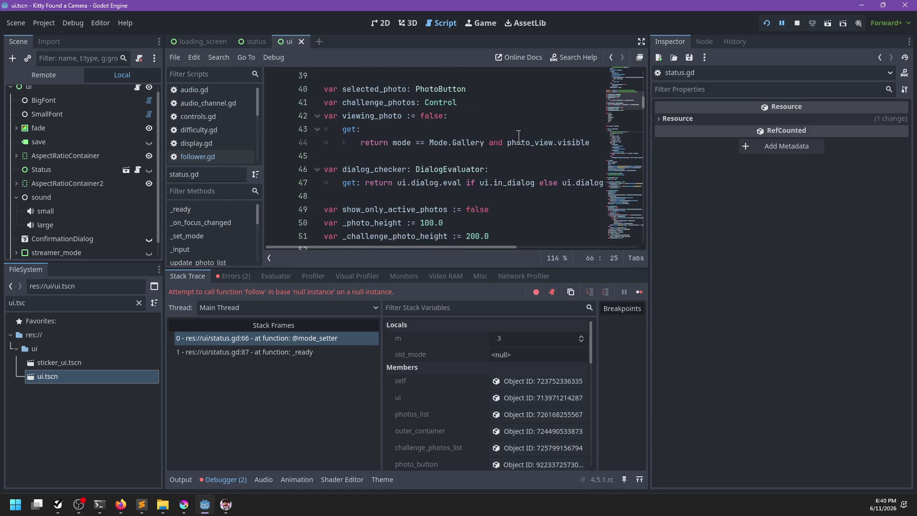
scroll(519, 138, up, 3)
scroll(518, 138, down, 15)
scroll(519, 138, down, 4)
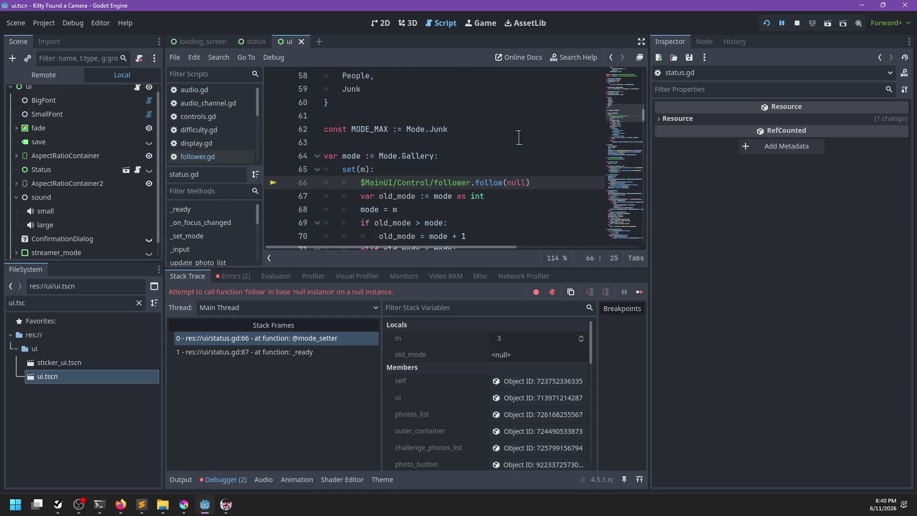
scroll(233, 161, down, 2)
scroll(241, 117, up, 3)
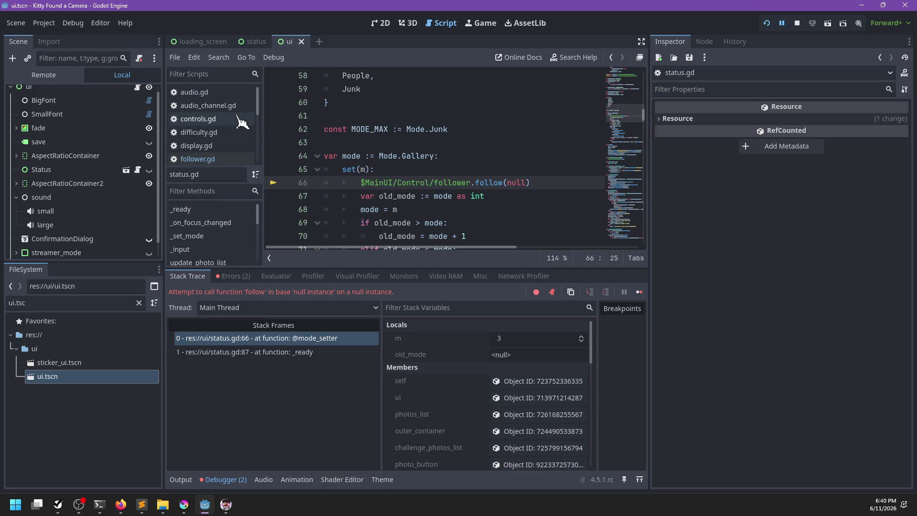
scroll(228, 141, down, 3)
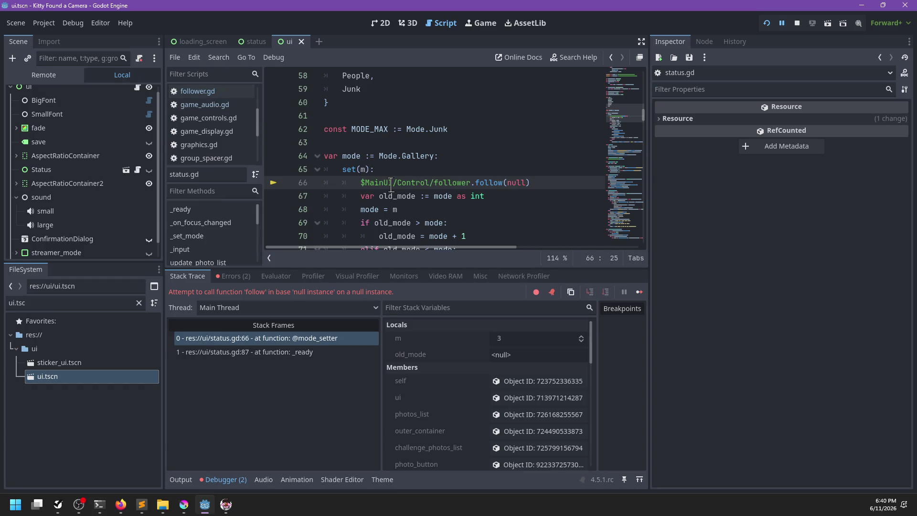
drag(562, 178, 557, 169)
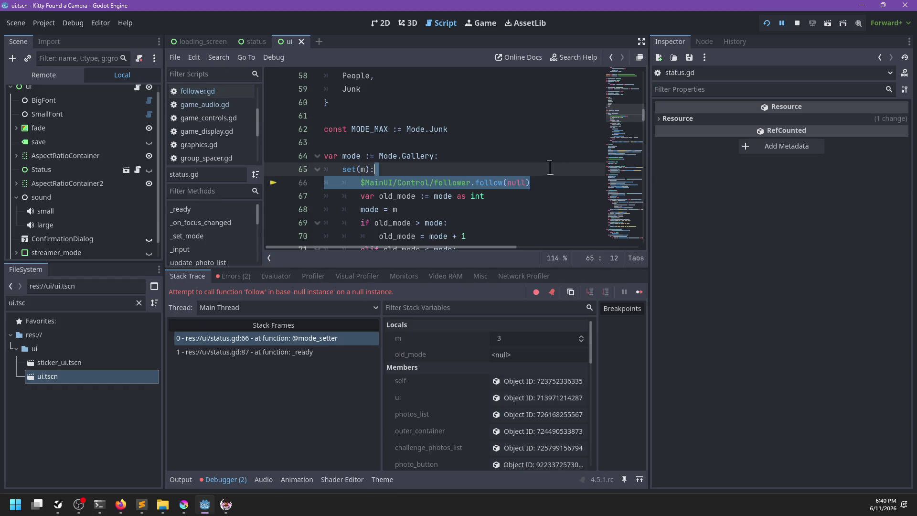
key(BackSpace)
scroll(215, 136, down, 3)
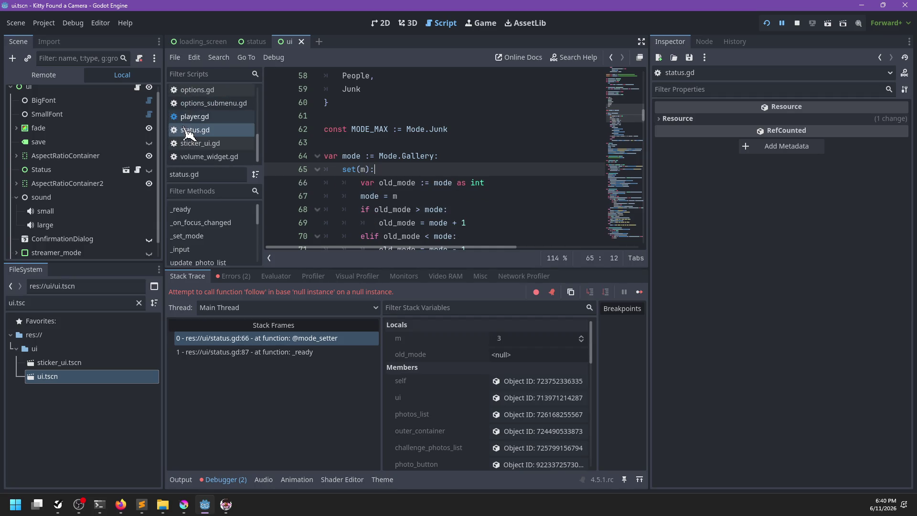
scroll(456, 158, down, 5)
click(512, 156)
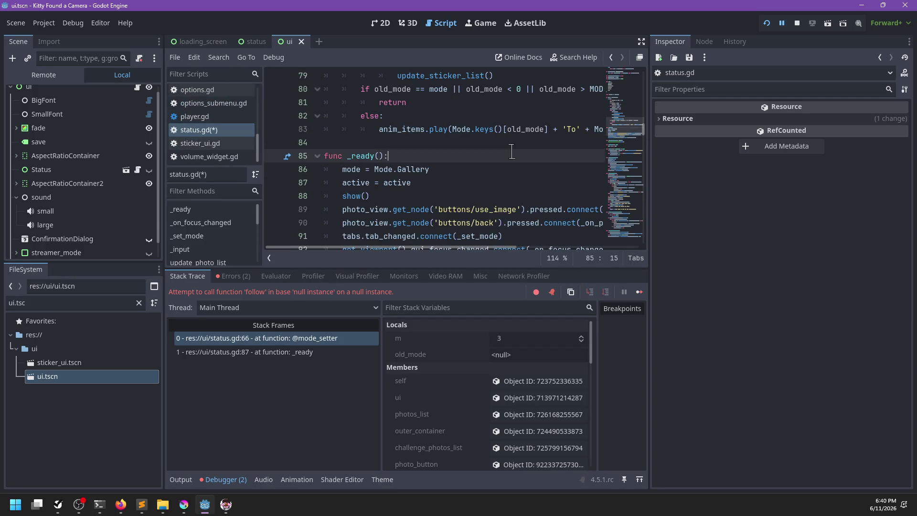
key(ctrl+s)
Search status.gd for 'follower', delete the whole _on_focus_changed function, and save
key(ctrl+f)
text(follower)
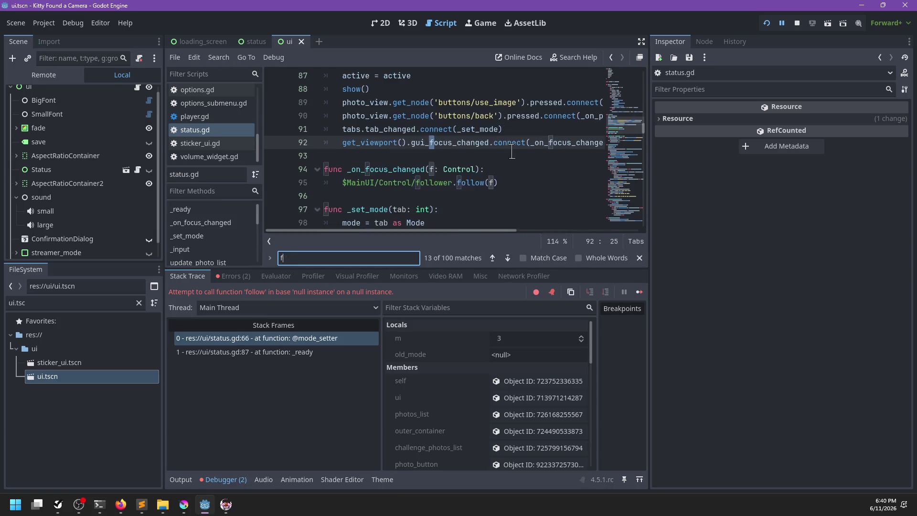
key(Escape)
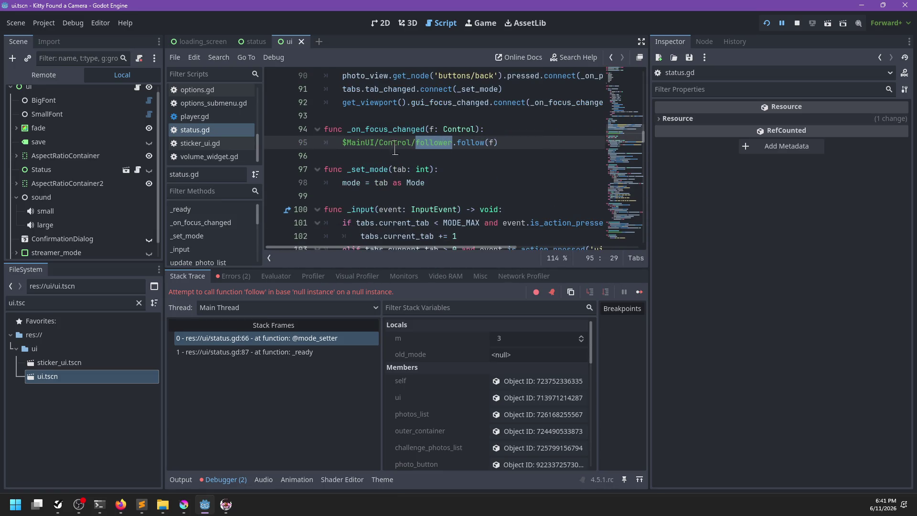
drag(409, 157, 395, 118)
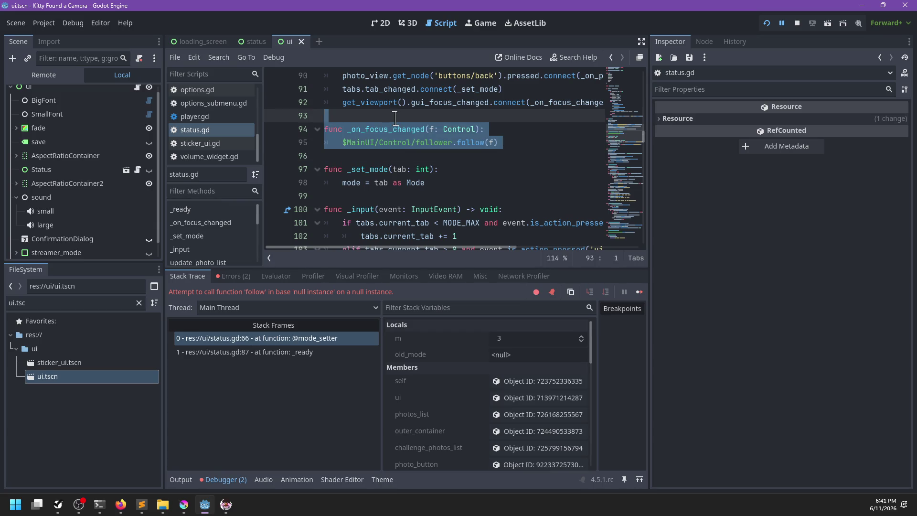
scroll(271, 148, down, 1)
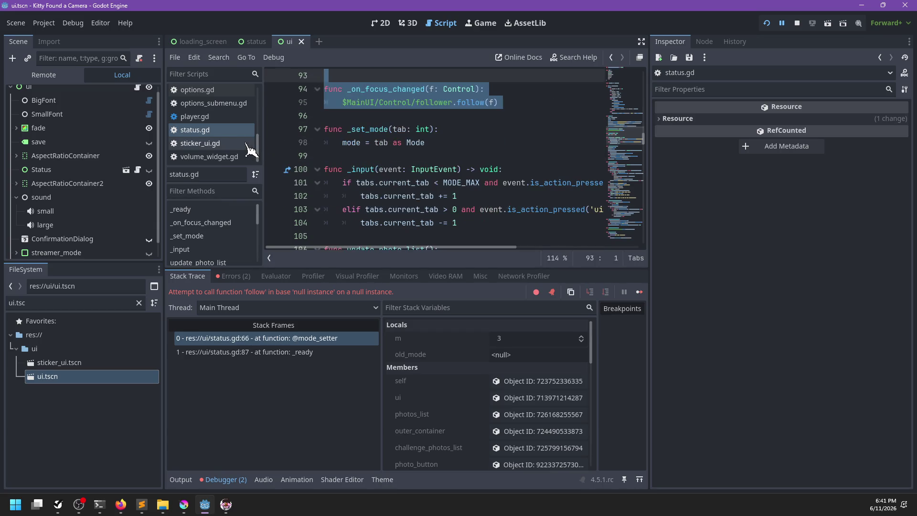
scroll(242, 154, up, 5)
key(BackSpace)
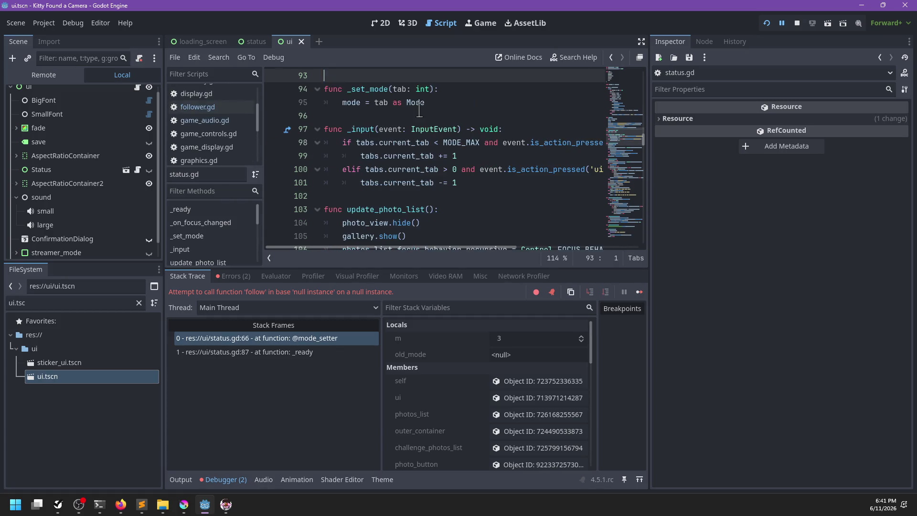
scroll(418, 110, up, 2)
scroll(241, 153, down, 3)
key(ctrl+s)
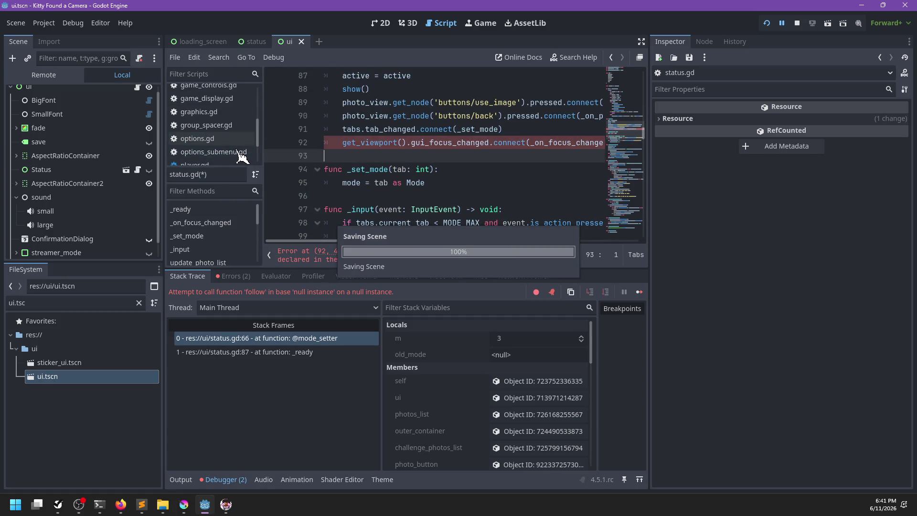
Remove the gui_focus_changed connect line from _ready and save status.gd
click(430, 142)
key(End)
key(shift+Up)
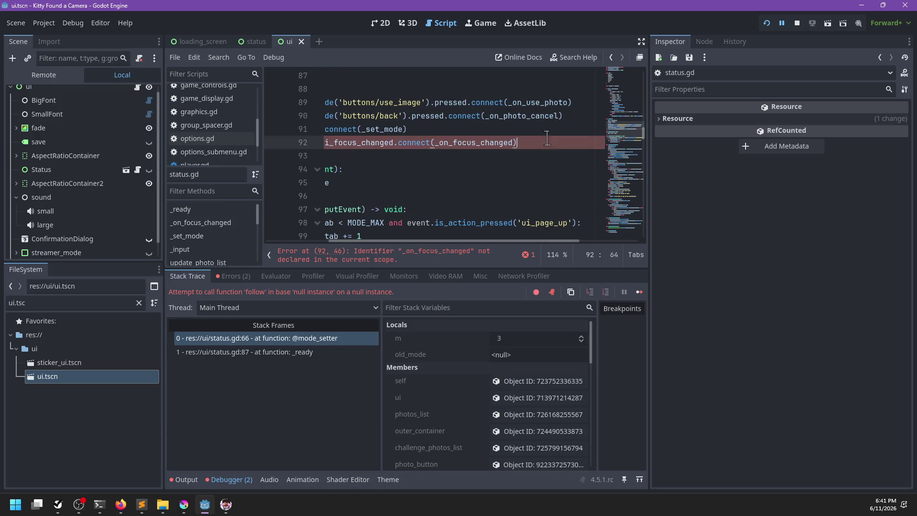
key(BackSpace)
scroll(477, 153, left, 3)
key(ctrl+f)
key(Escape)
scroll(229, 119, down, 2)
key(ctrl+s)
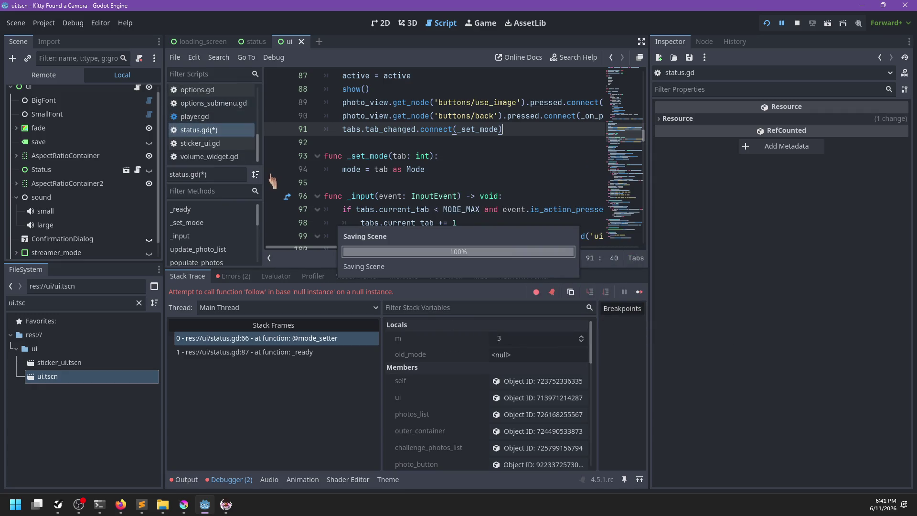
scroll(246, 140, up, 5)
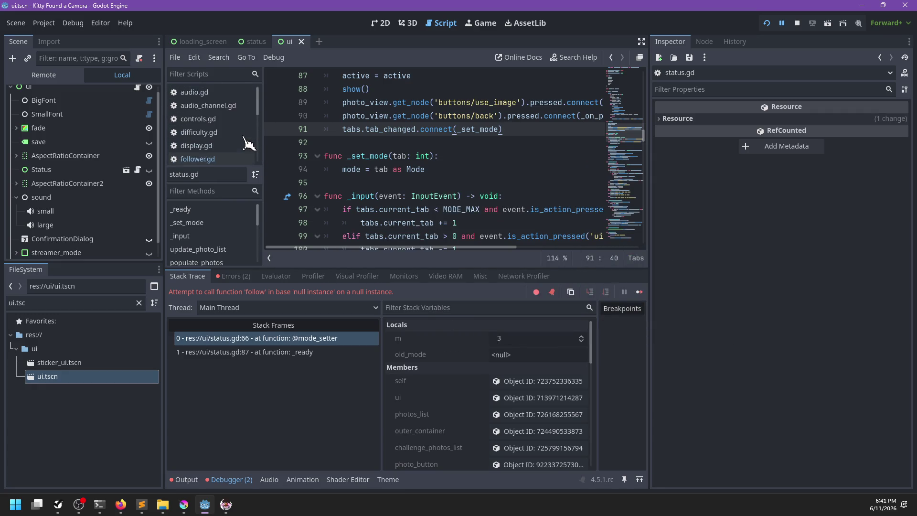
scroll(241, 144, down, 3)
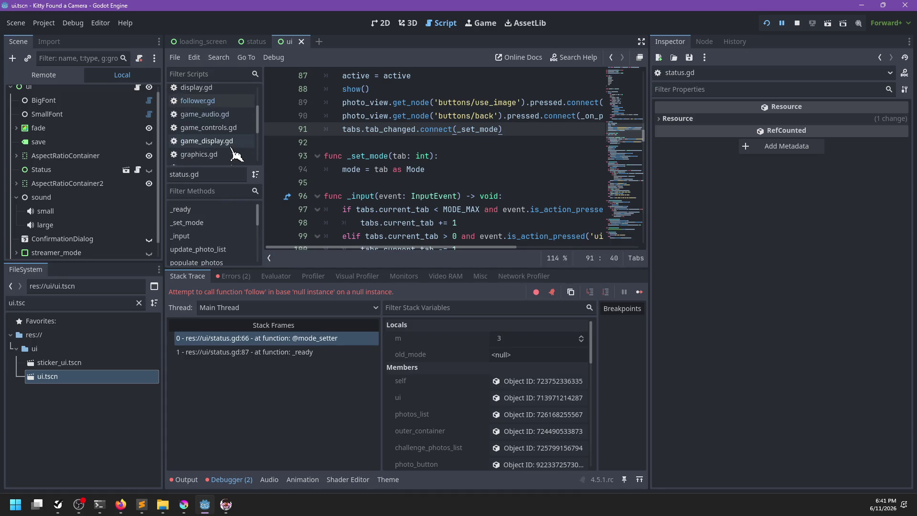
scroll(234, 151, down, 2)
Open ui.gd via the 'ui.' filter, paste a connection line below _init_signals(), then undo it
click(98, 300)
key(BackSpace)
key(BackSpace)
key(BackSpace)
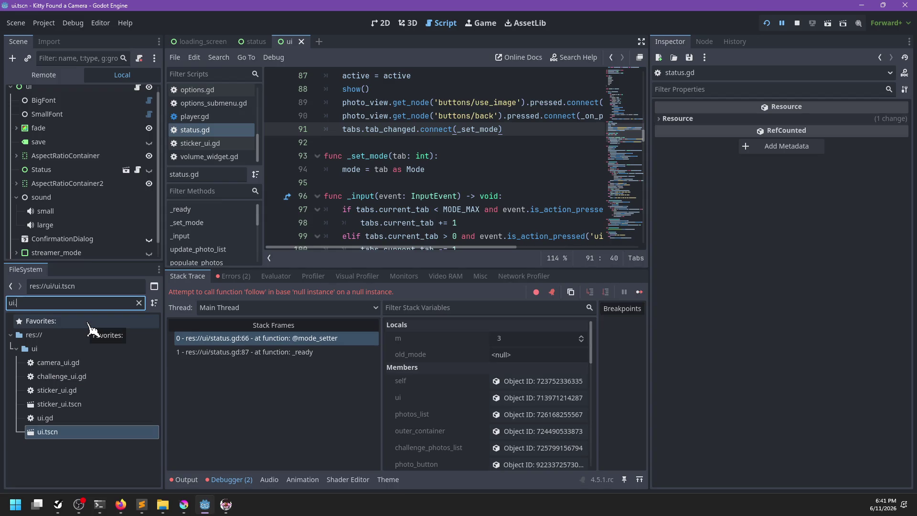
click(98, 417)
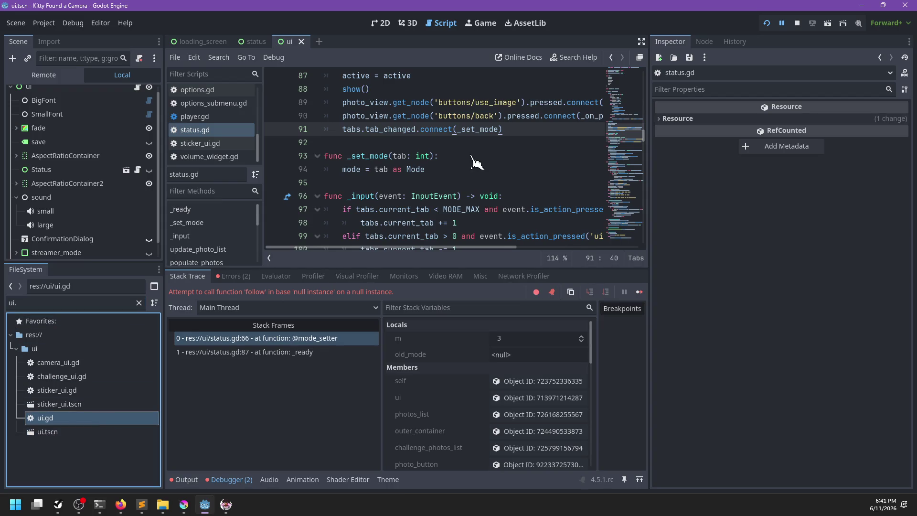
click(516, 209)
key(Return)
text(get_viewport().gui_focus_changed.connect(_on_focus_changed))
scroll(475, 203, down, 2)
scroll(390, 157, down, 4)
scroll(391, 157, up, 4)
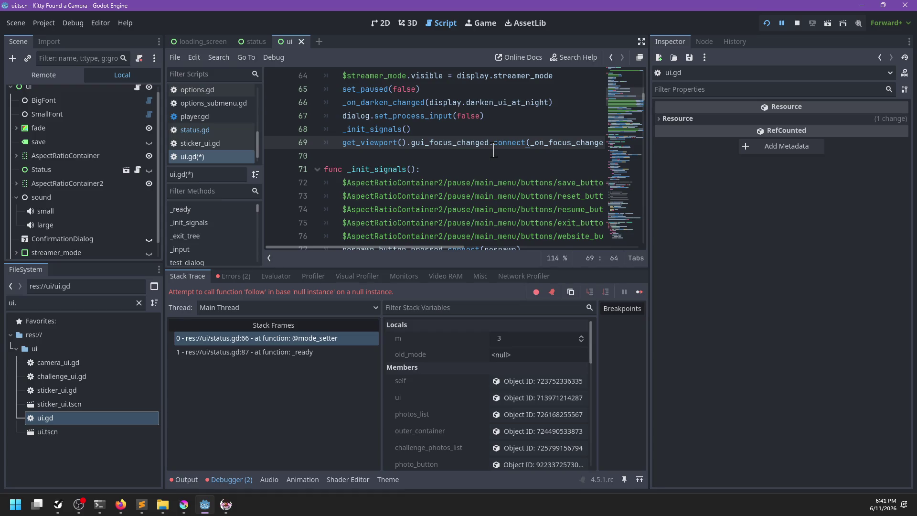
key(ctrl+z)
key(ctrl+z)
scroll(487, 151, down, 7)
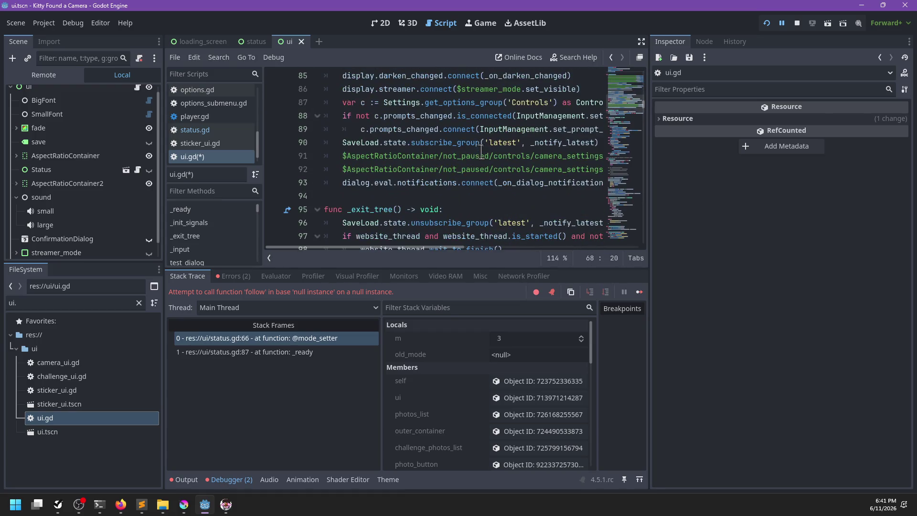
Add '$follower.follow(c)' under play() in _on_focus_changed and save ui.gd
click(423, 183)
key(ctrl+f)
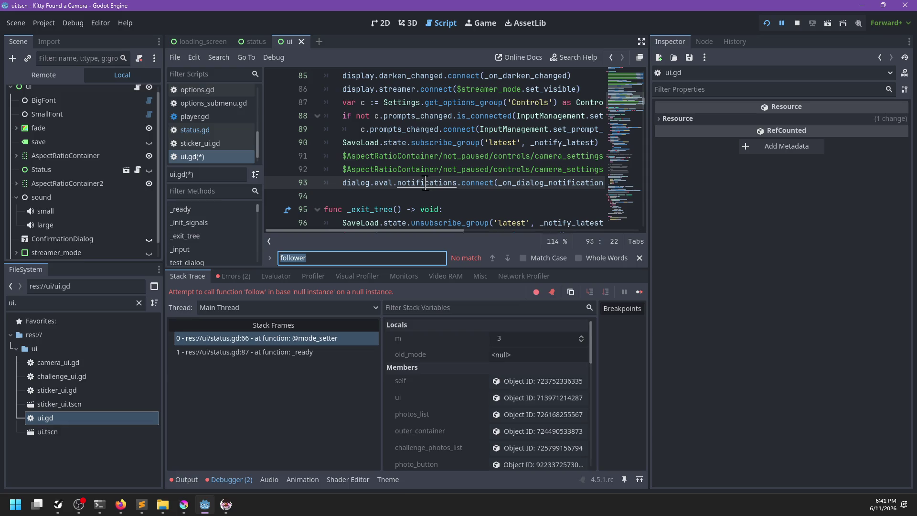
text(_on_focus)
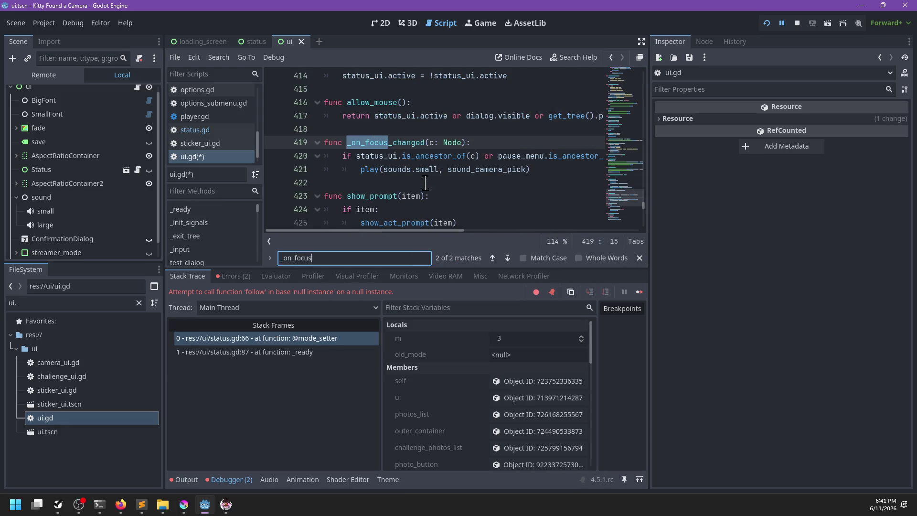
key(Escape)
key(Down)
key(Down)
key(End)
key(Return)
key(BackSpace)
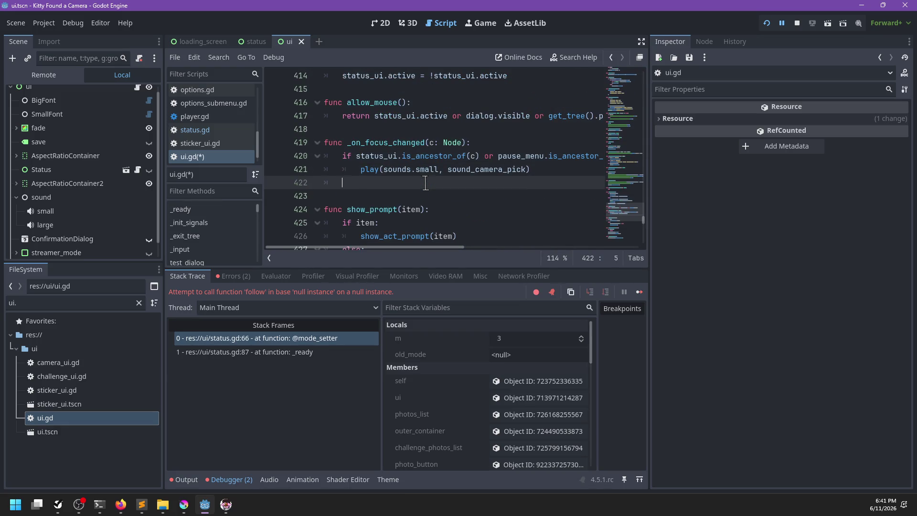
text($follower.fo)
text(llow(c))
key(ctrl+s)
Stop the running game with F8 and relaunch the project with F5
scroll(443, 165, right, 2)
scroll(440, 168, left, 2)
key(F8)
key(F5)
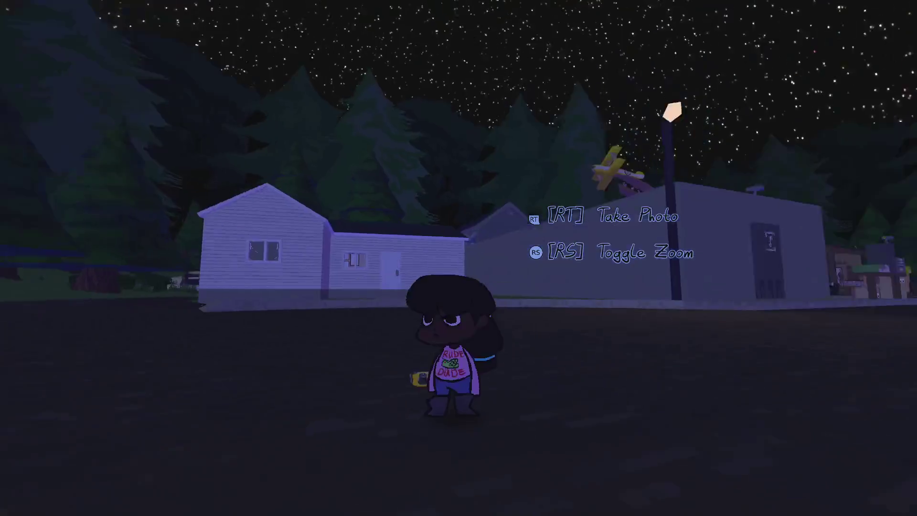
Open the pause menu and move focus through its buttons and the Options volume sliders
key(Escape)
key(Down)
key(Down)
key(Down)
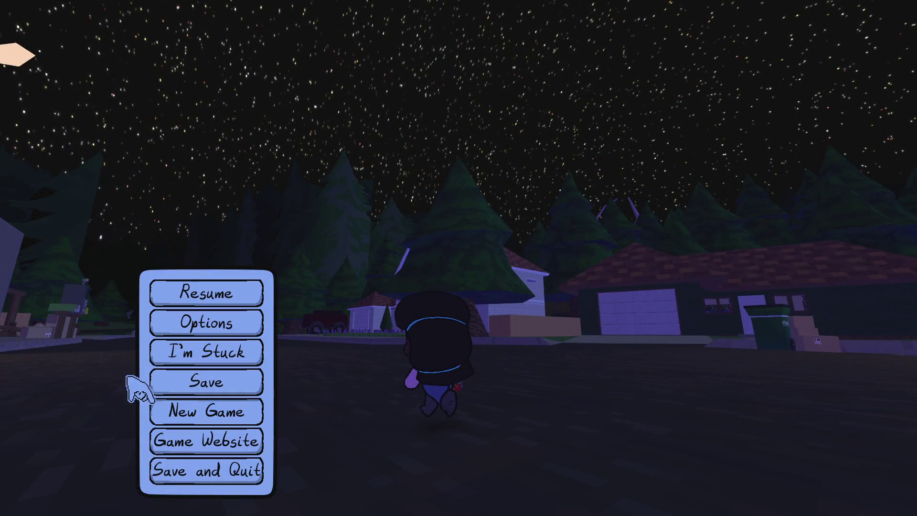
key(Up)
key(Up)
key(Up)
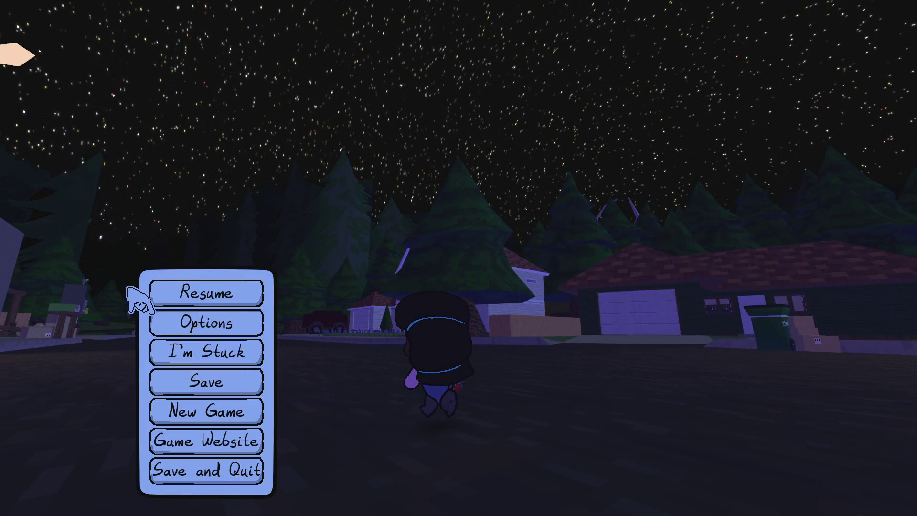
key(Down)
key(Return)
key(Down)
key(Down)
key(Down)
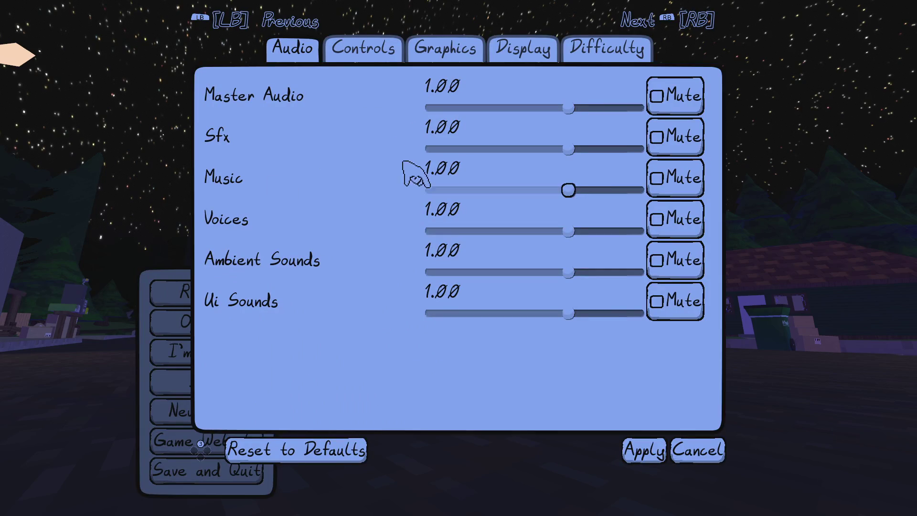
key(Up)
Cycle Options tabs with E/Q, step through audio sliders, apply settings, and save the game
key(e)
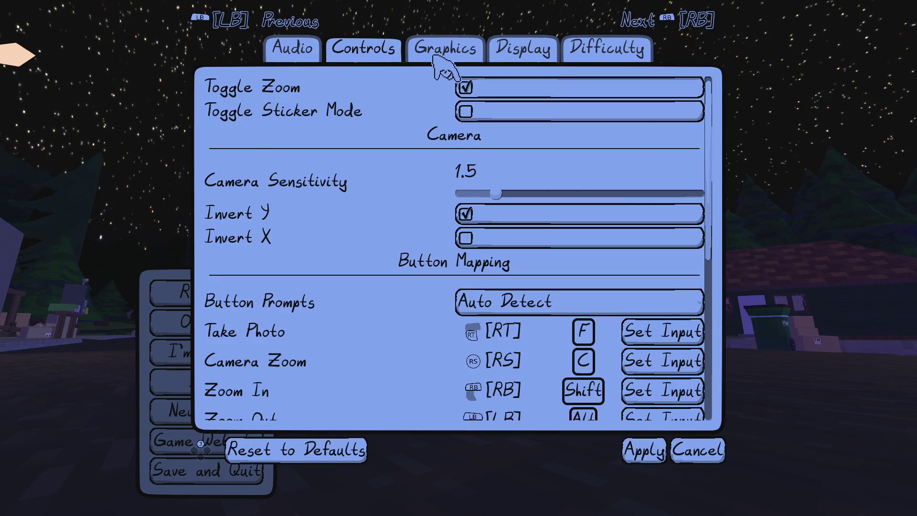
key(e)
key(e)
key(e)
key(q)
key(q)
key(q)
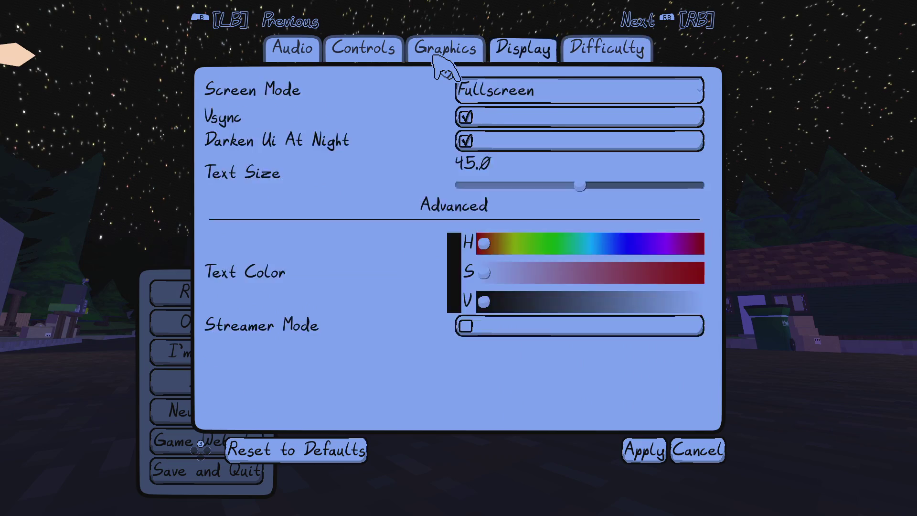
key(Down)
key(Down)
key(Down)
key(Down)
key(Down)
key(Down)
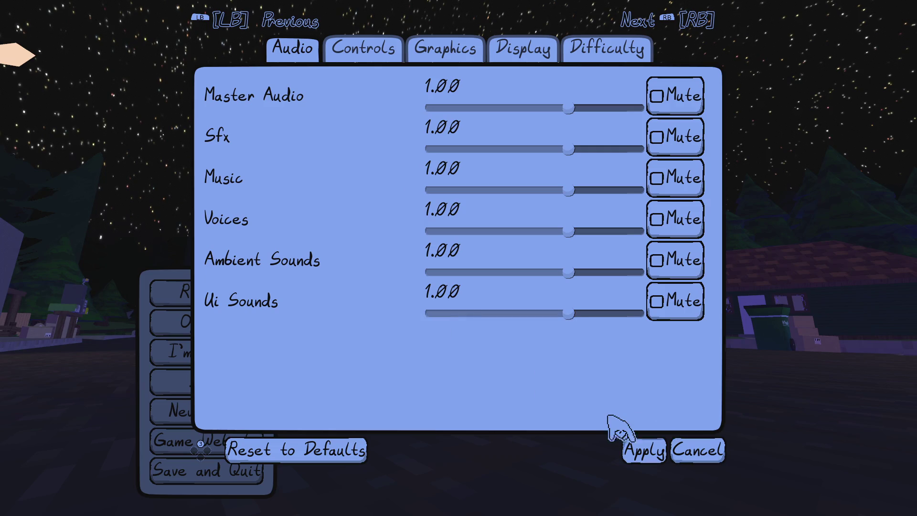
key(Right)
key(Up)
key(Up)
key(Up)
key(Up)
key(Up)
key(Down)
key(Down)
key(Down)
key(Down)
key(Return)
key(Down)
key(Down)
key(Down)
key(Return)
key(Up)
key(Down)
key(Down)
Open the New Game confirmation, toggle focus between its choices, cancel, and close the game
key(Return)
key(Right)
key(Left)
key(Right)
key(Left)
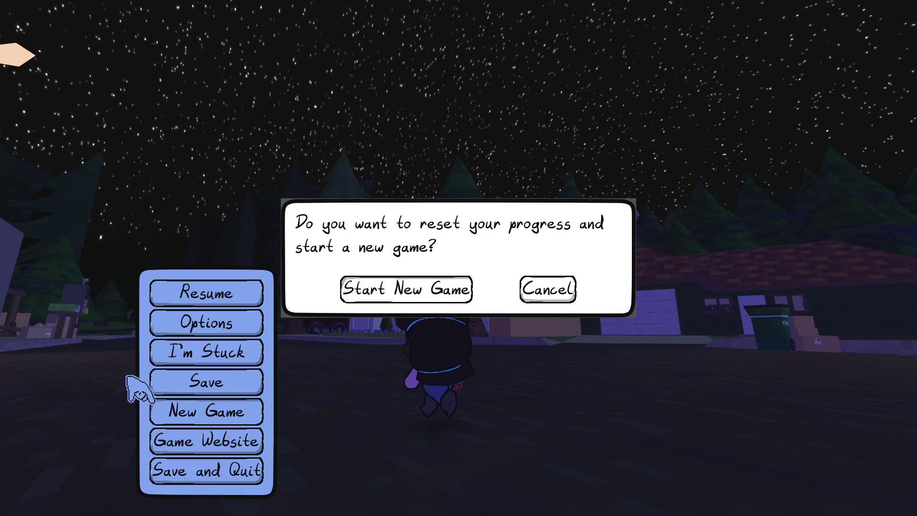
key(Left)
key(Right)
key(Left)
key(Right)
key(Return)
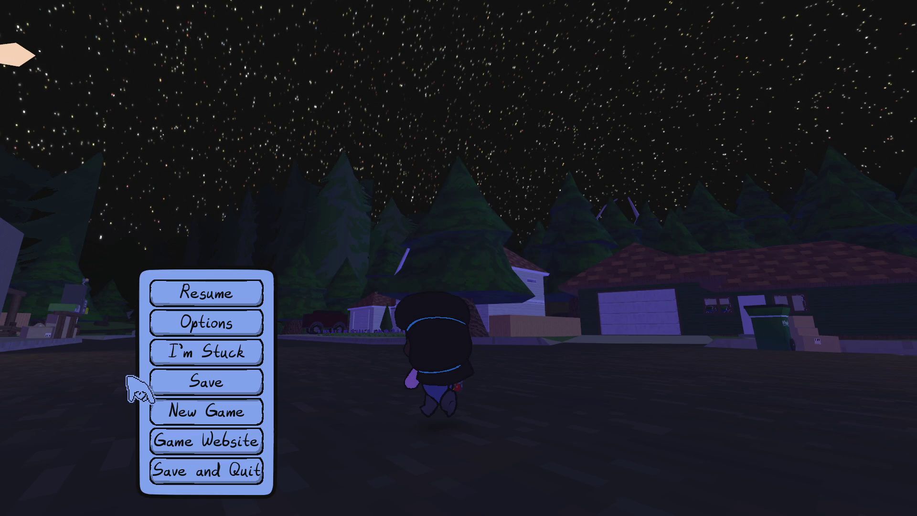
key(Up)
key(Up)
key(Up)
key(alt+F4)
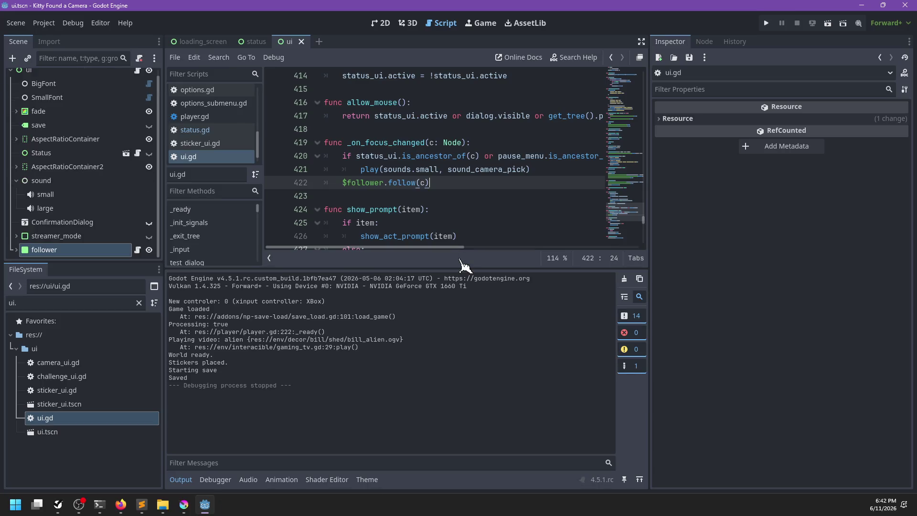
Paste a copy of the follower node under ConfirmationDialog in the Scene dock
click(99, 237)
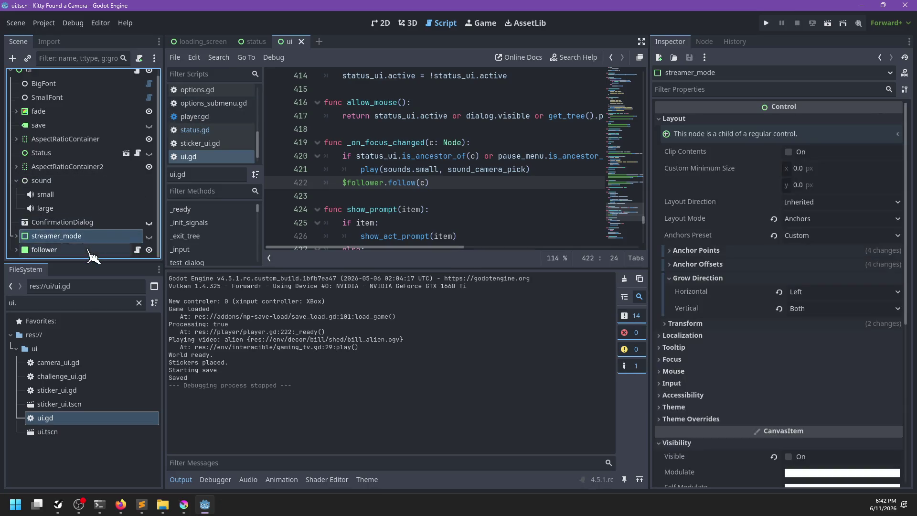
click(88, 250)
click(75, 222)
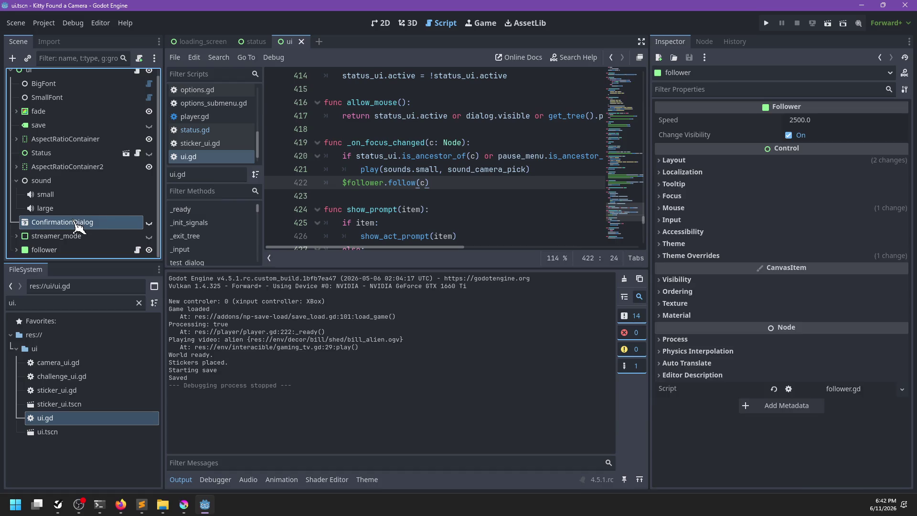
key(ctrl+v)
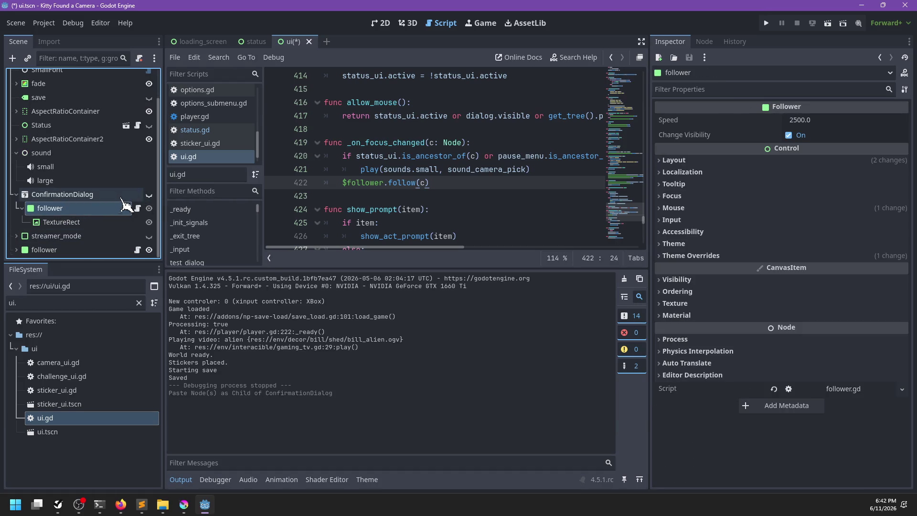
Open the follower node's script and place the caret on empty line 7
click(138, 209)
scroll(475, 115, down, 3)
scroll(475, 115, up, 2)
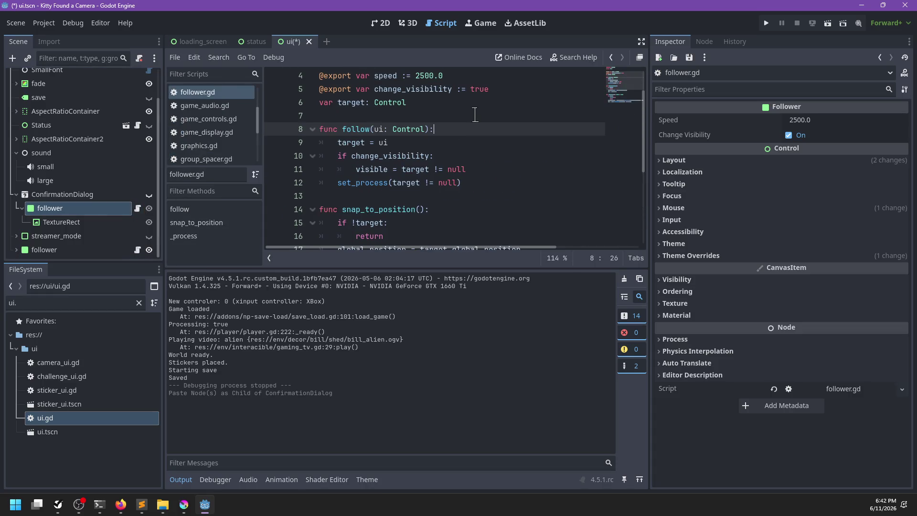
click(440, 115)
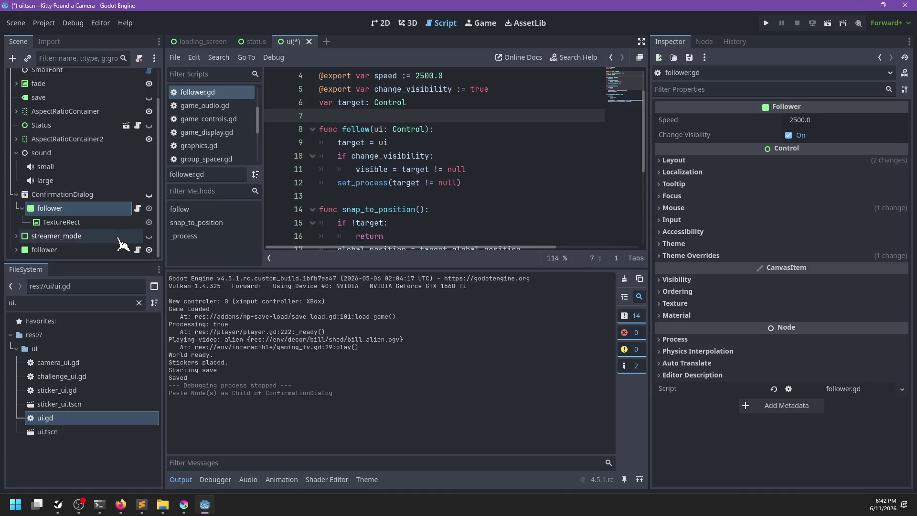
scroll(129, 238, up, 2)
Delete the $follower.follow(c) line from _on_focus_changed in ui.gd
click(137, 76)
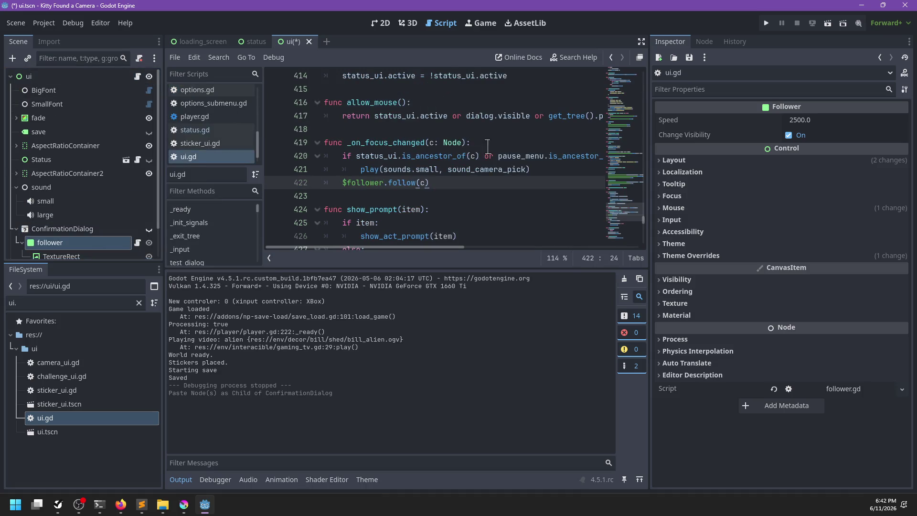
click(296, 191)
drag(296, 191, 293, 184)
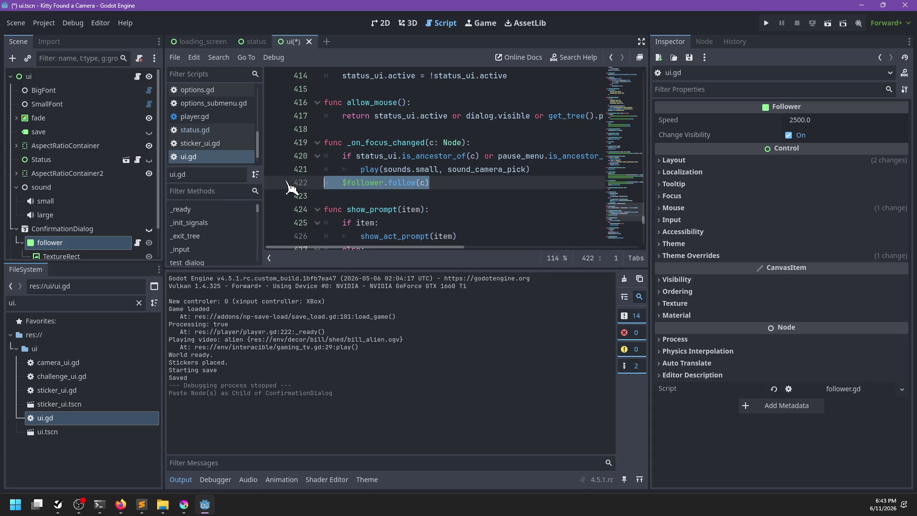
key(BackSpace)
scroll(123, 245, down, 2)
click(137, 208)
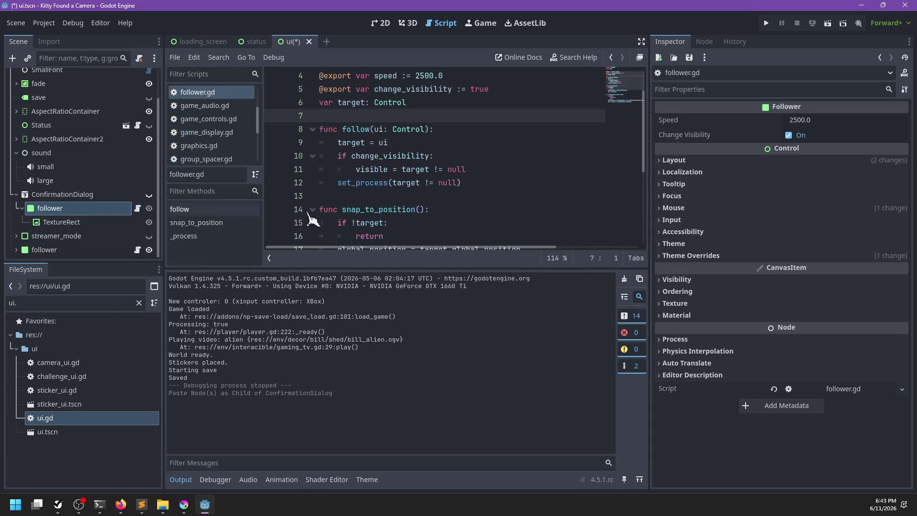
click(517, 123)
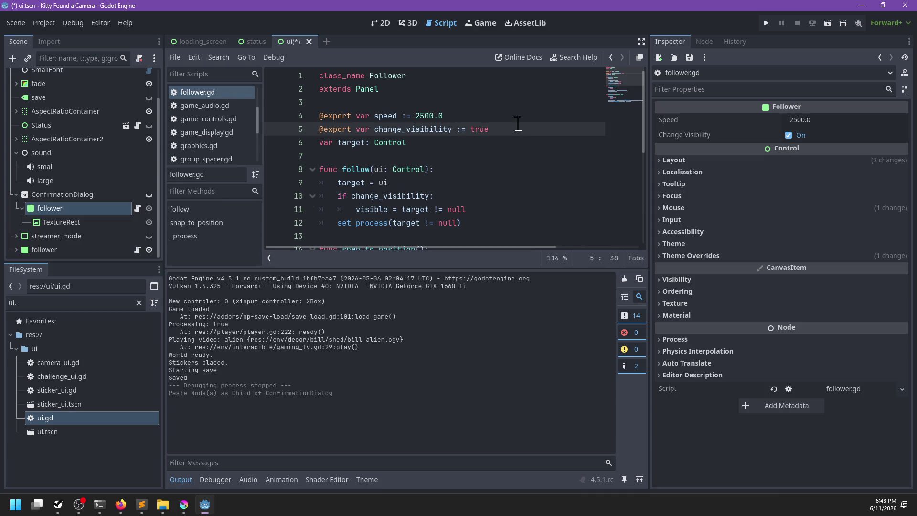
key(Return)
text(@export var attach_to_parent :=)
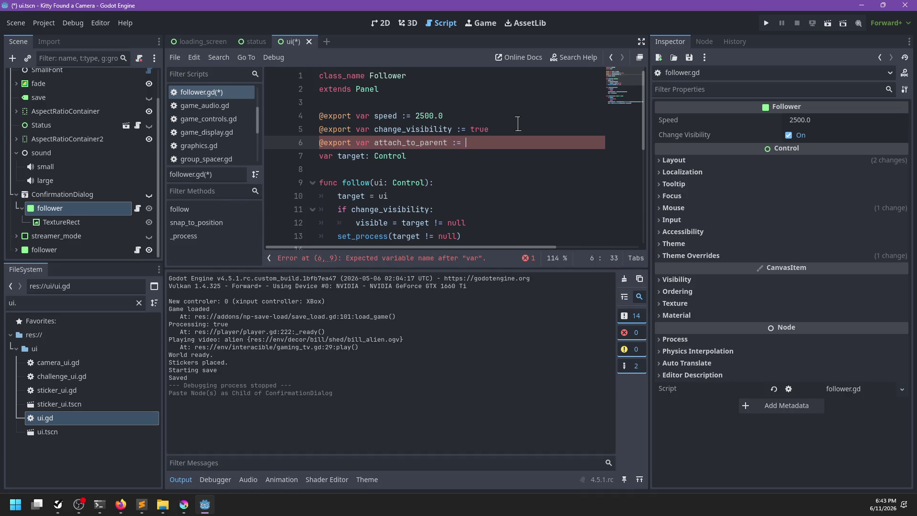
scroll(516, 143, down, 1)
click(498, 195)
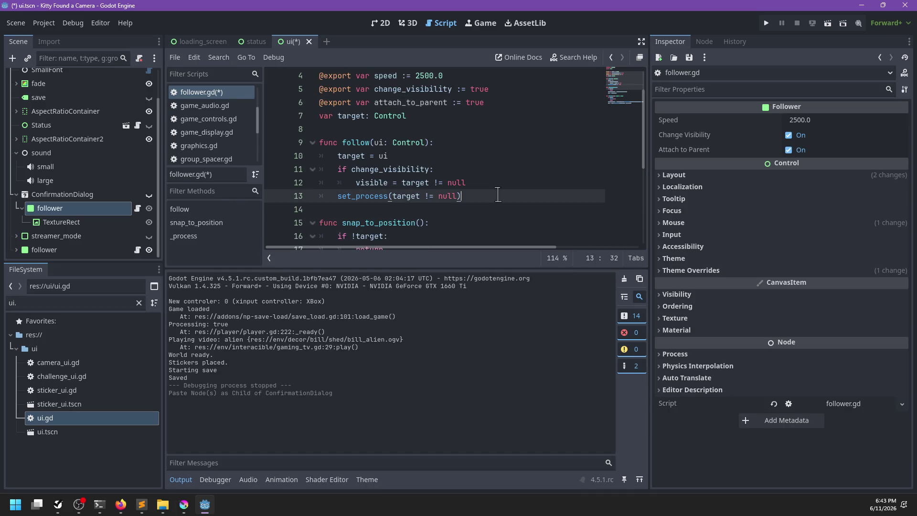
key(Return)
text(t)
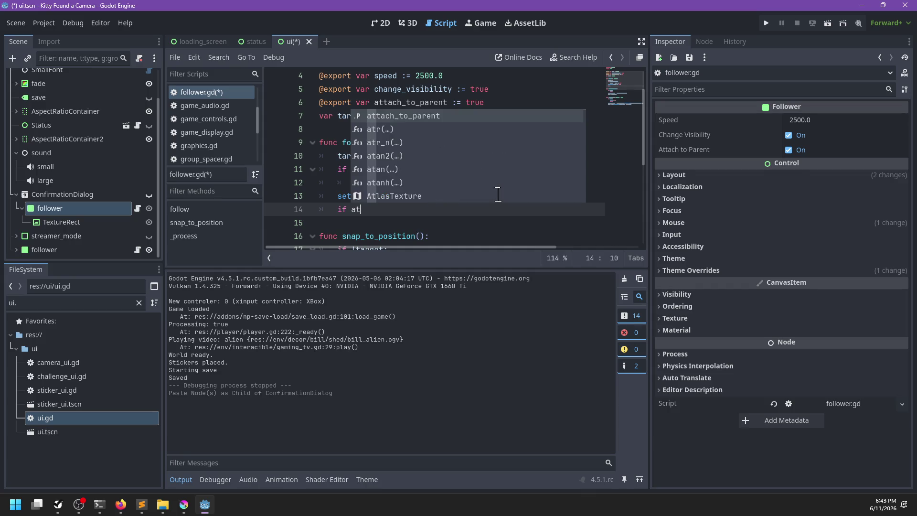
key(Return)
text(:)
key(Return)
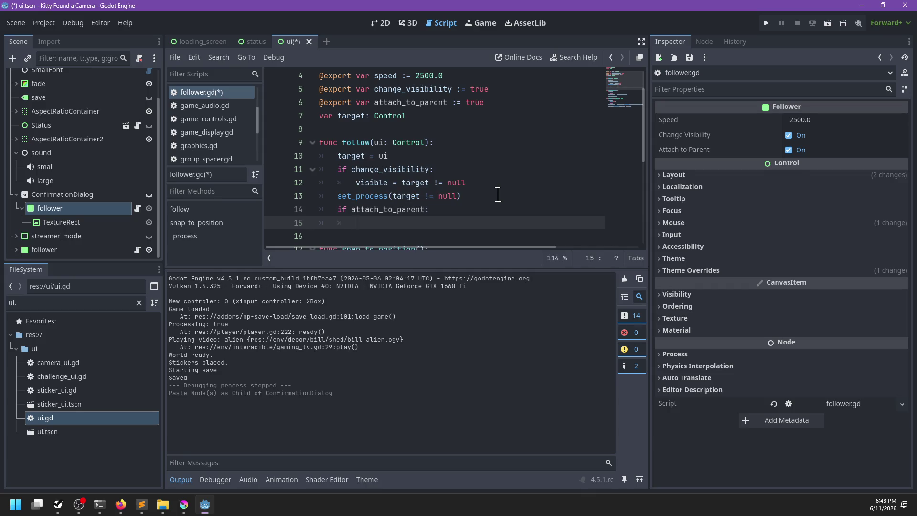
text(rent()
Write 'var c := get_parent() as Control' in the block, followed by an 'if c:' check
key(Home)
text(var c =)
key(ctrl+Right)
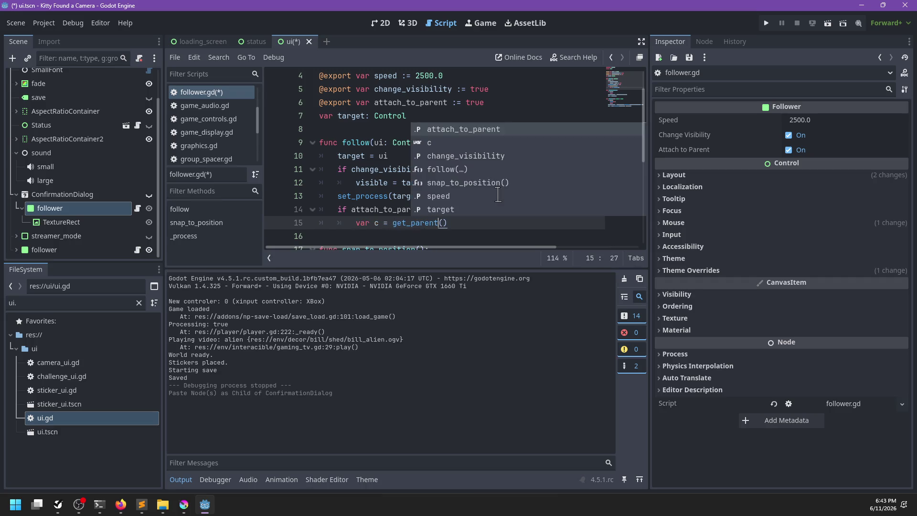
text(as Control)
key(ctrl+Left)
key(ctrl+Left)
key(ctrl+Left)
key(Left)
key(Left)
text(:)
key(Escape)
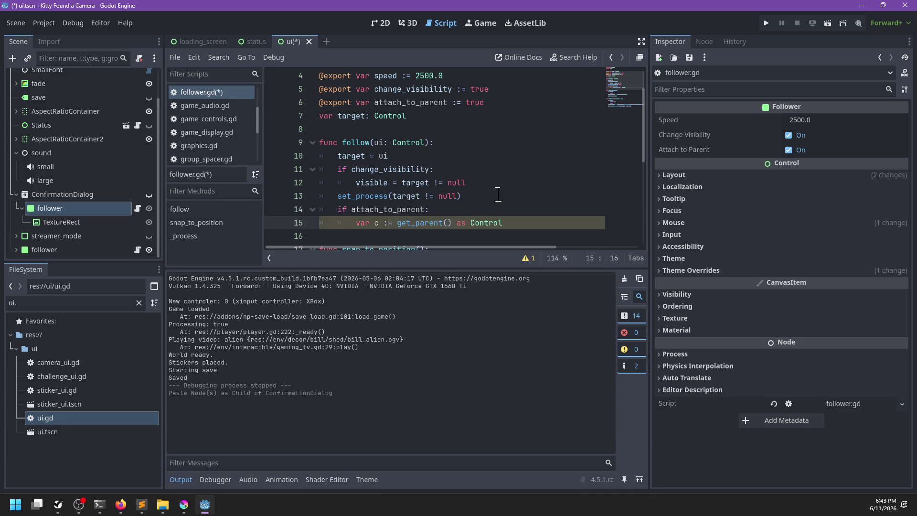
key(Return)
key(ctrl+z)
key(End)
key(Return)
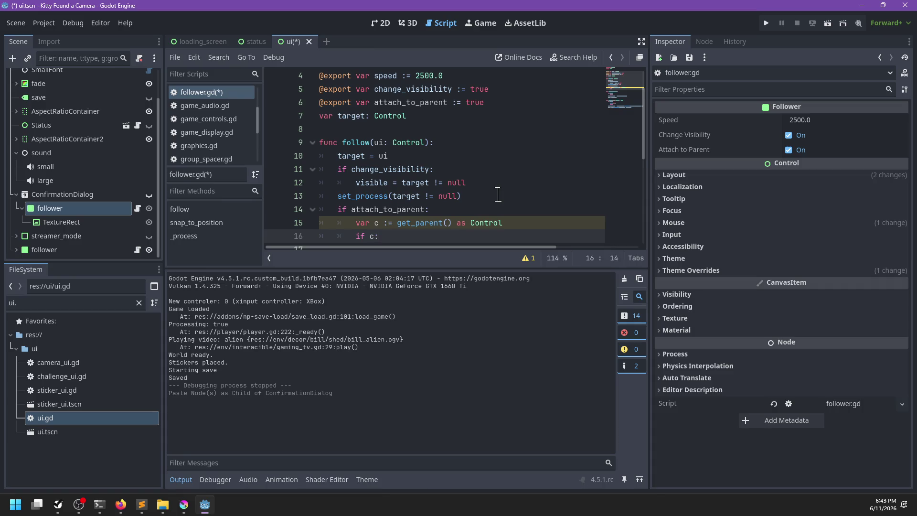
key(Return)
Begin a c.focus line under 'if c:', then search ui.gd for '_on-f'
text(c.gui_)
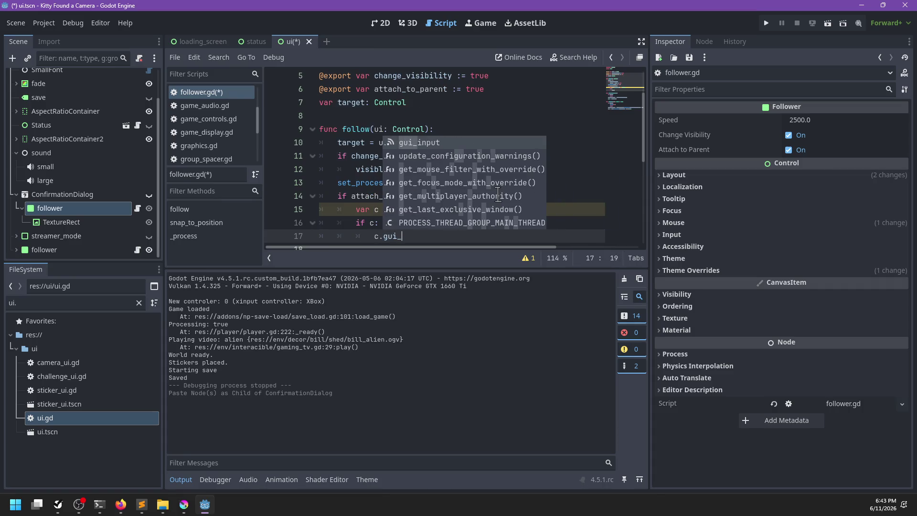
key(Escape)
key(BackSpace)
key(BackSpace)
key(BackSpace)
text(.focus)
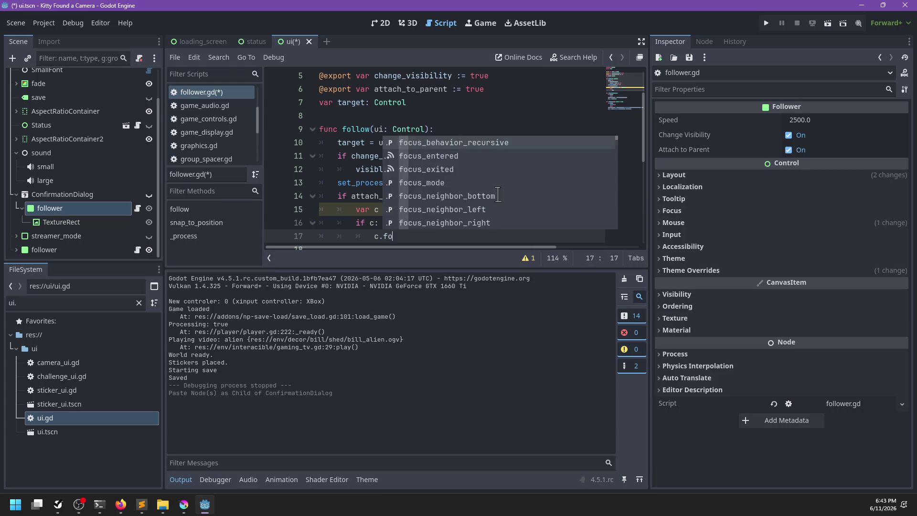
key(Escape)
scroll(114, 196, up, 2)
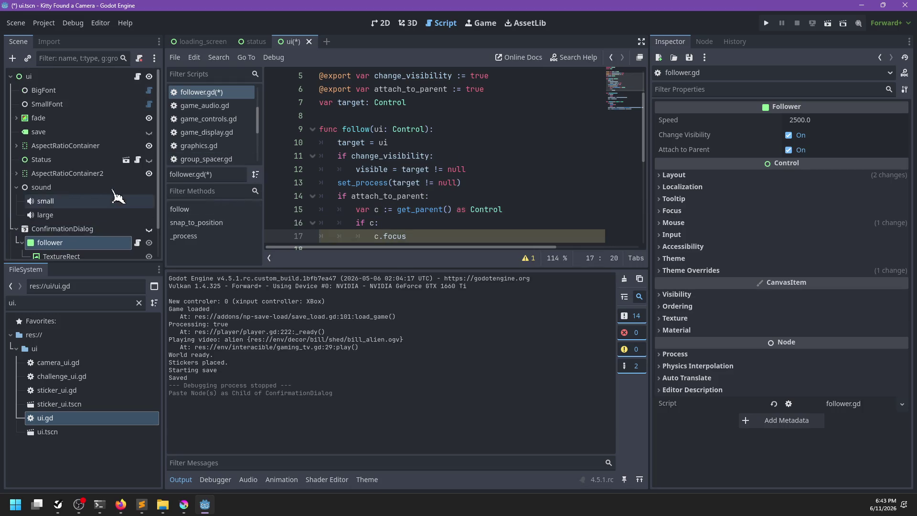
click(137, 77)
key(ctrl+f)
text(_on-f)
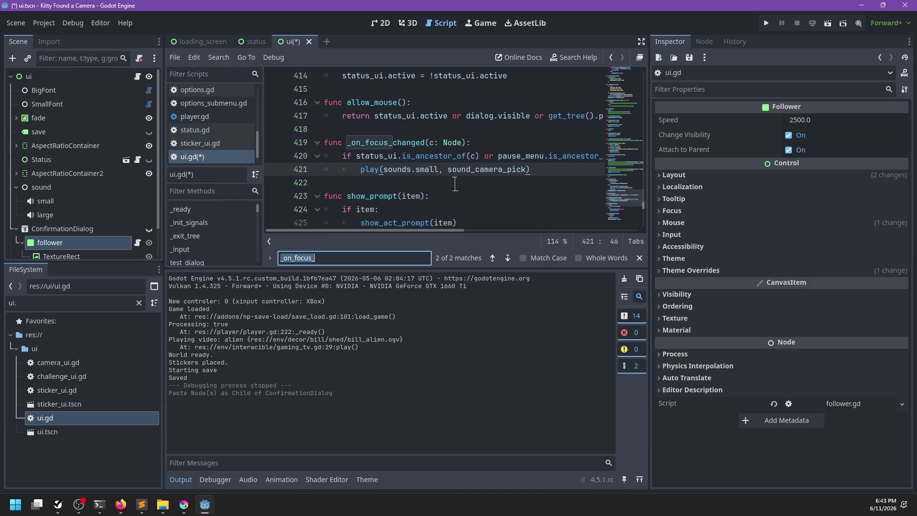
Search ui.gd for '_focus' and put the caret in the line-84 gui_focus_changed connection
key(BackSpace)
text(_focus)
key(Escape)
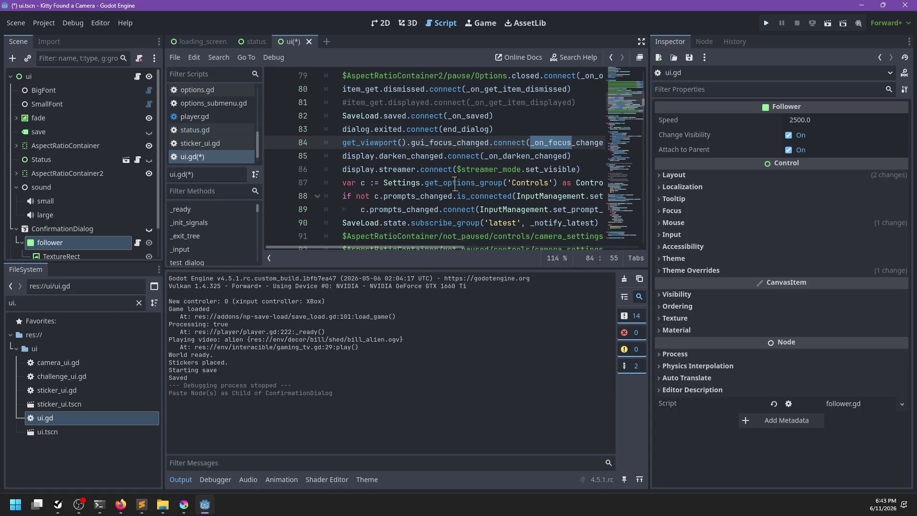
click(389, 209)
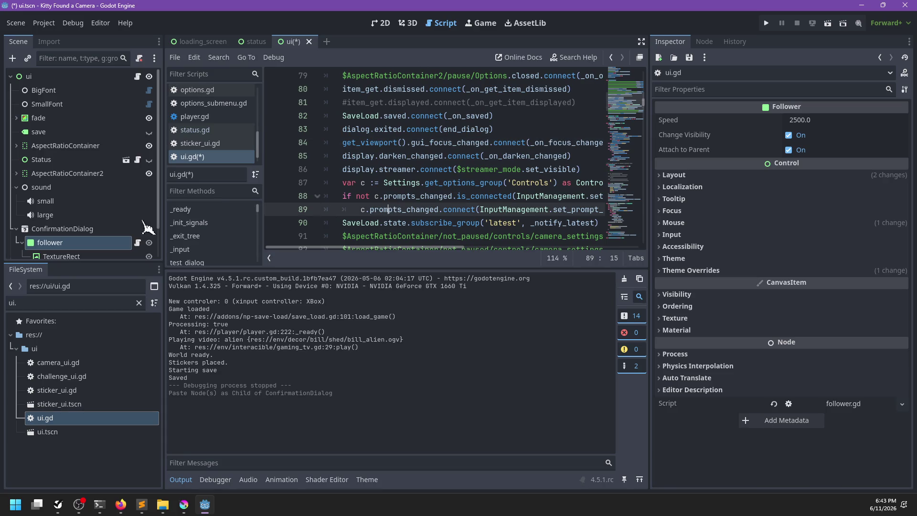
Inspect the follower node under ConfirmationDialog and return to the $follower.follow(c) call
scroll(103, 234, down, 2)
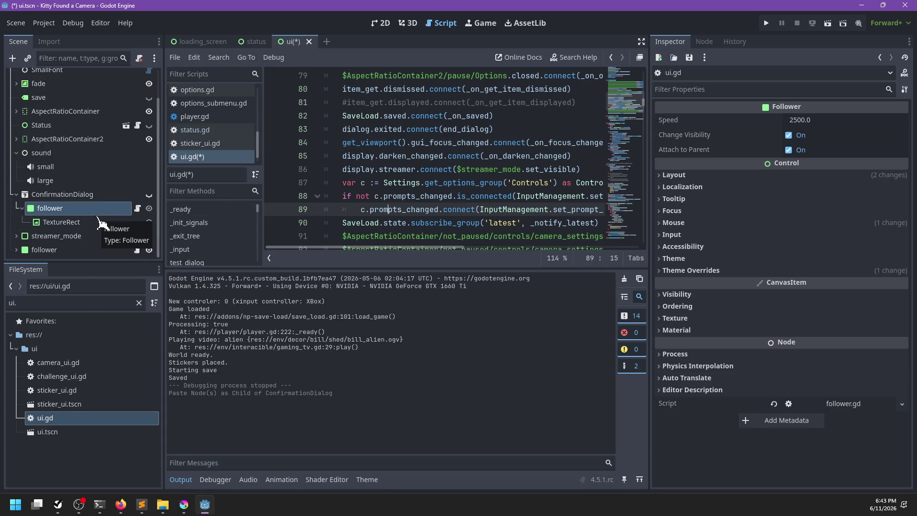
click(101, 197)
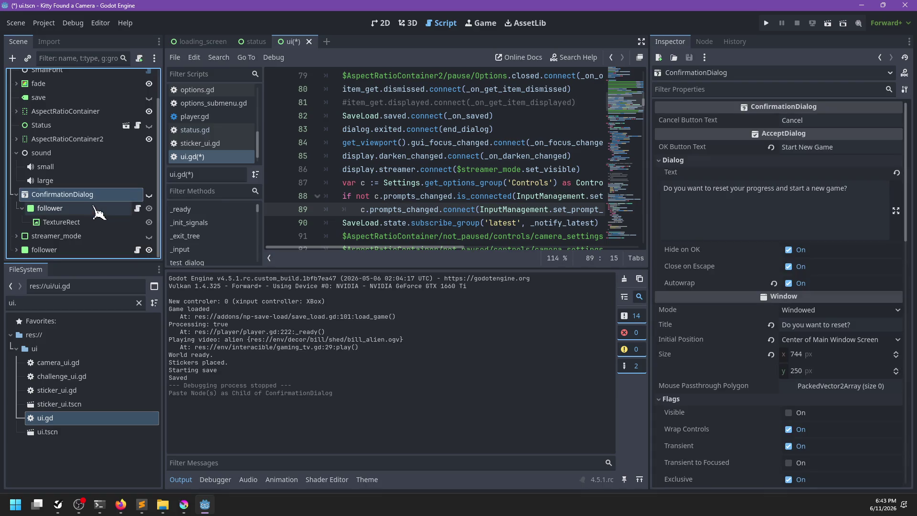
click(98, 209)
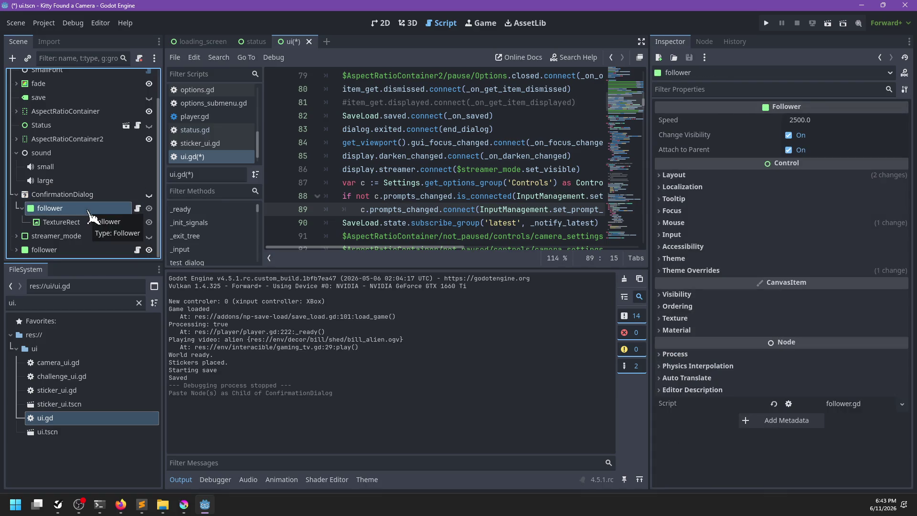
key(ctrl+z)
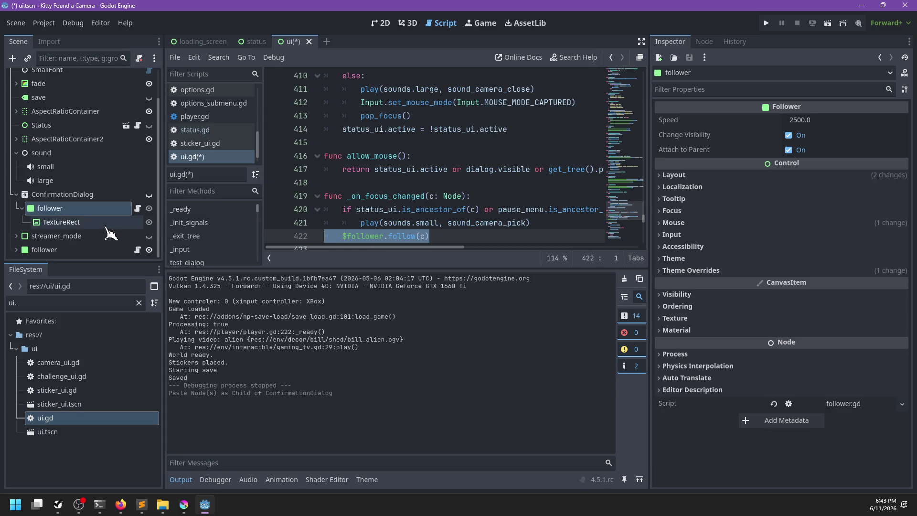
In follower.gd, remove the attach_to_parent export and its if-block in follow, then save
click(137, 249)
click(474, 123)
key(ctrl+z)
key(ctrl+z)
key(ctrl+z)
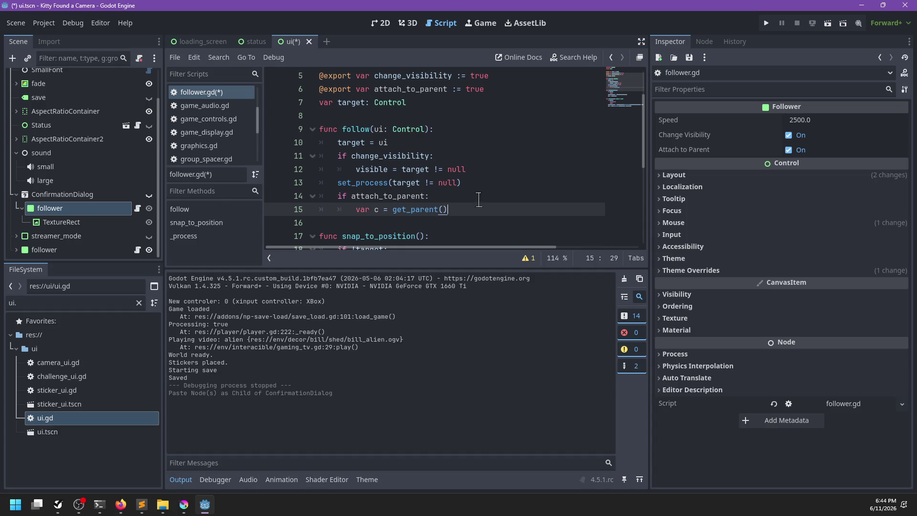
drag(476, 213, 482, 182)
key(BackSpace)
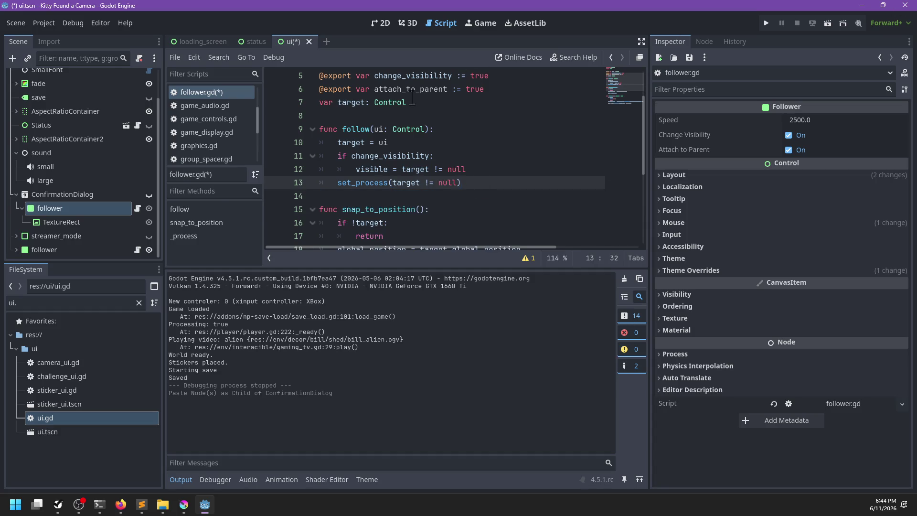
drag(517, 86, 507, 75)
key(BackSpace)
key(ctrl+s)
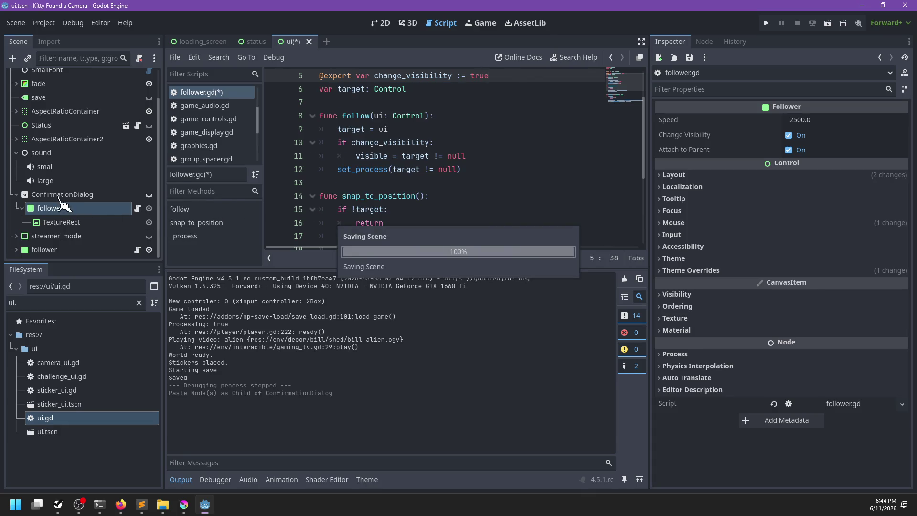
Delete the follower node under ConfirmationDialog, confirming the removal
click(60, 197)
click(61, 208)
key(Delete)
key(Return)
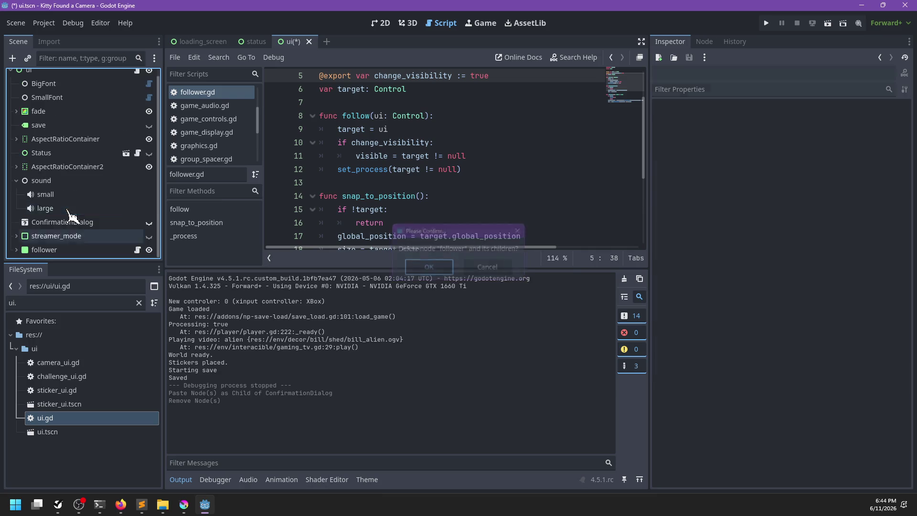
click(67, 226)
mouse_move(121, 504)
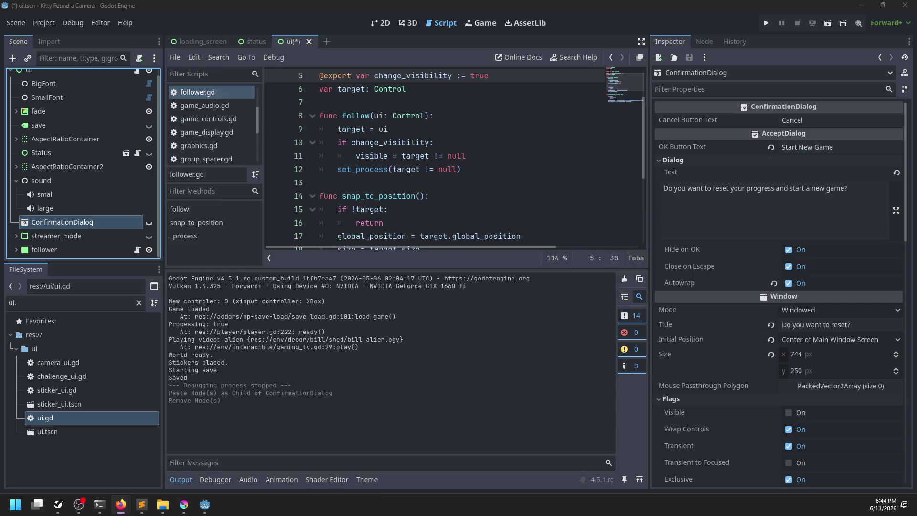
key(alt+Tab)
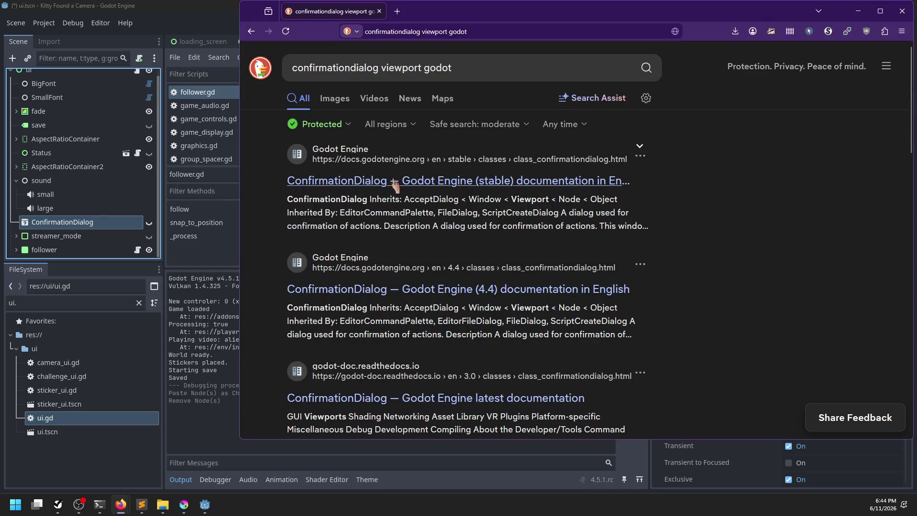
Read the ConfirmationDialog class reference in Firefox, then return to follower.gd in Godot
click(394, 184)
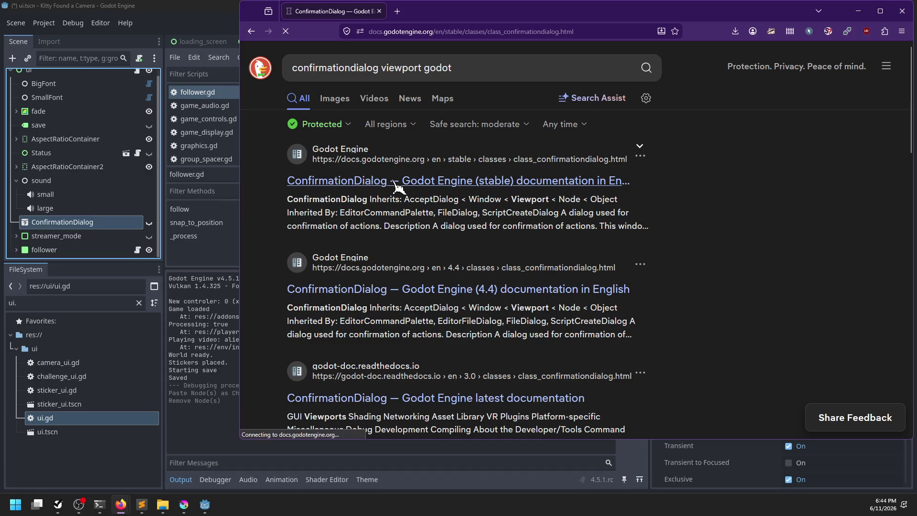
scroll(579, 266, down, 3)
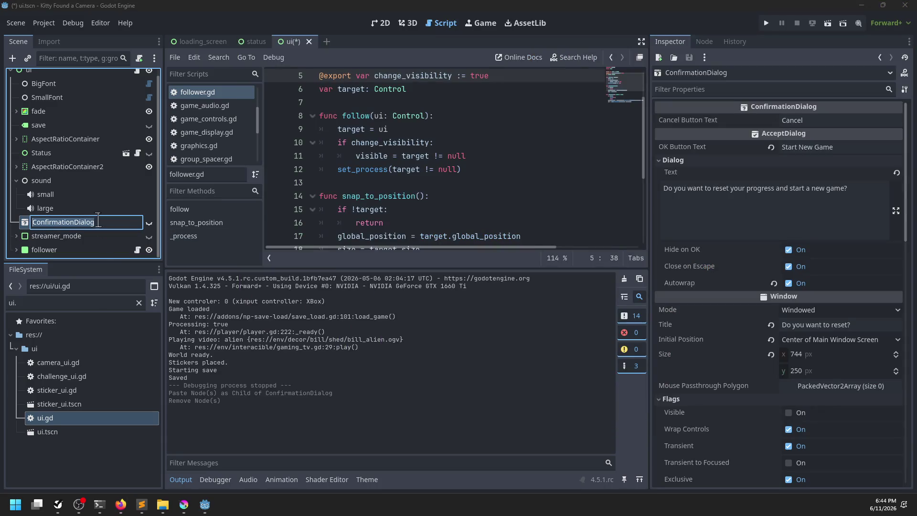
click(98, 220)
click(502, 153)
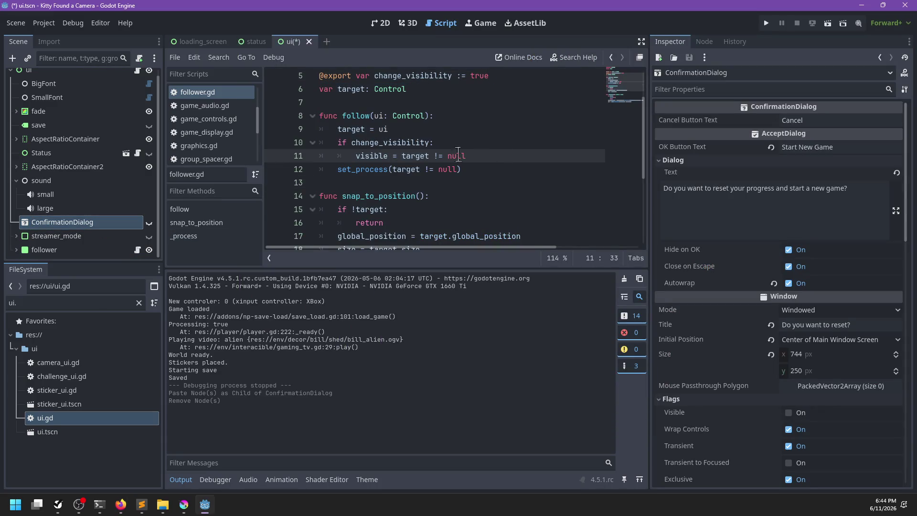
In ui.gd, find the _on_focus_changed connection and start a new line after line 84
scroll(85, 173, up, 1)
click(137, 77)
click(470, 159)
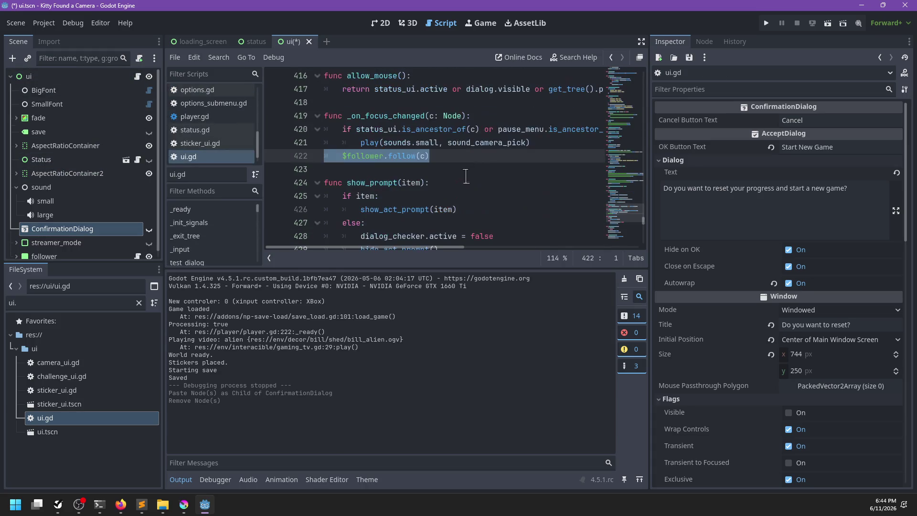
key(ctrl+f)
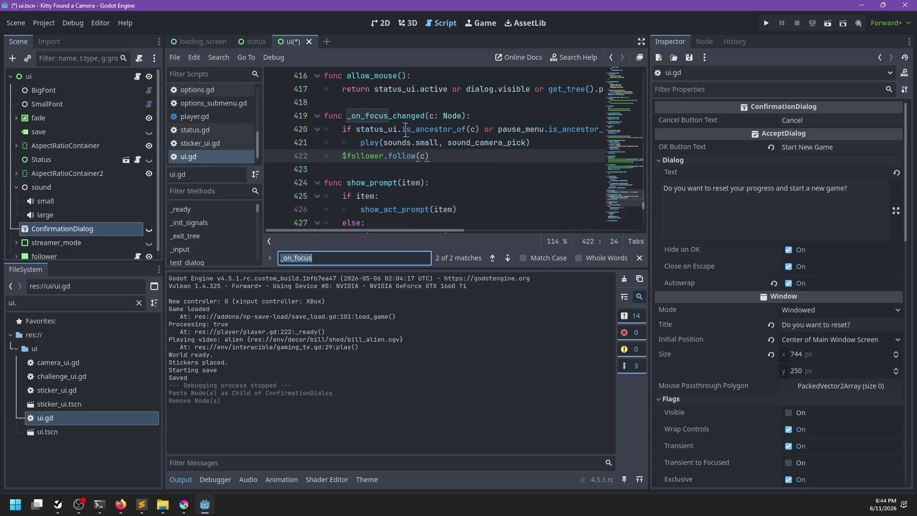
key(Escape)
key(ctrl+f)
text(_on_focu)
key(Escape)
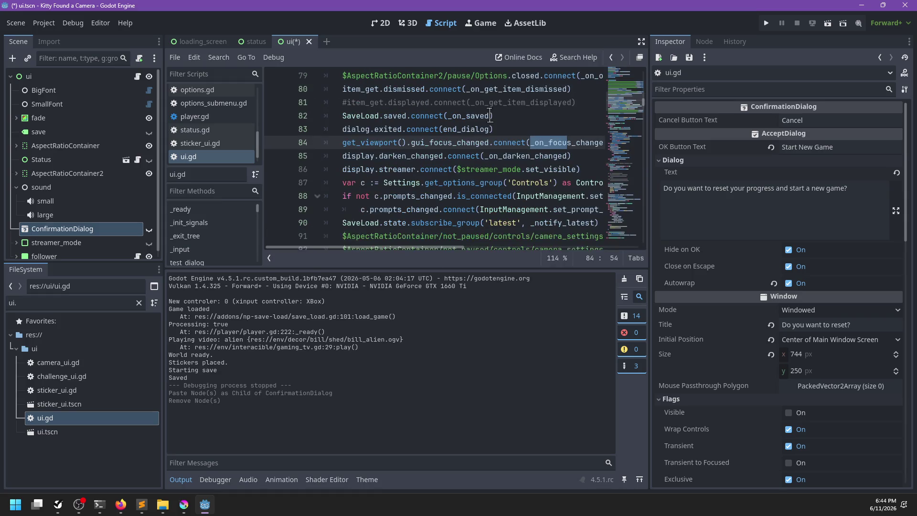
key(End)
key(Return)
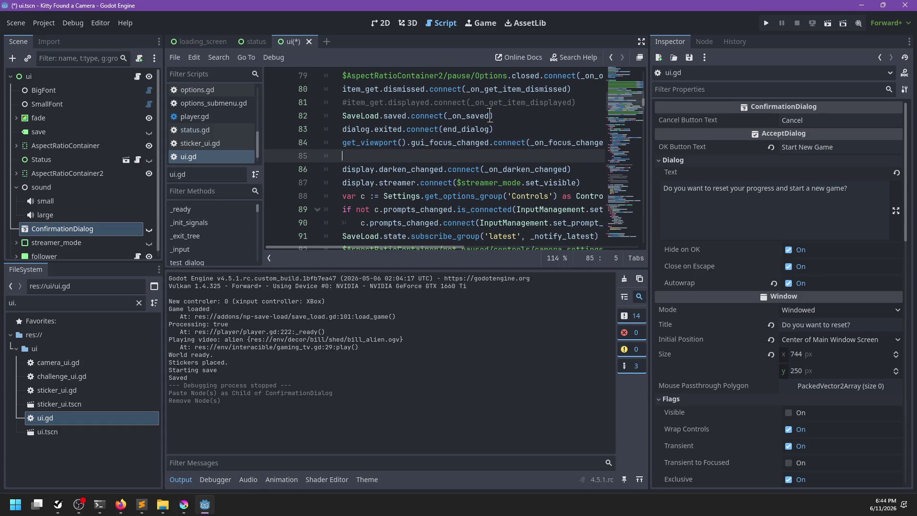
Write $ConfirmationDialog.gui_focus_changed.connect(_follow_object) on the new line
text($Conf)
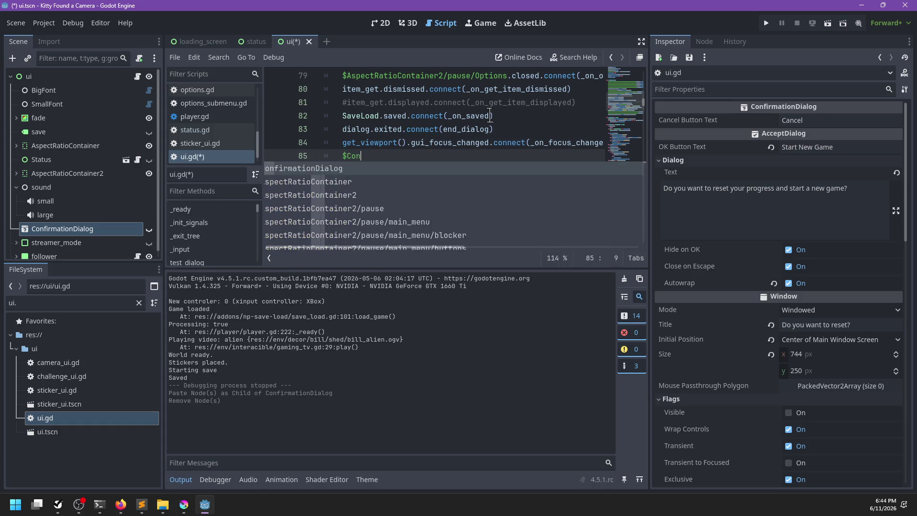
key(Return)
text(.gui_foc)
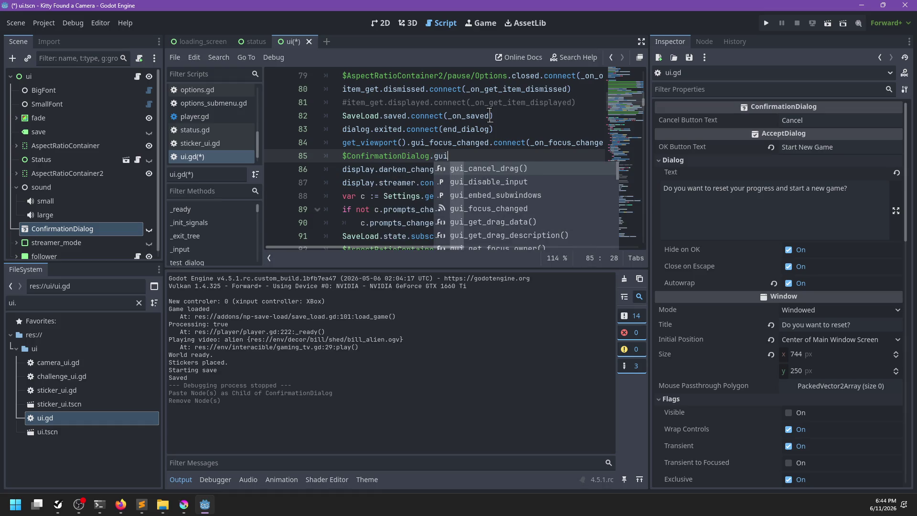
key(Return)
text(.)
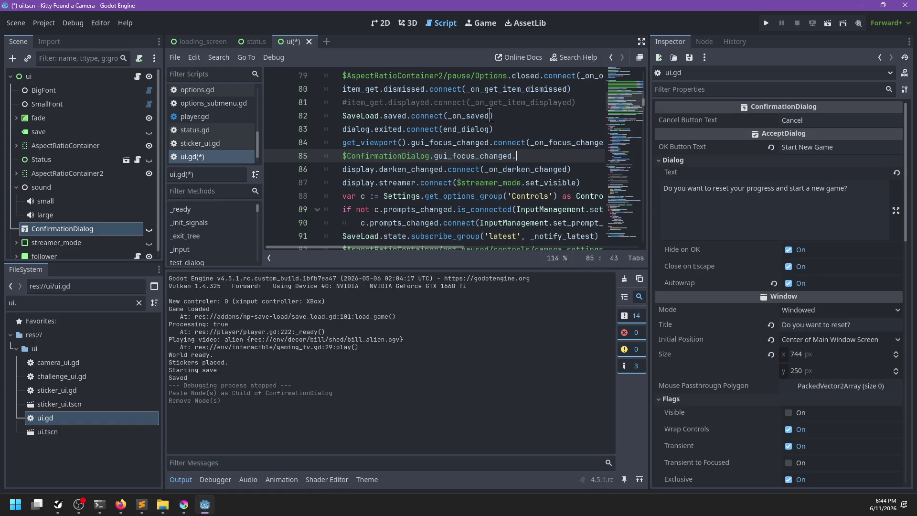
key(BackSpace)
key(BackSpace)
key(BackSpace)
text((_on_focus_changed))
key(ctrl+s)
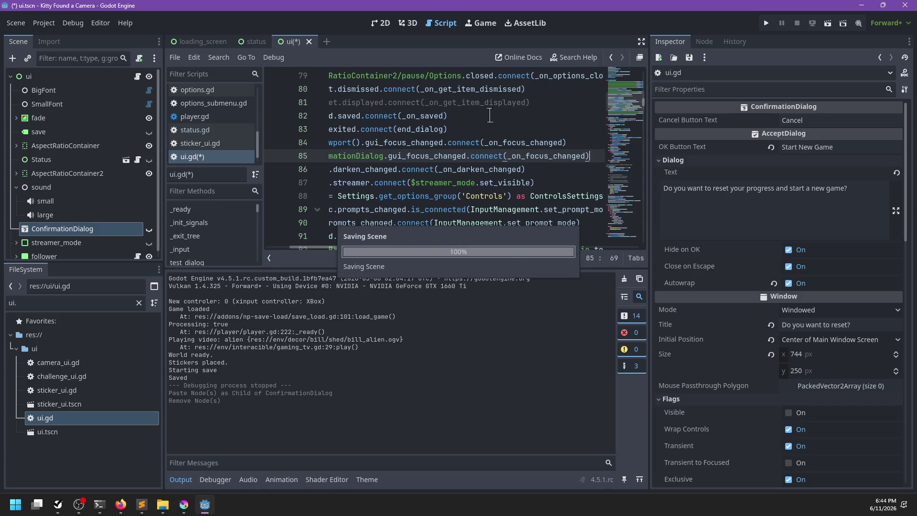
key(Left)
key(ctrl+shift+Left)
text(_follow_o)
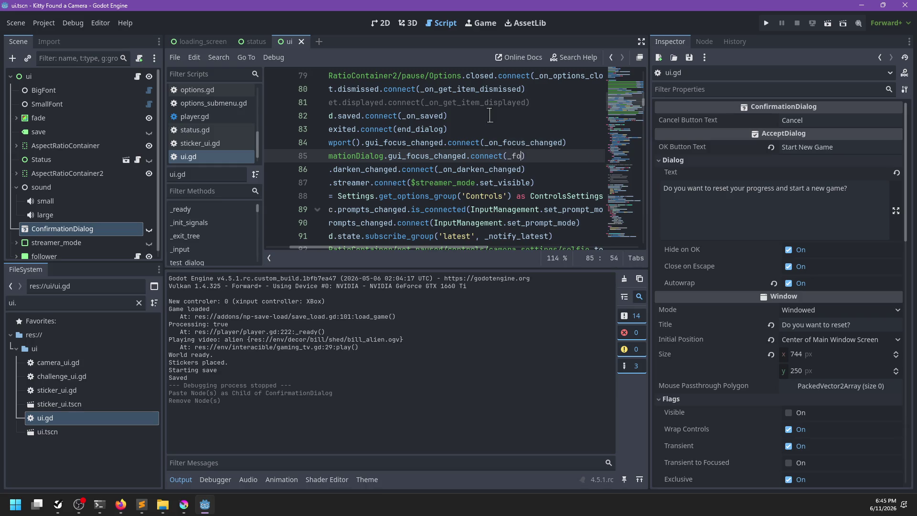
text(bject)
Call _follow_object(c) from _on_focus_changed, define func _follow_object(c: Node), save and run
ctrl+click(505, 143)
click(555, 181)
key(Return)
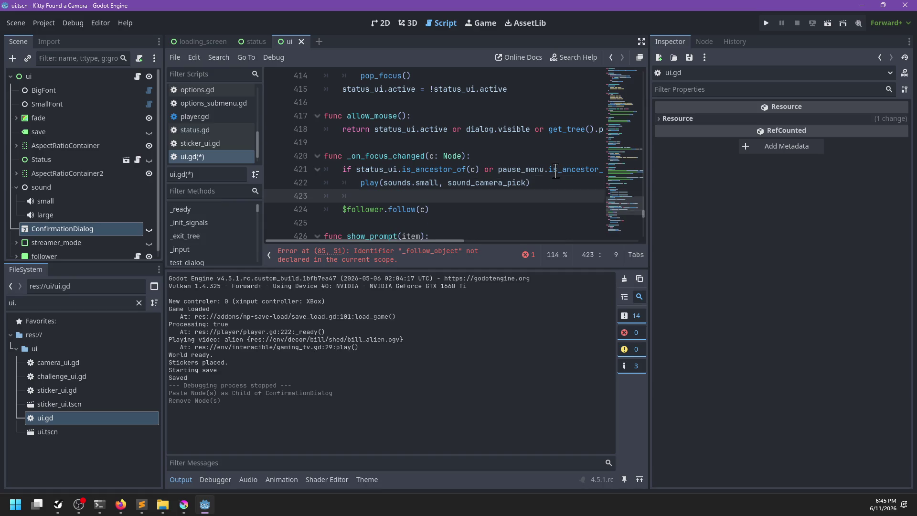
key(BackSpace)
text(llow_o)
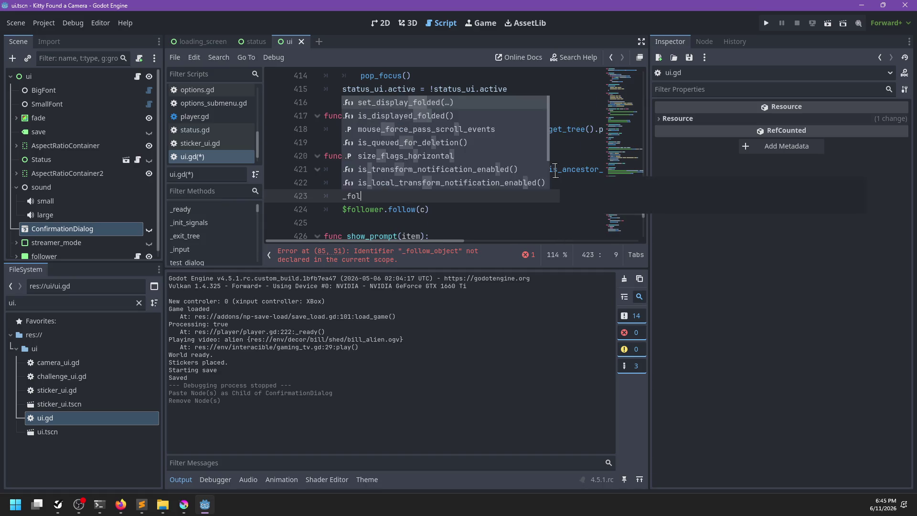
text(bject(c)
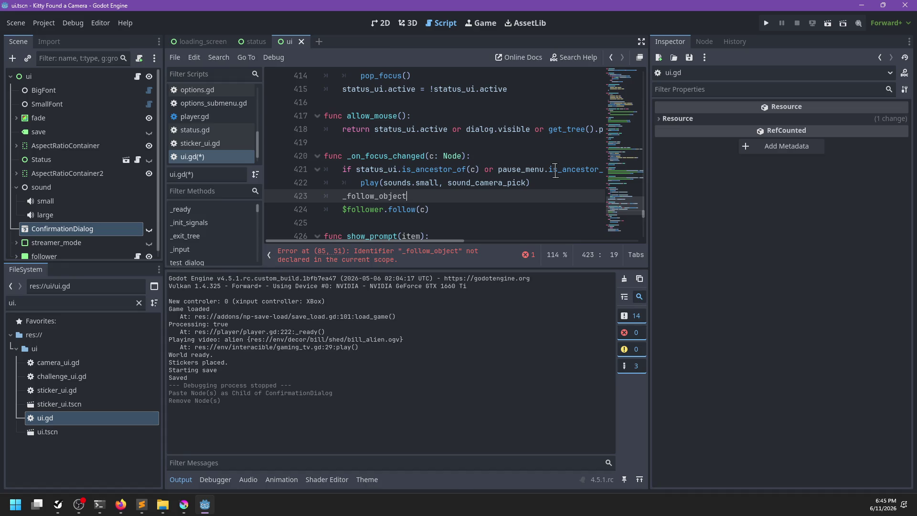
key(Return)
key(Return)
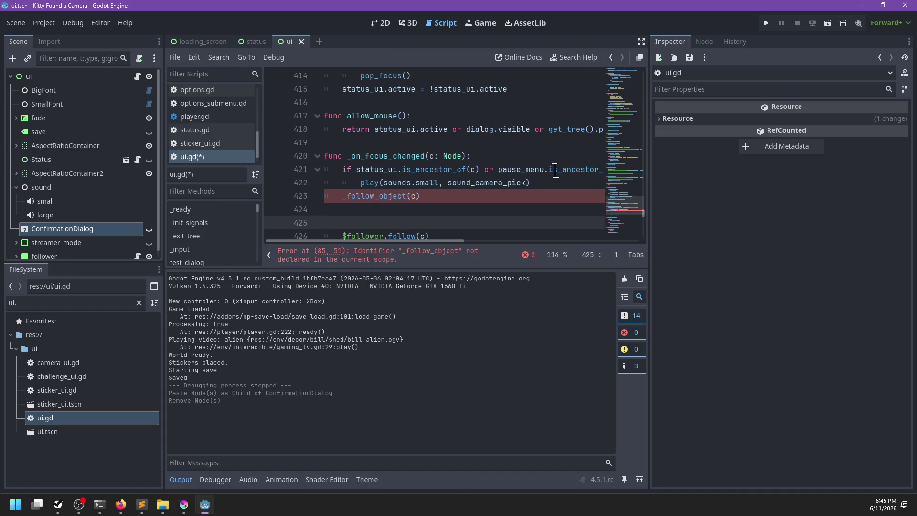
text(ollow)
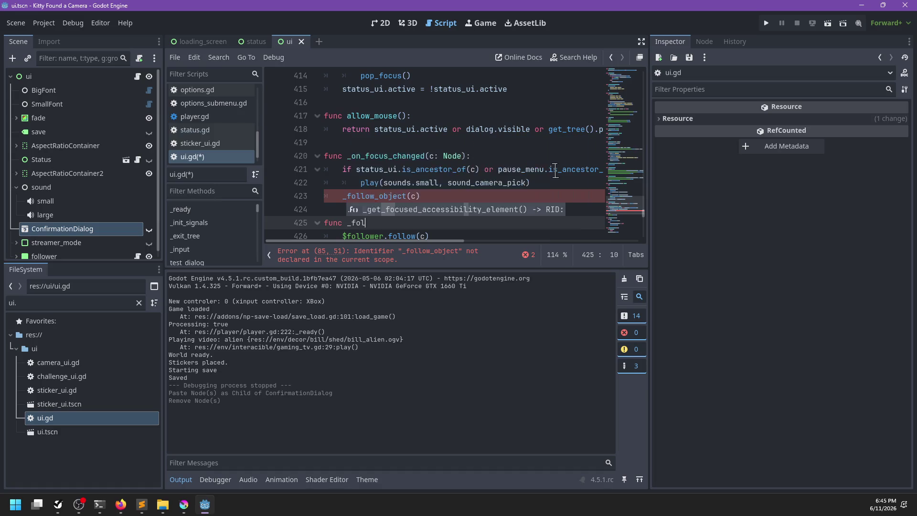
text(Node):)
key(ctrl+s)
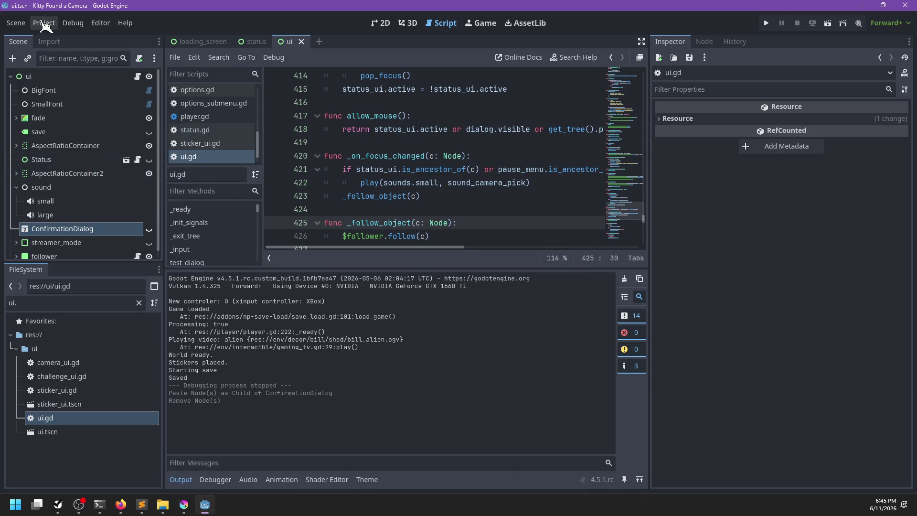
key(F5)
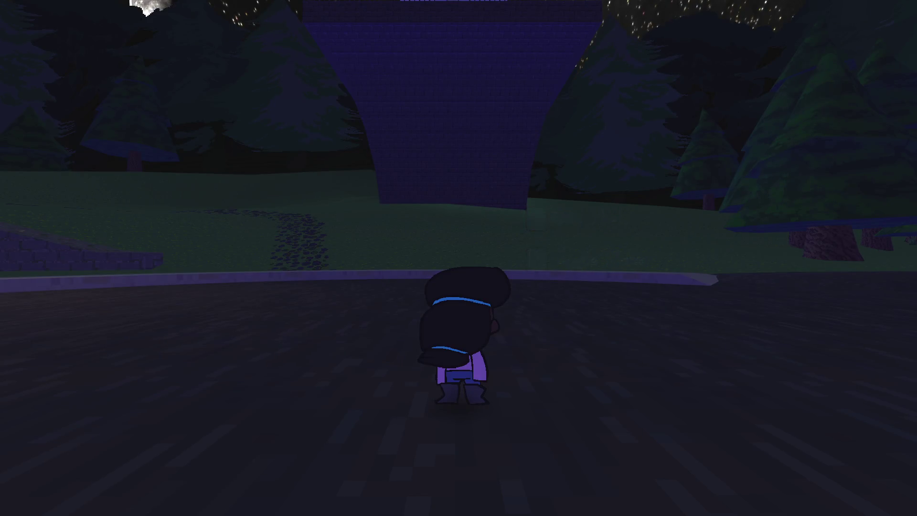
Walk the character, then choose New Game from the pause menu to show the reset confirmation
key(w)
key(Escape)
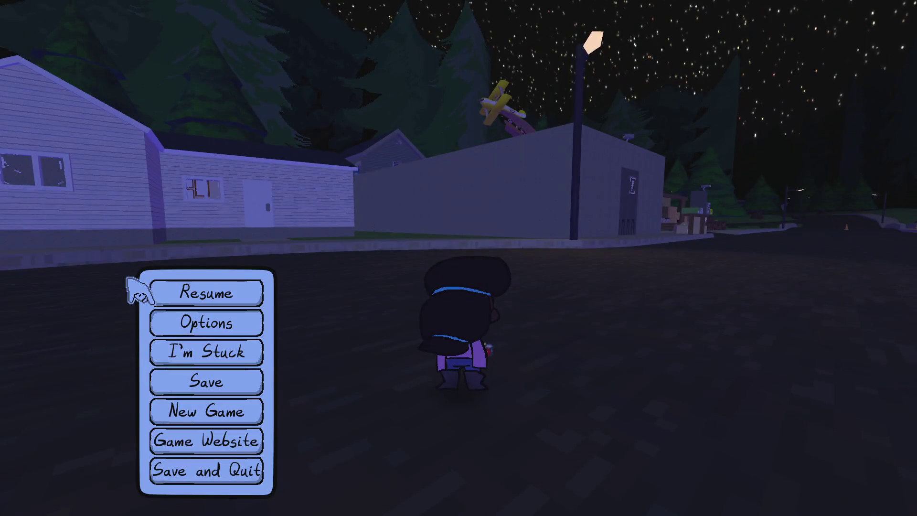
click(162, 412)
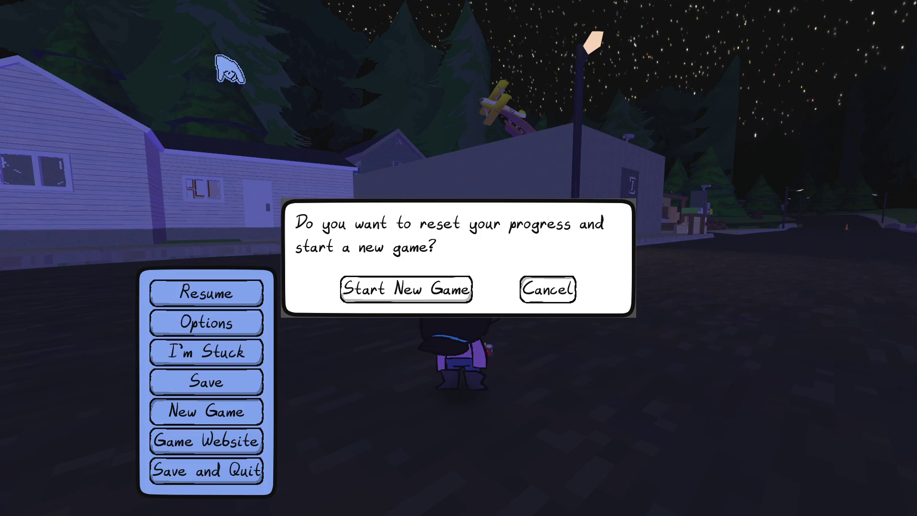
key(alt+Tab)
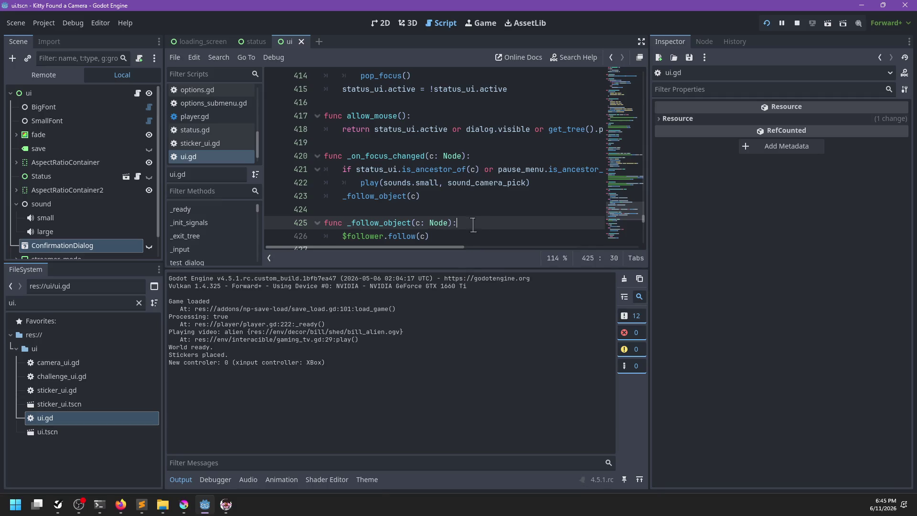
Move the snap_to_position function to the end of follower.gd
scroll(418, 217, down, 1)
ctrl+click(401, 196)
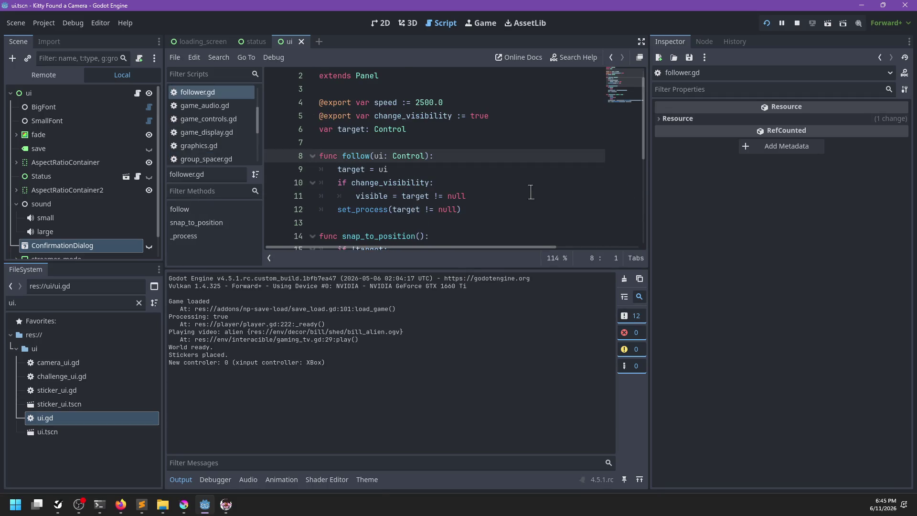
scroll(505, 185, down, 3)
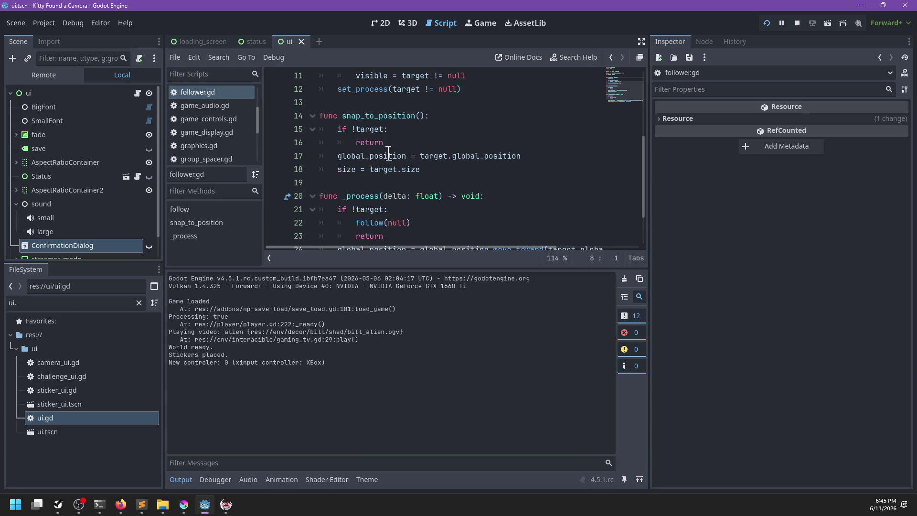
click(431, 141)
click(434, 181)
scroll(461, 185, down, 1)
scroll(445, 186, up, 2)
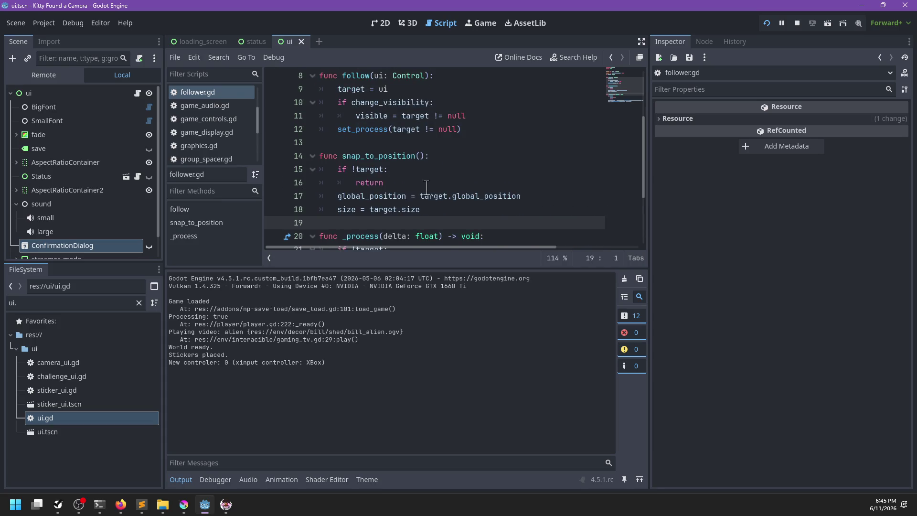
mouse_move(387, 223)
mouse_down()
mouse_move(411, 158)
mouse_move(434, 149)
mouse_up()
key(ctrl+c)
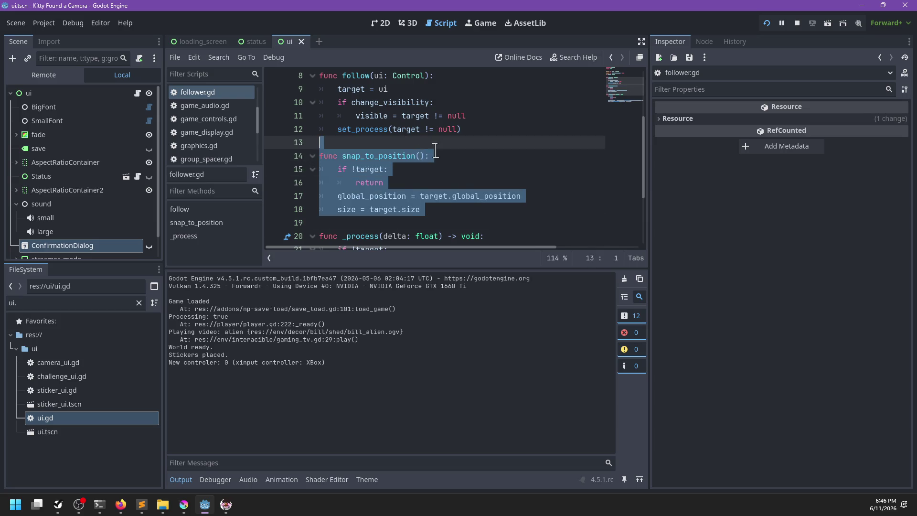
scroll(437, 151, up, 2)
scroll(443, 154, down, 3)
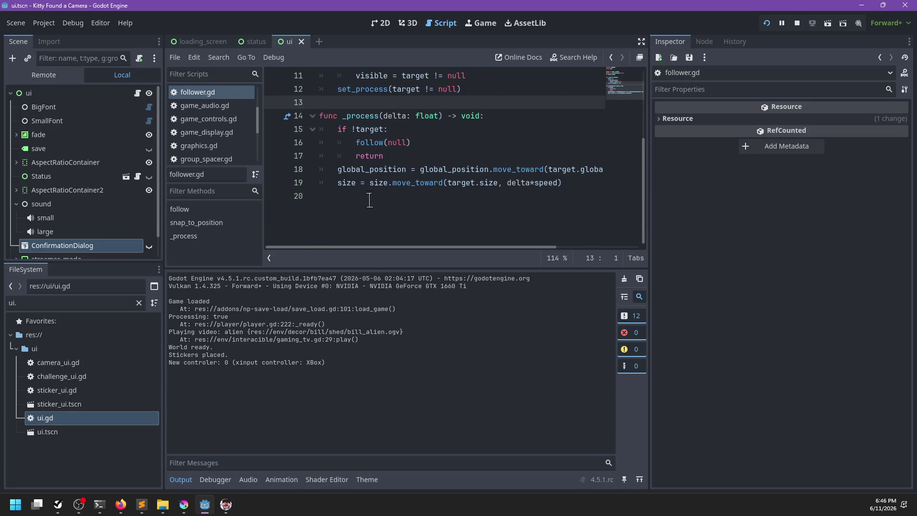
click(370, 197)
key(ctrl+v)
Move the follow function so it sits directly below _process
scroll(365, 181, up, 3)
drag(366, 181, 319, 102)
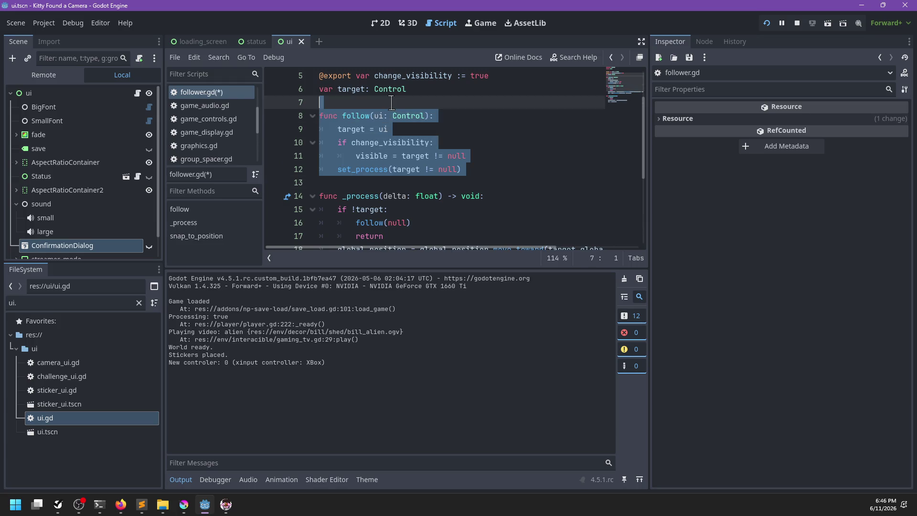
key(ctrl+x)
scroll(382, 153, down, 3)
click(406, 150)
key(ctrl+v)
scroll(408, 148, down, 2)
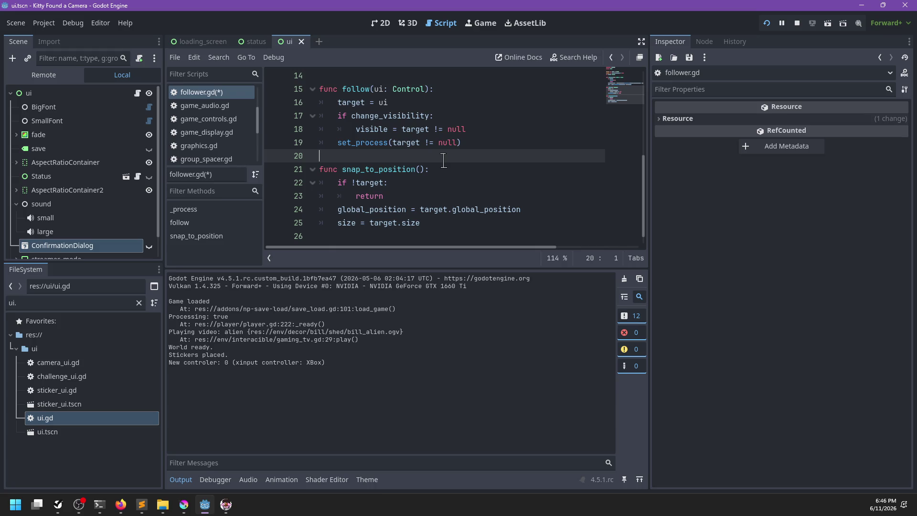
scroll(439, 168, up, 2)
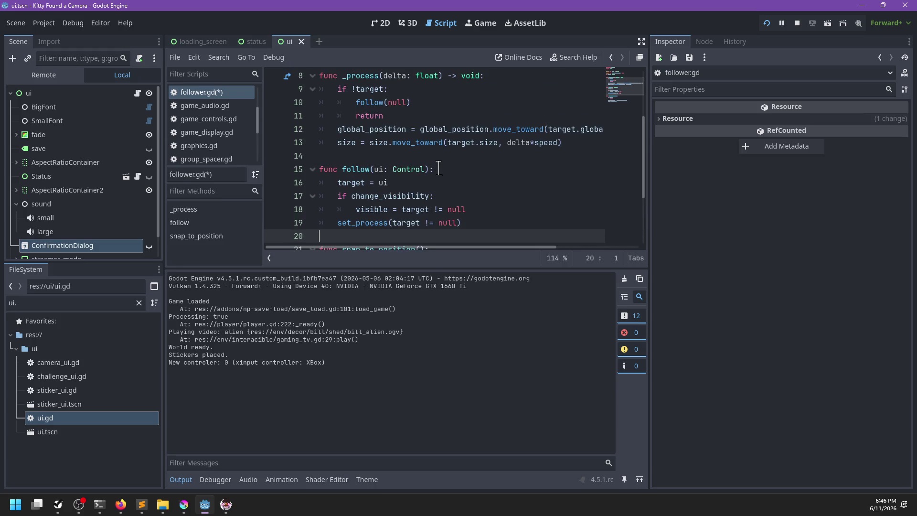
key(alt+Tab)
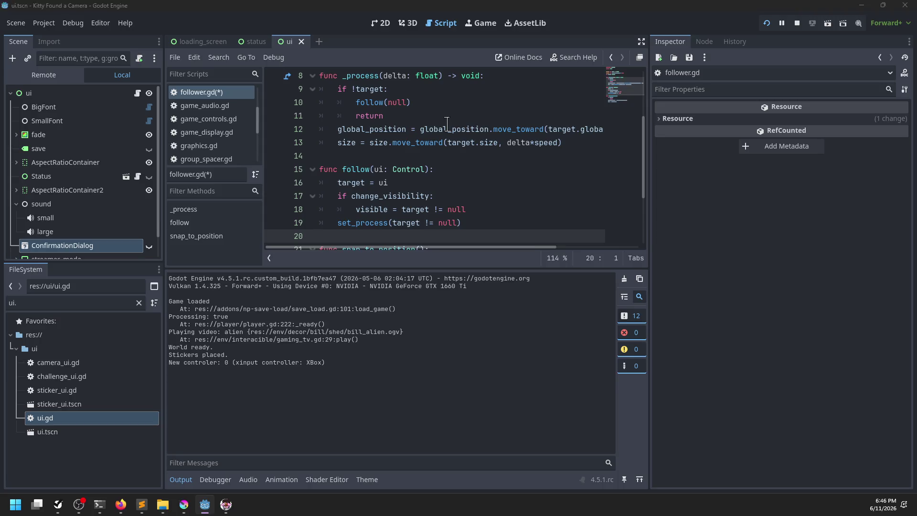
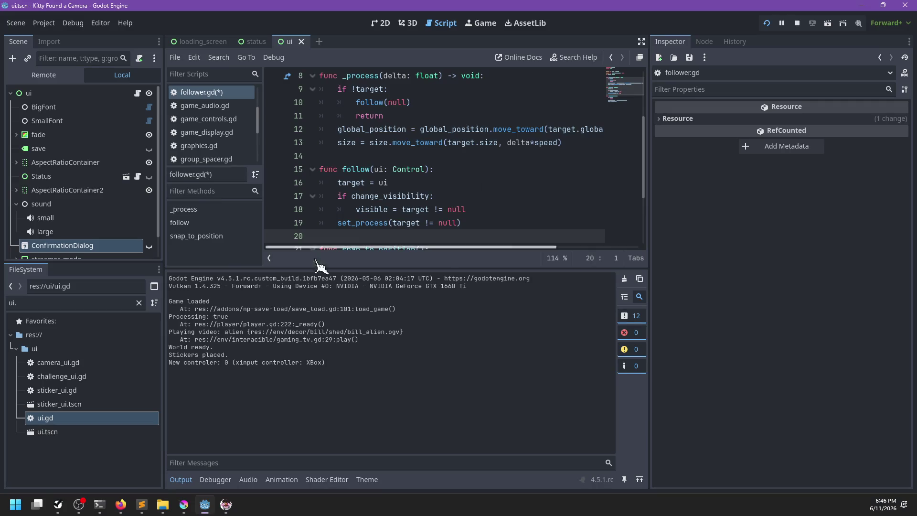
Select the ConfirmationDialog node in the Scene dock to show its properties in the Inspector
scroll(139, 224, down, 2)
click(62, 222)
scroll(822, 278, down, 15)
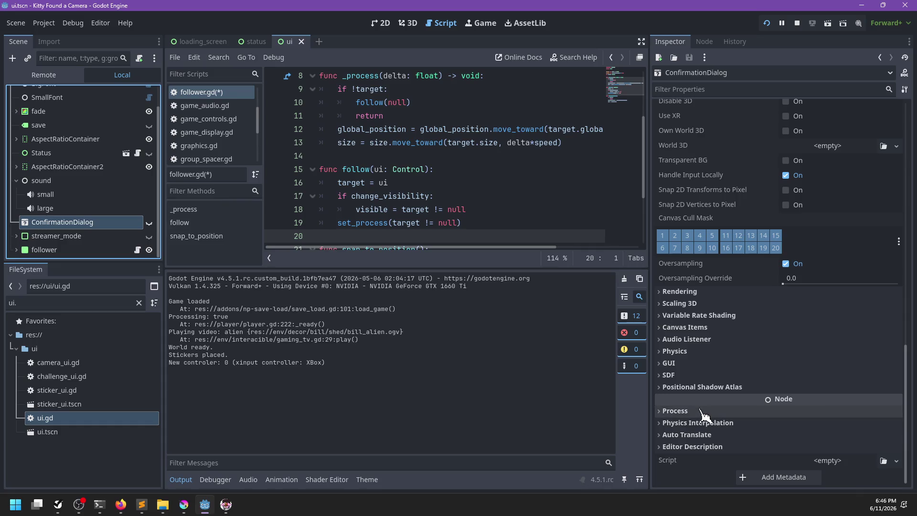
Enable Transparent BG on the ConfirmationDialog and save ui.tscn
scroll(707, 349, up, 5)
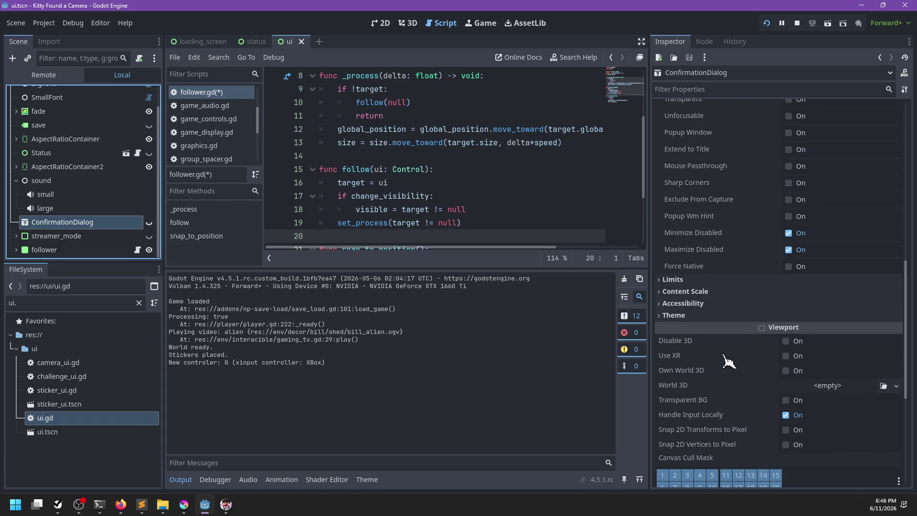
scroll(726, 357, down, 3)
click(785, 256)
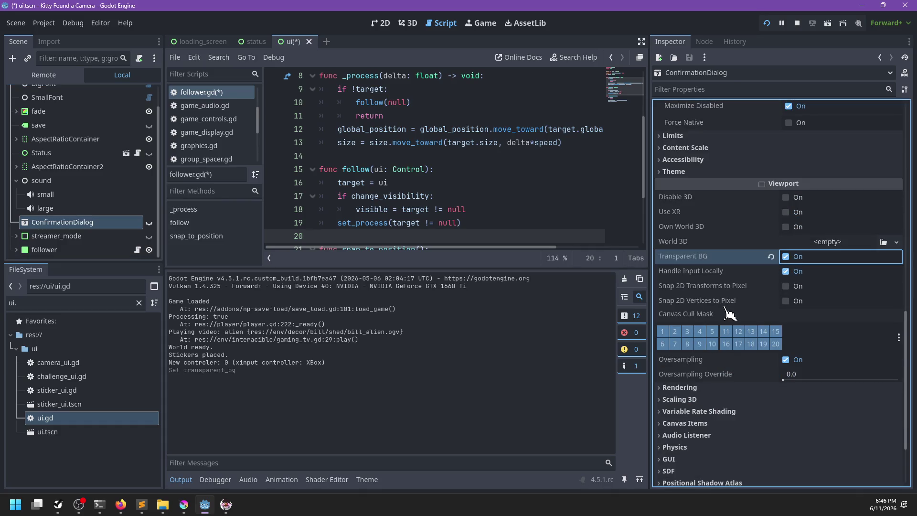
key(ctrl+s)
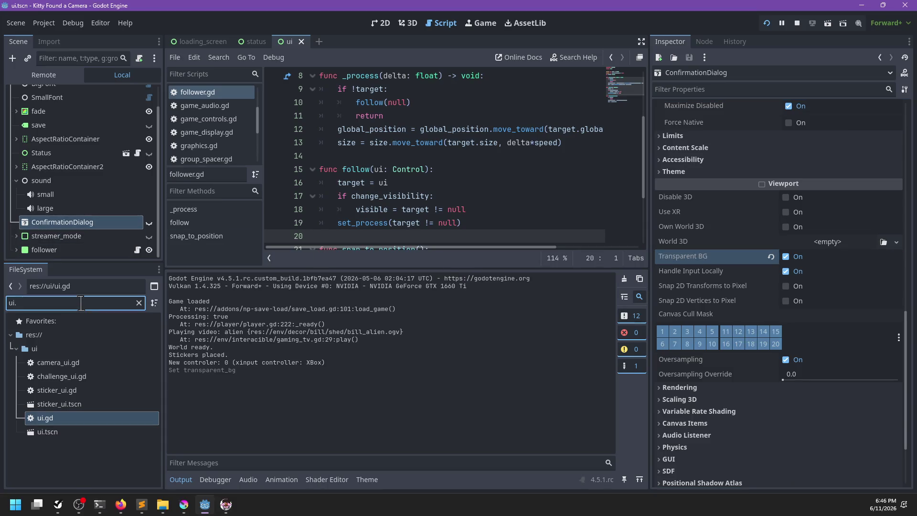
Filter the FileSystem for 'options' and open options.tscn
key(BackSpace)
key(BackSpace)
key(BackSpace)
text(options)
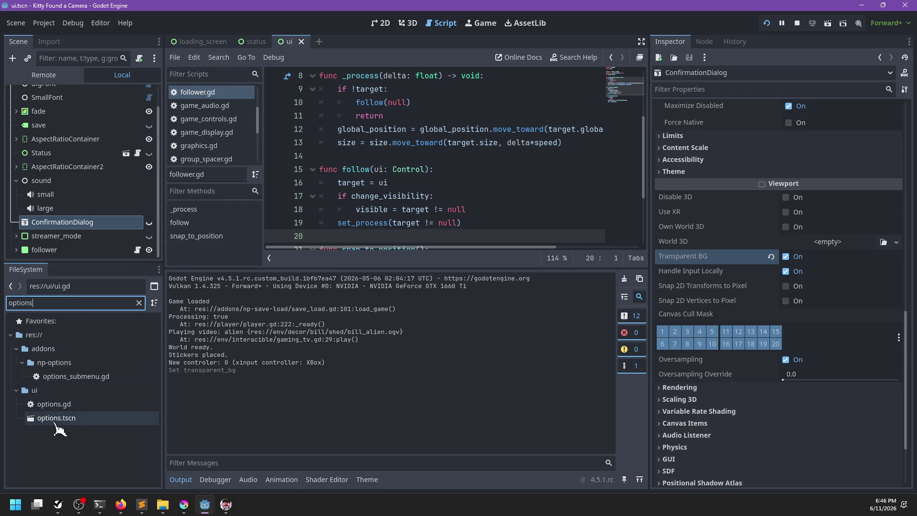
double_click(57, 418)
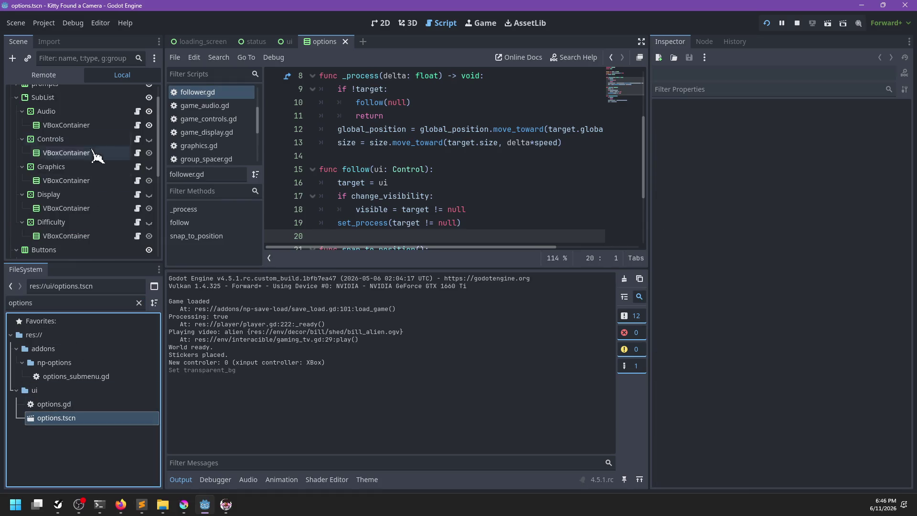
Enable Transparent BG on both ConfirmationDialog and controls_dialog, then save options.tscn
click(62, 153)
shift+click(55, 166)
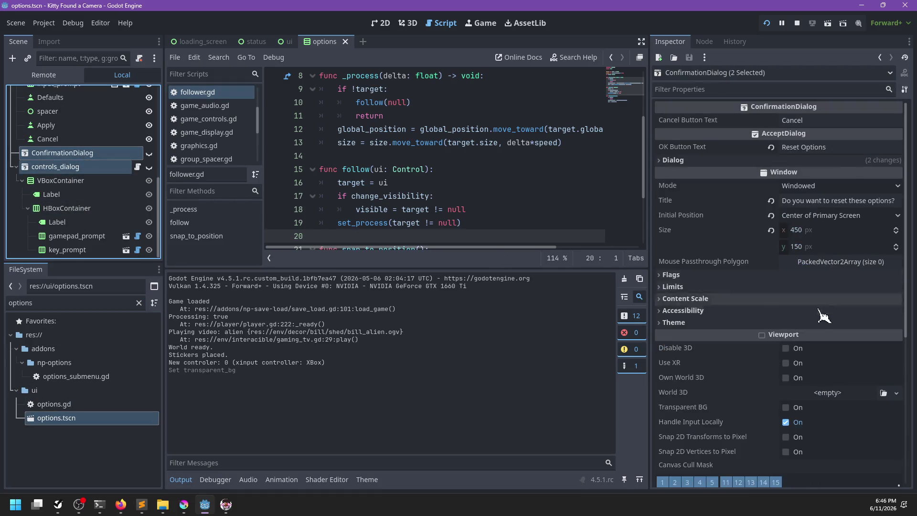
scroll(800, 329, down, 5)
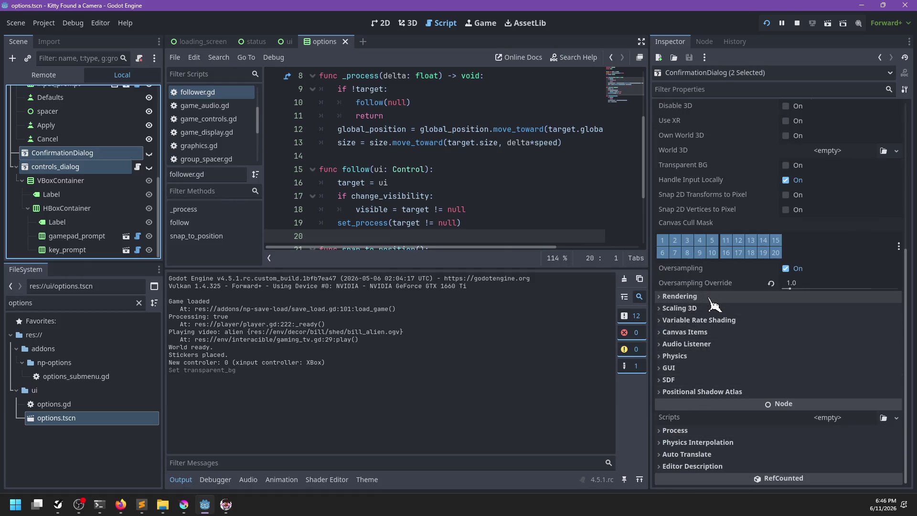
scroll(714, 306, up, 5)
scroll(696, 353, down, 2)
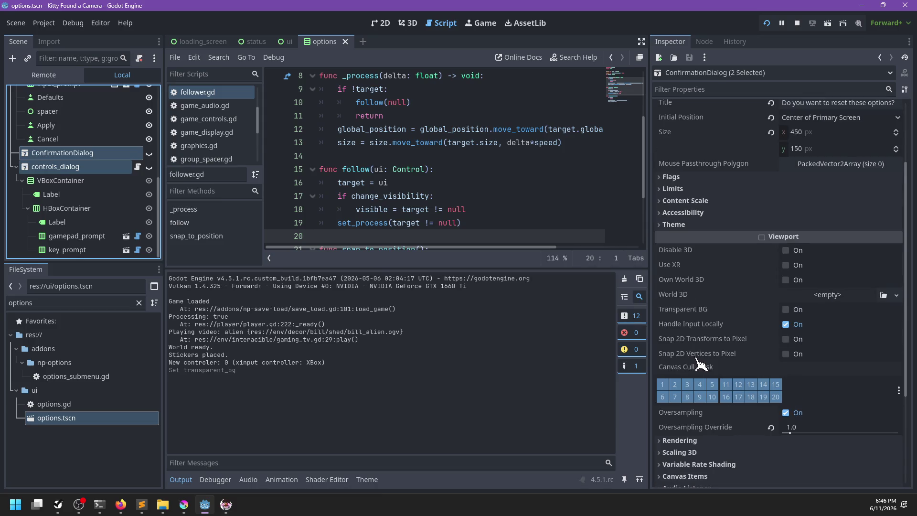
click(804, 311)
key(ctrl+s)
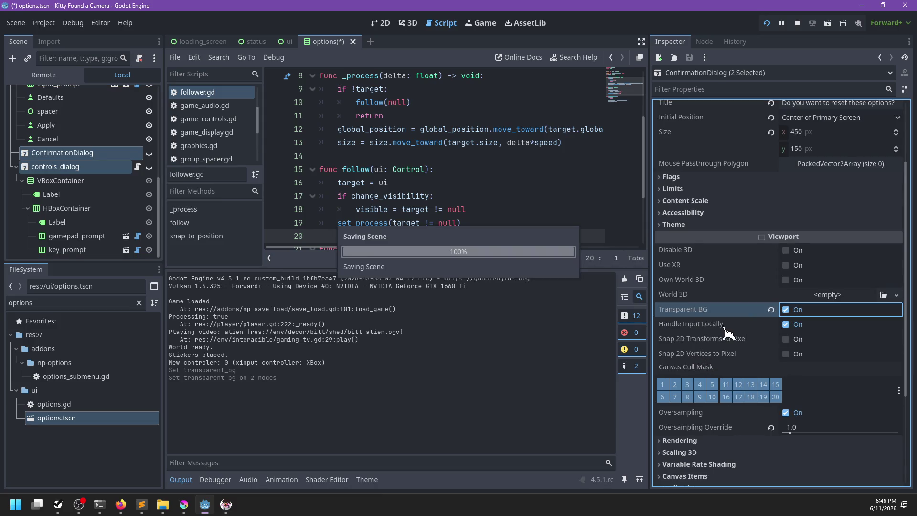
Look over the dialogs' Rendering properties, then return to the ui scene
scroll(722, 329, down, 1)
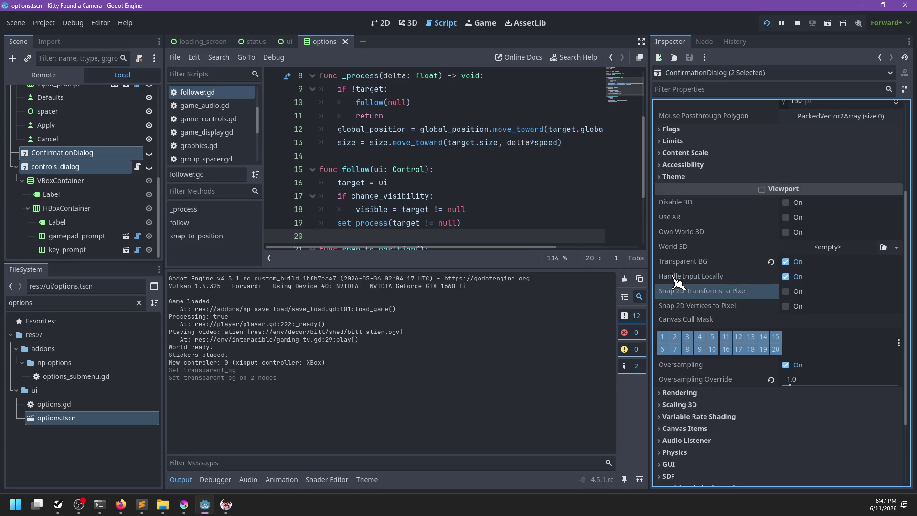
click(678, 281)
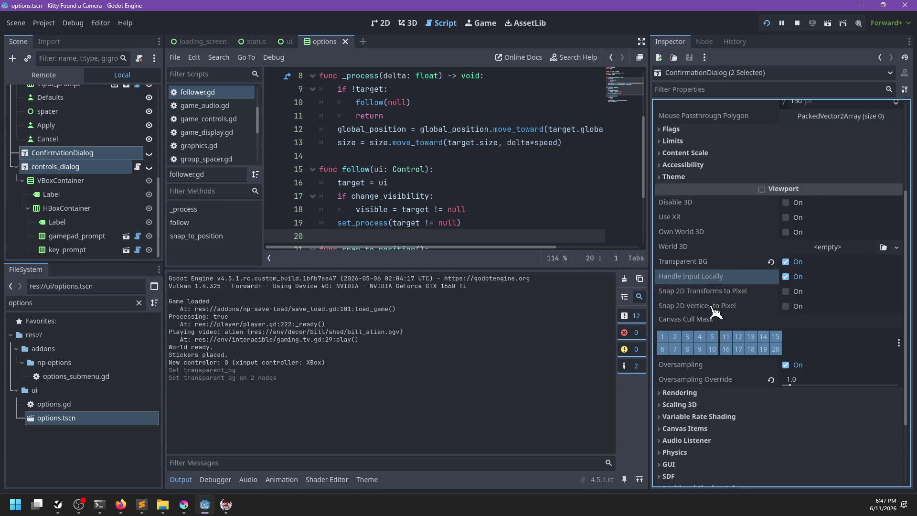
scroll(715, 311, down, 1)
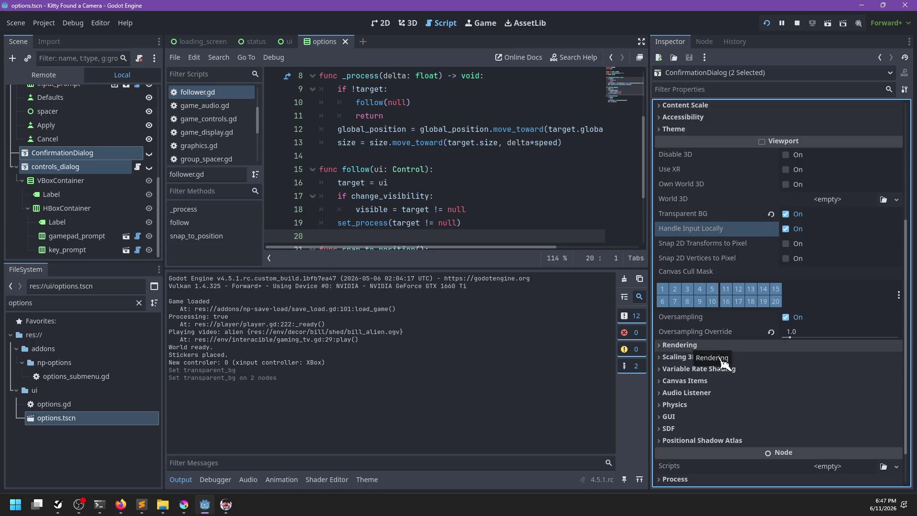
click(702, 344)
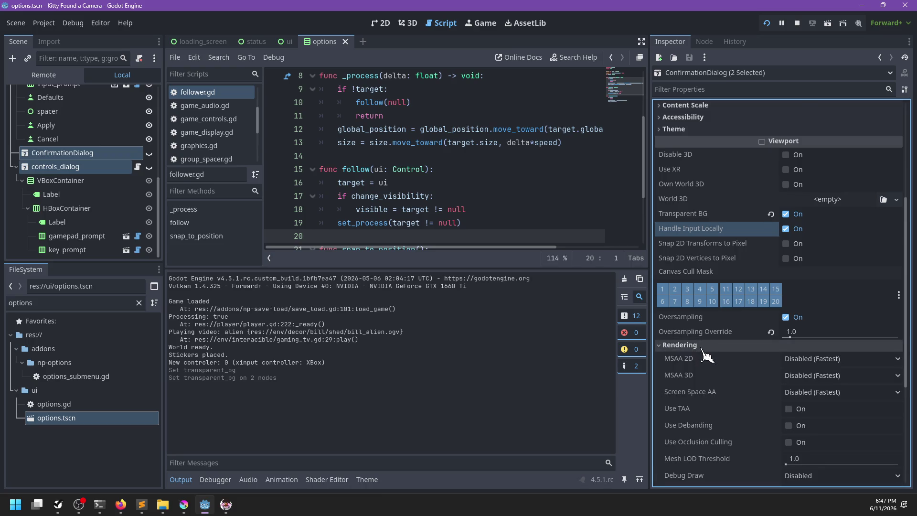
scroll(706, 355, down, 2)
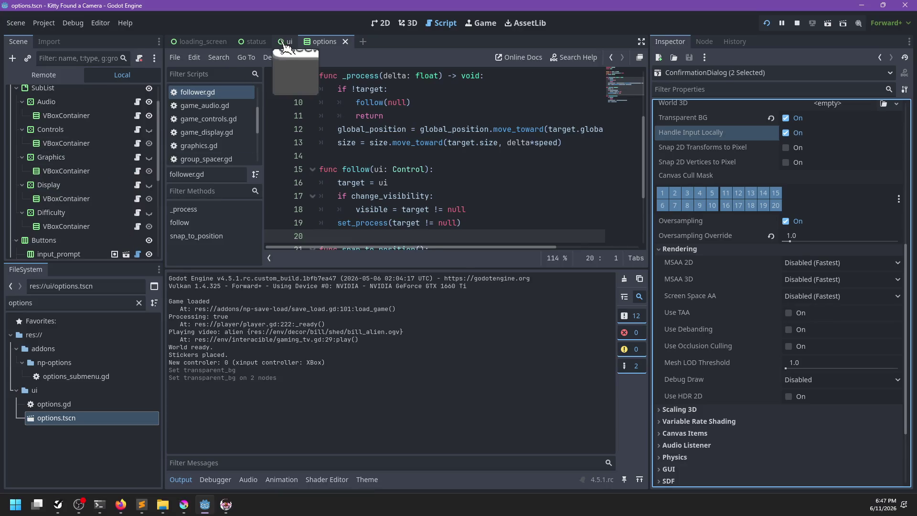
click(285, 46)
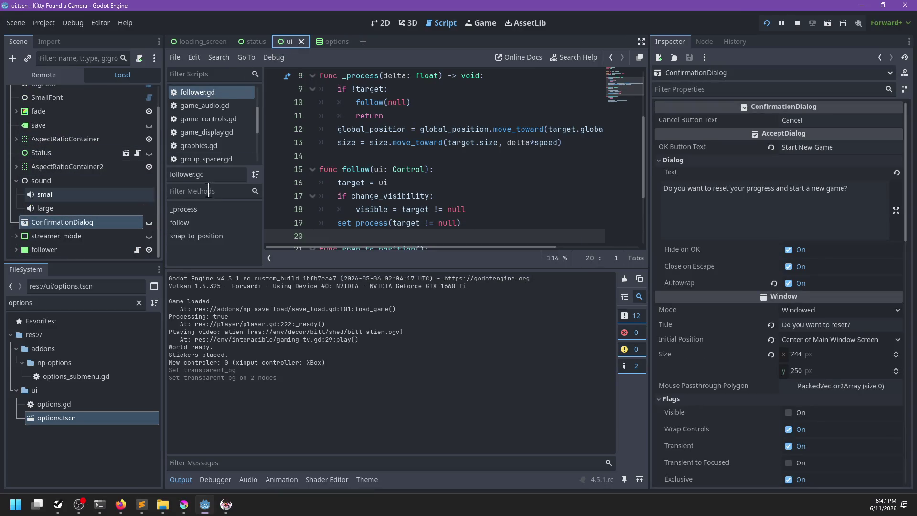
Add func get_target_position() returning get_viewport_transform() * target.global_position to follower.gd
click(196, 236)
key(Down)
key(Down)
key(Down)
scroll(411, 167, up, 1)
scroll(411, 169, down, 1)
key(Return)
text(func get_)
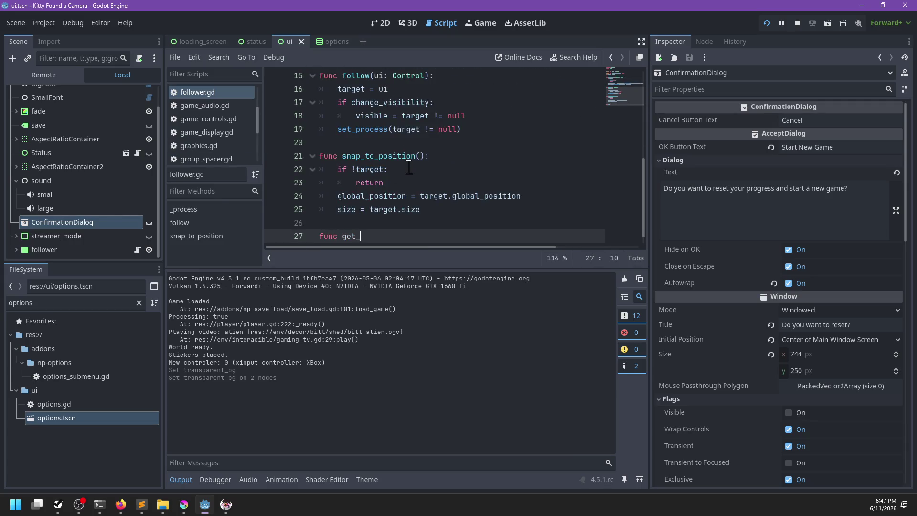
text(target_position())
text(:)
key(Return)
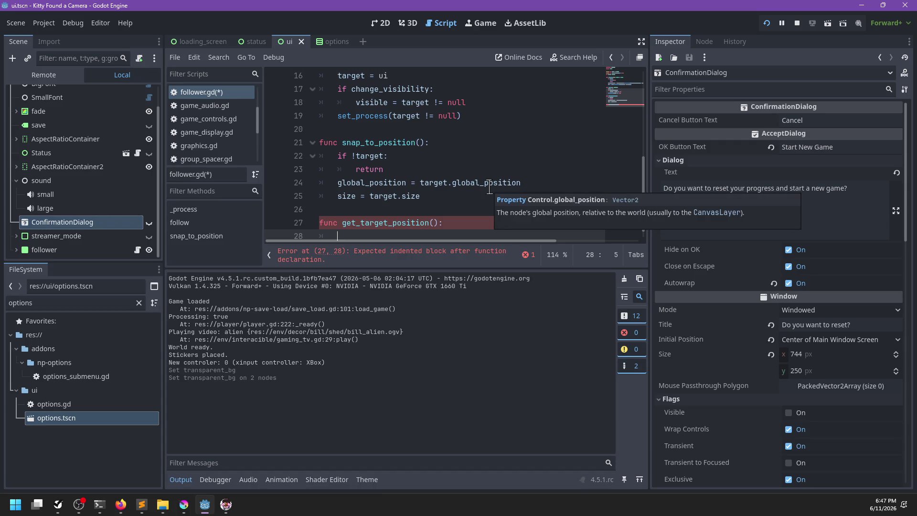
text(v := t)
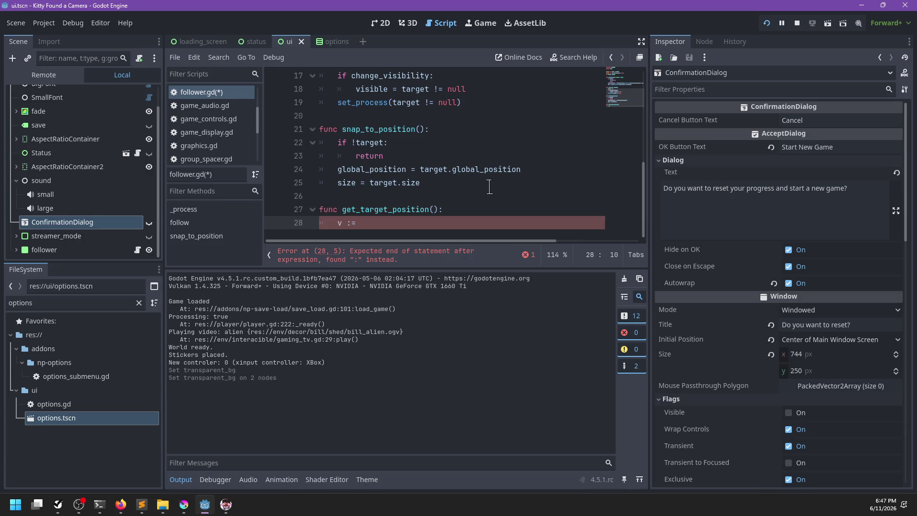
text(arget.ge)
text(t_vi)
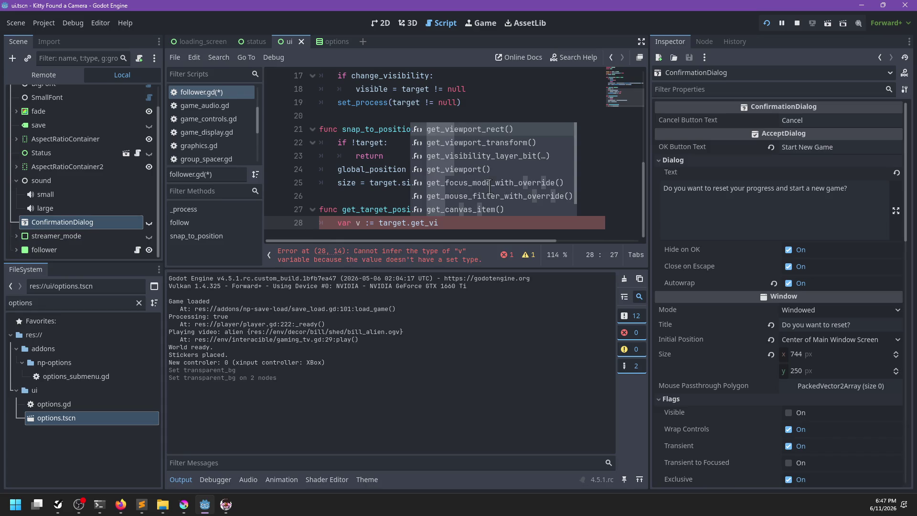
key(Down)
key(Return)
key(Return)
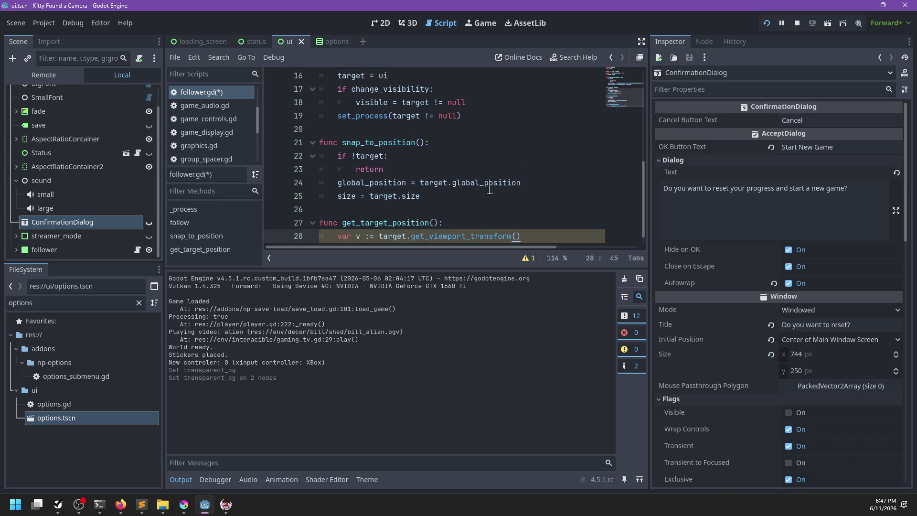
text(turn v*t)
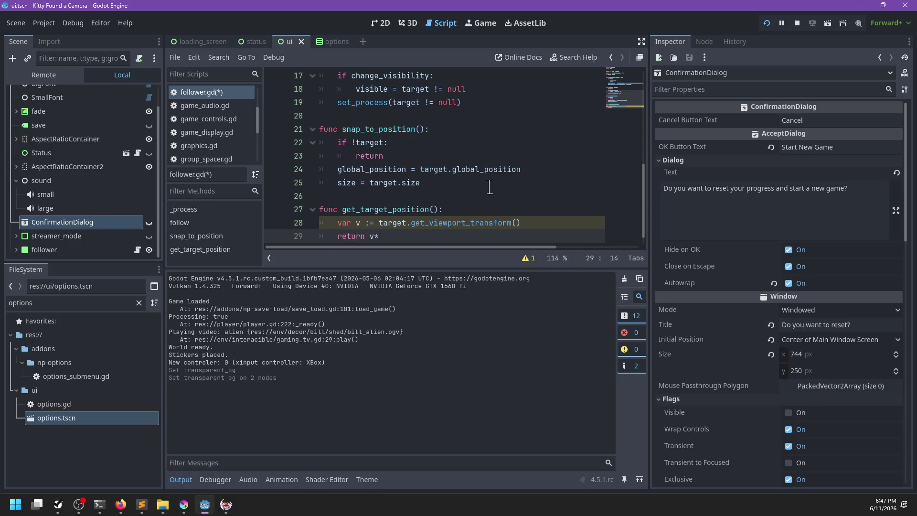
text(arget.global_position)
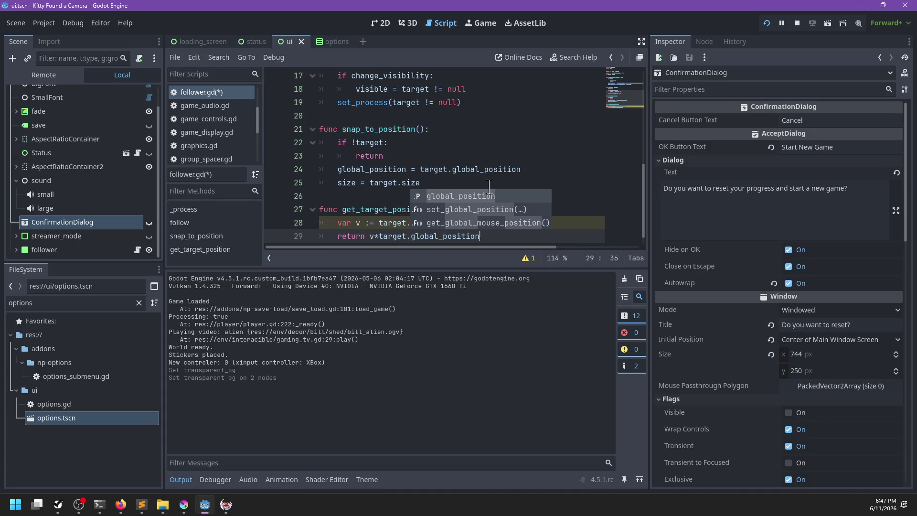
key(Escape)
Replace both target.global_position uses with get_target_position() and save the script
drag(418, 169, 520, 169)
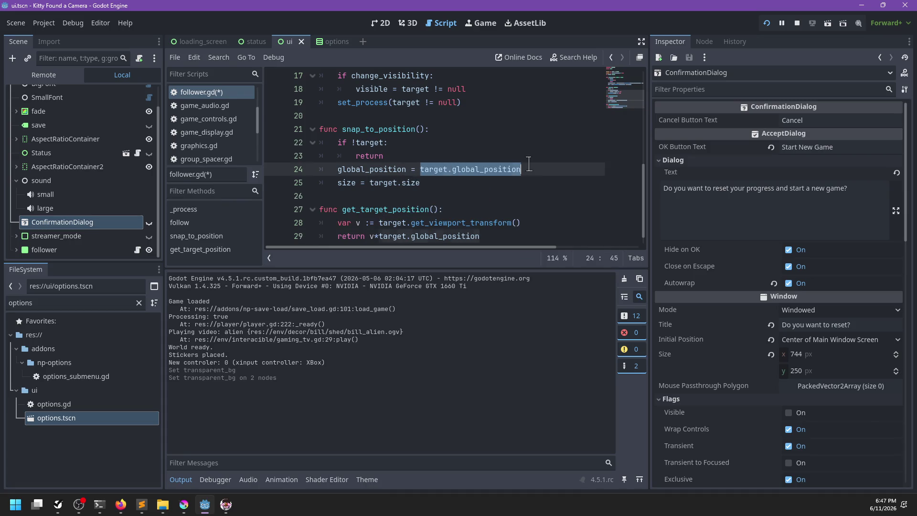
scroll(525, 165, up, 3)
mouse_move(549, 129)
mouse_down()
mouse_move(601, 129)
mouse_move(540, 129)
mouse_up()
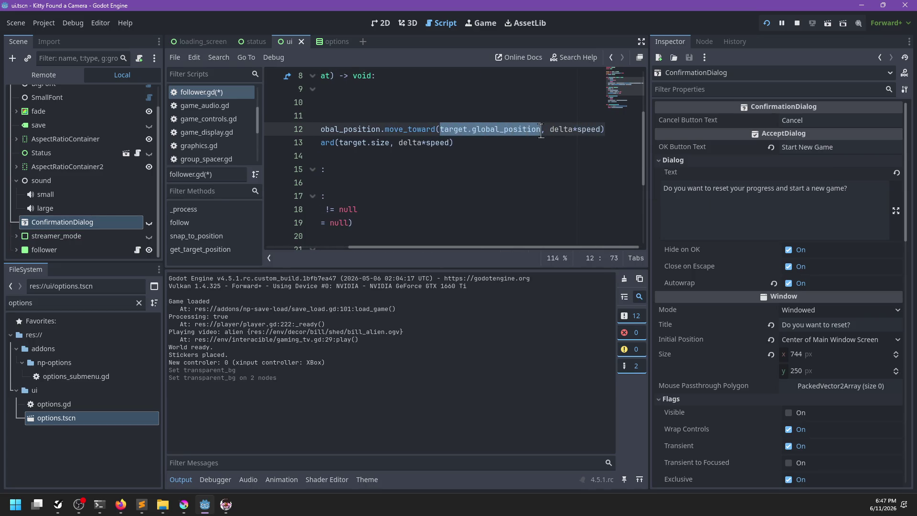
key(ctrl+d)
text(get_target_positio)
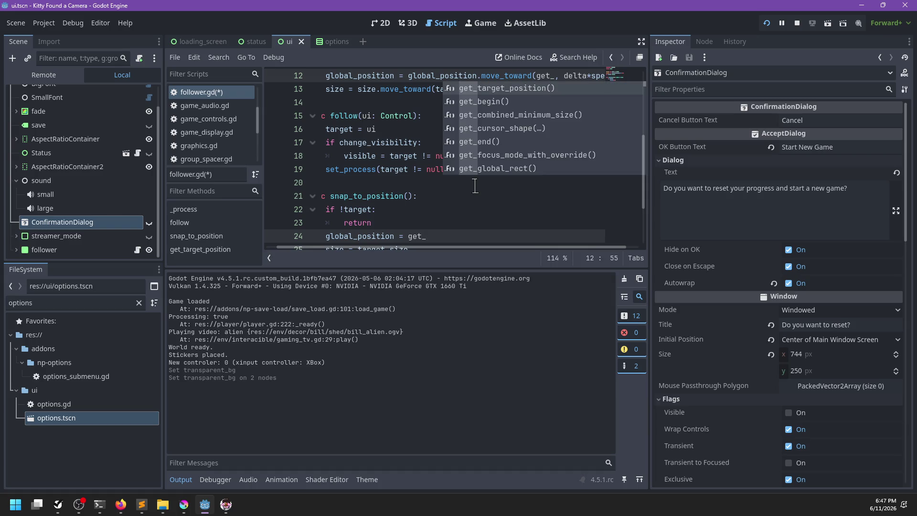
key(Return)
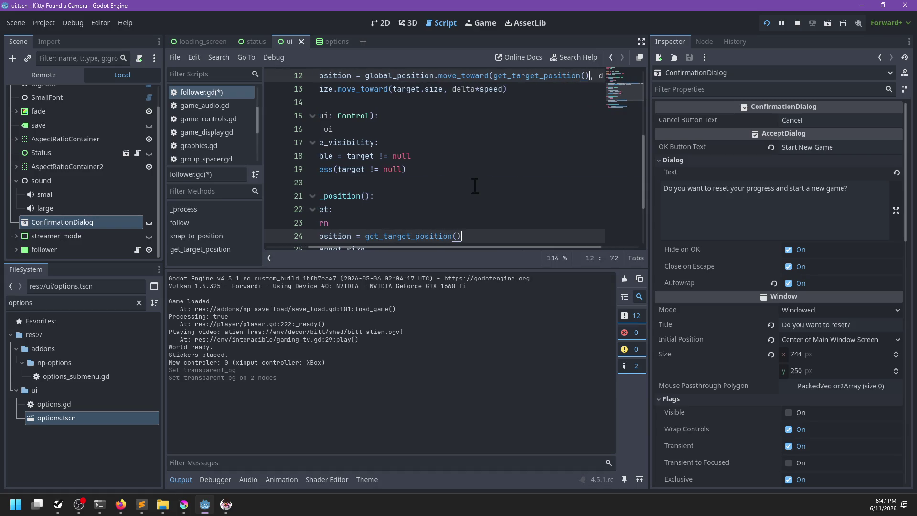
key(ctrl+s)
Run the game with F5, check the reset confirmation dialog, and return to the editor
key(F5)
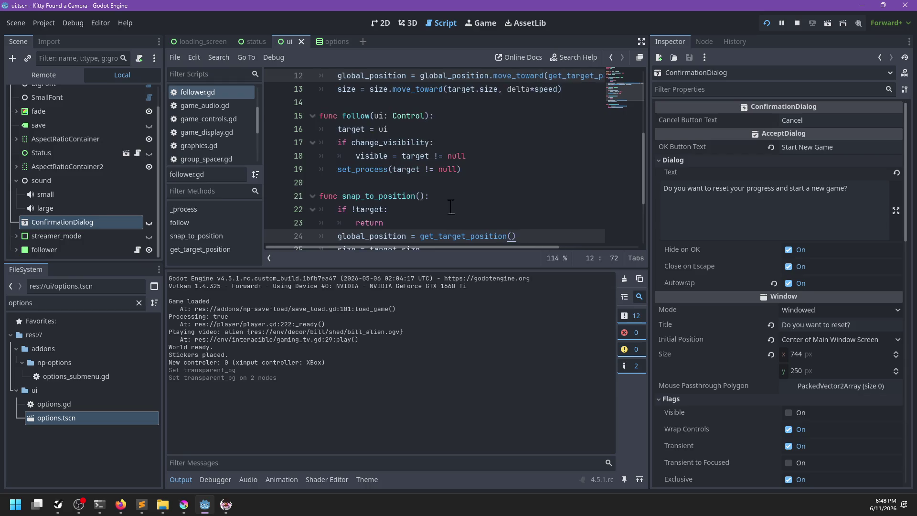
key(Escape)
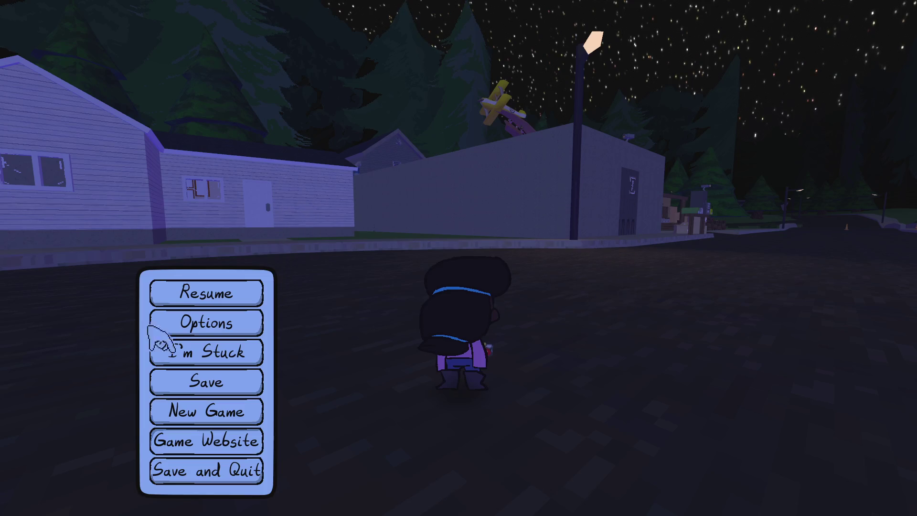
click(157, 412)
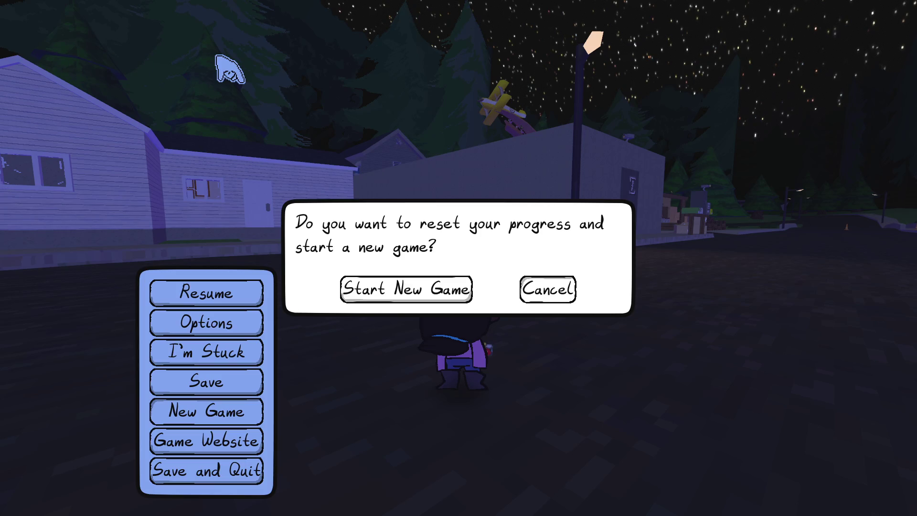
key(alt+Tab)
scroll(430, 158, down, 2)
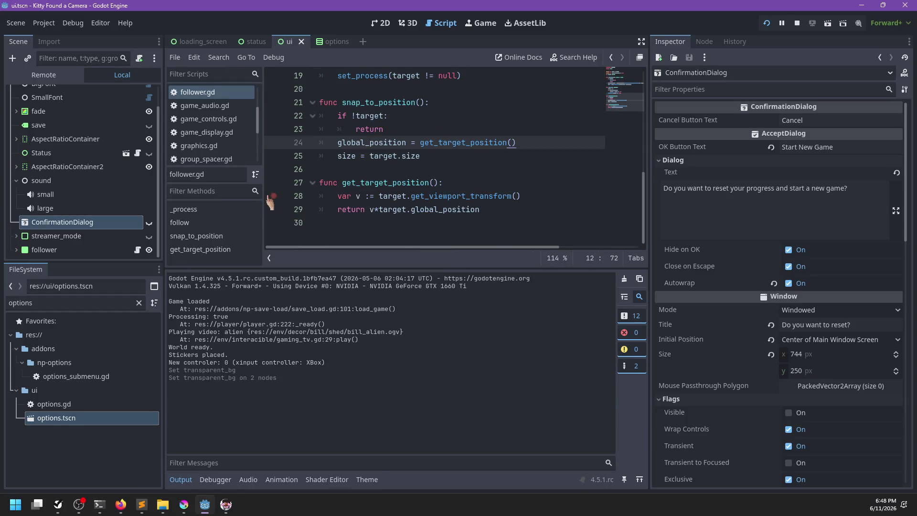
Set a breakpoint on line 28 and step over it in the debugger
click(271, 196)
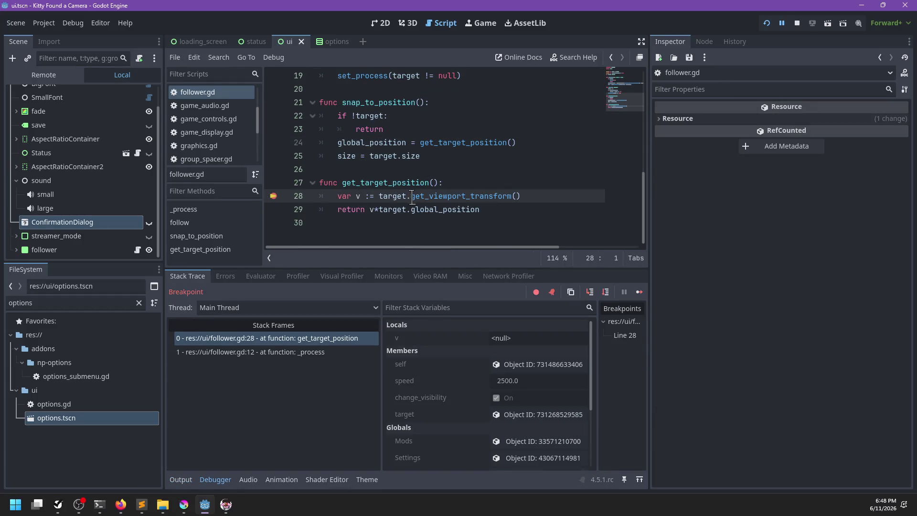
key(F10)
mouse_move(359, 196)
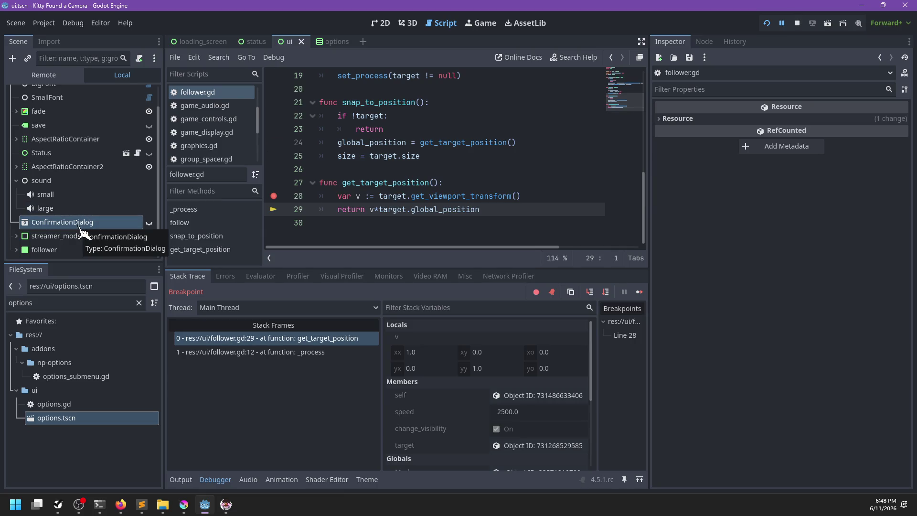
Change line 28 to target.get_viewport_rect() and line 29 to return v.position + target.global_position, then save
click(524, 196)
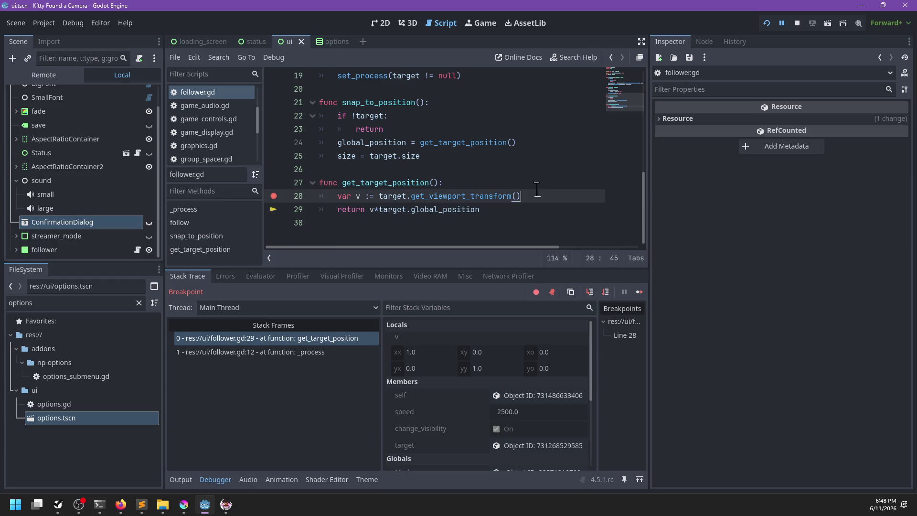
key(BackSpace)
key(BackSpace)
key(BackSpace)
text(view)
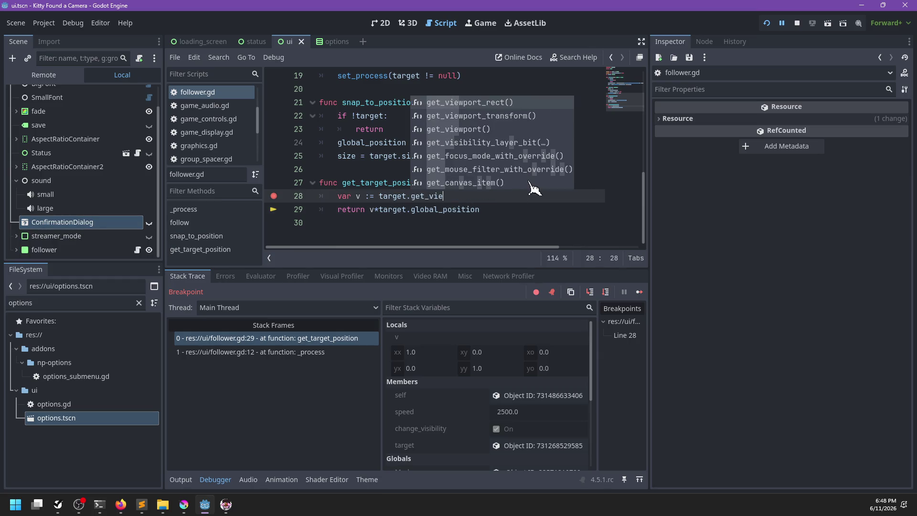
key(Return)
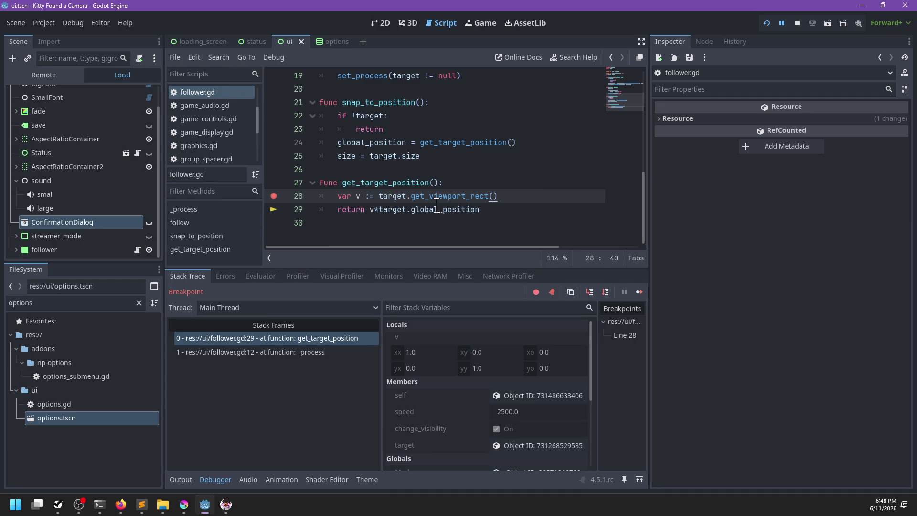
click(517, 204)
key(BackSpace)
key(BackSpace)
key(BackSpace)
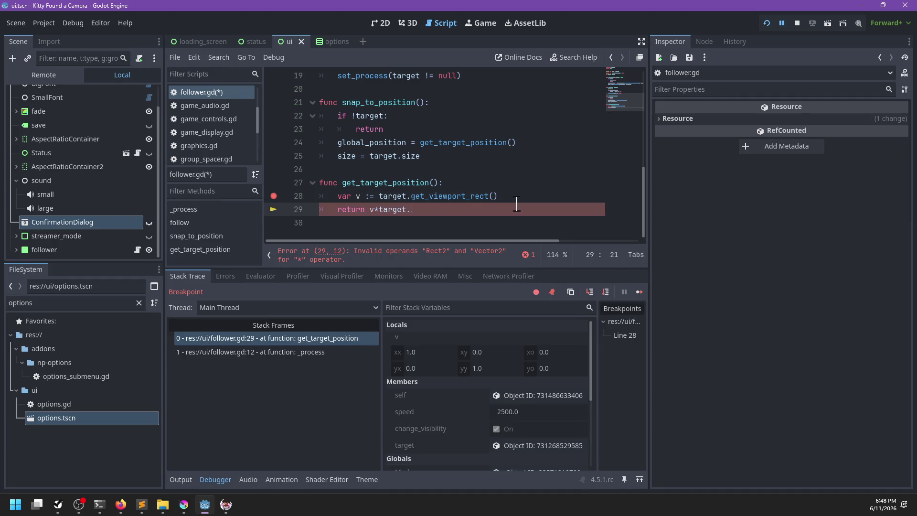
text(t)
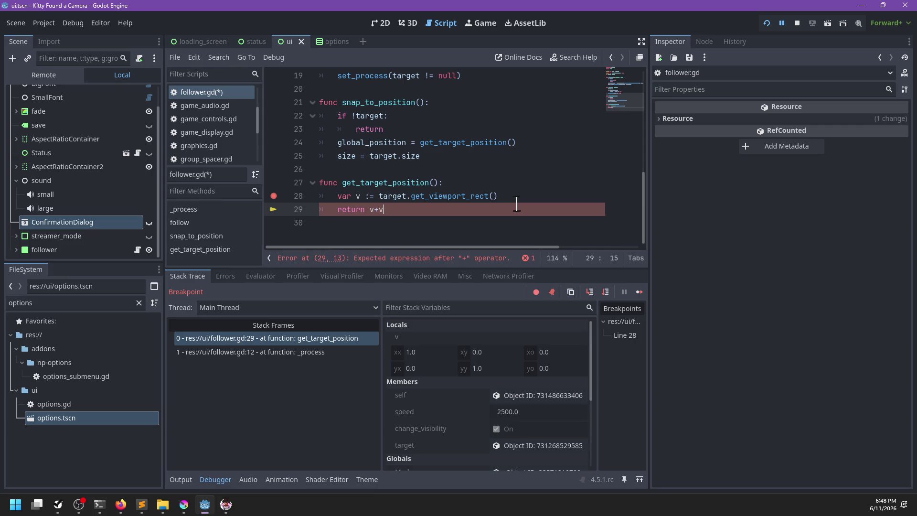
key(BackSpace)
key(BackSpace)
text(.)
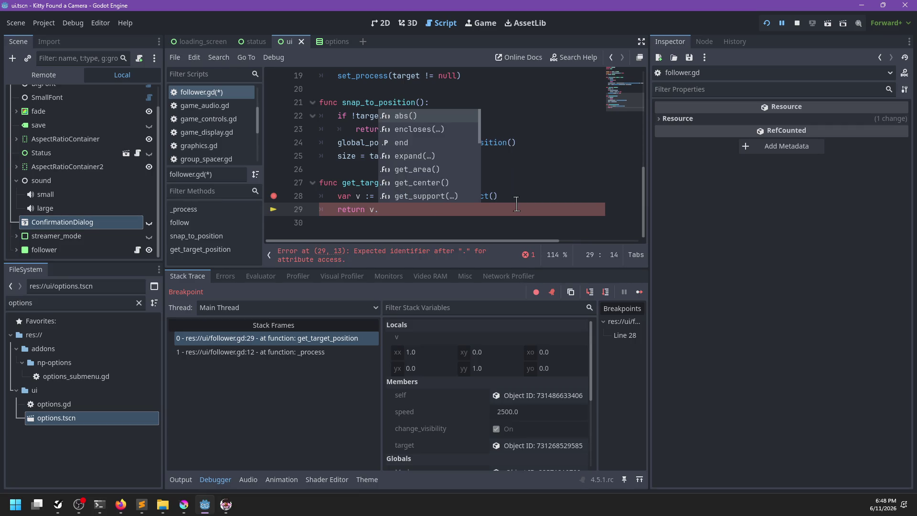
text(ori)
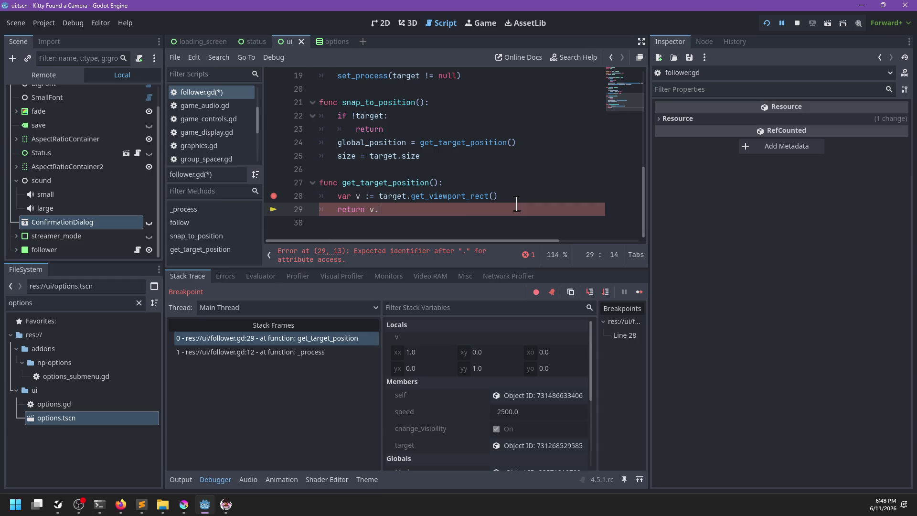
text(ion )
text(global)
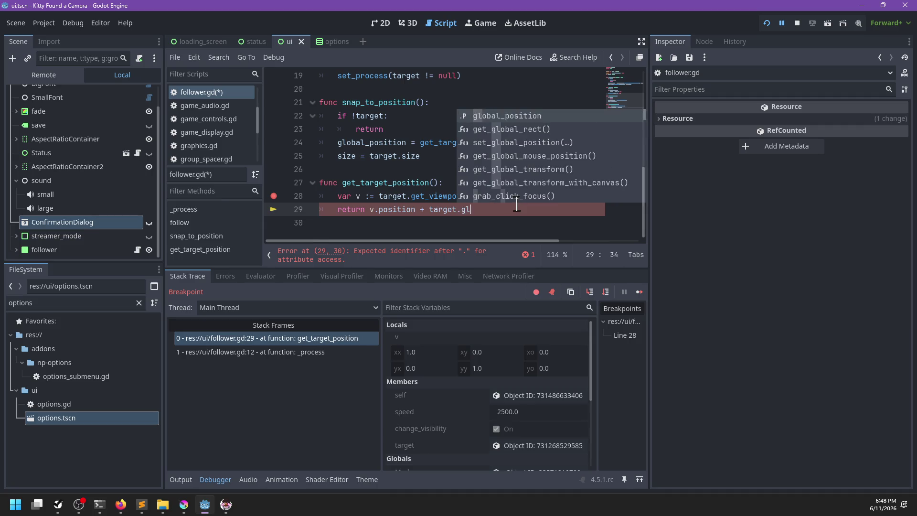
key(Return)
key(ctrl+s)
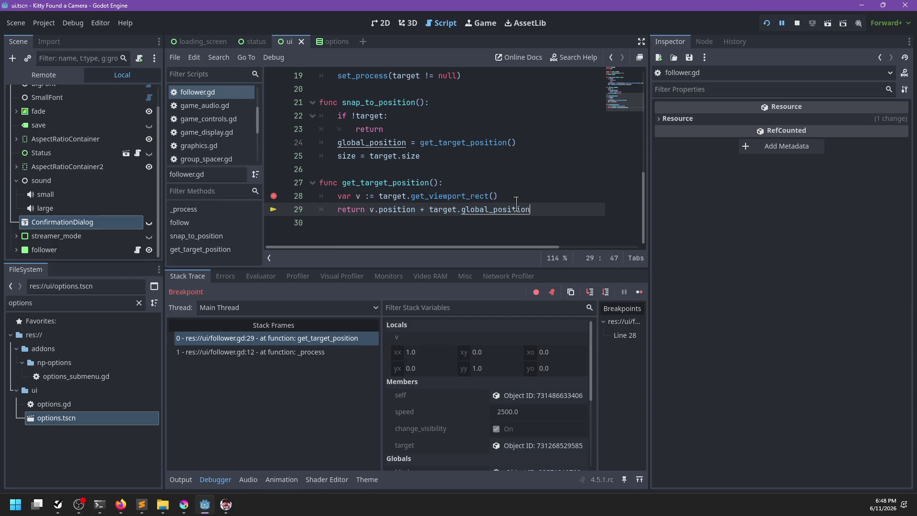
Rerun to the line 28 breakpoint, step past it to inspect v, then stop the game
key(F12)
key(F10)
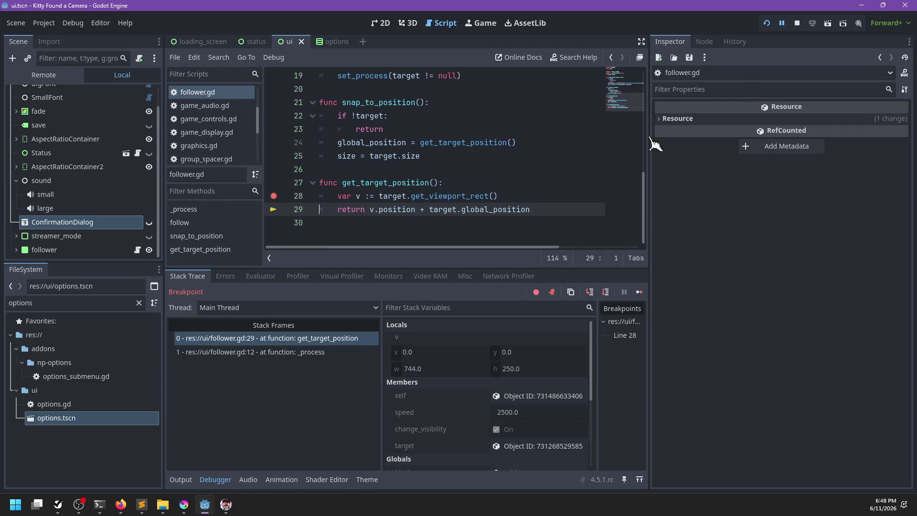
click(797, 24)
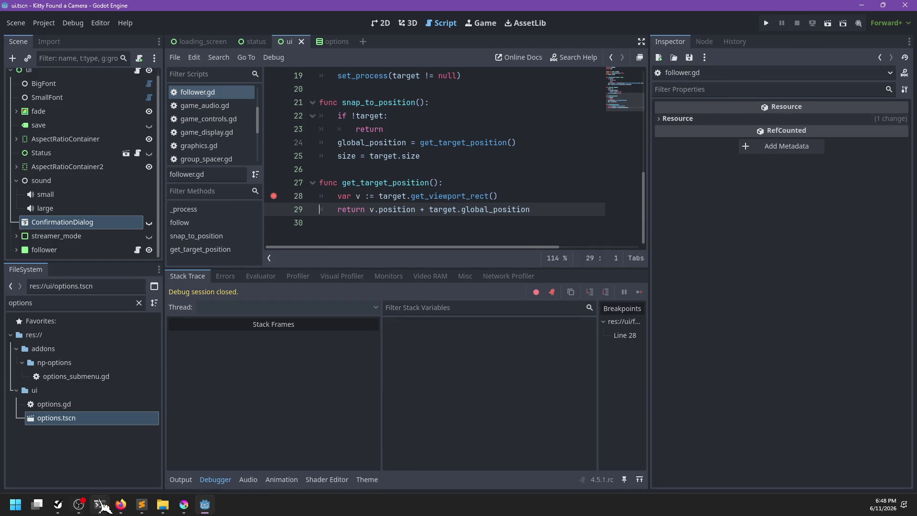
click(141, 504)
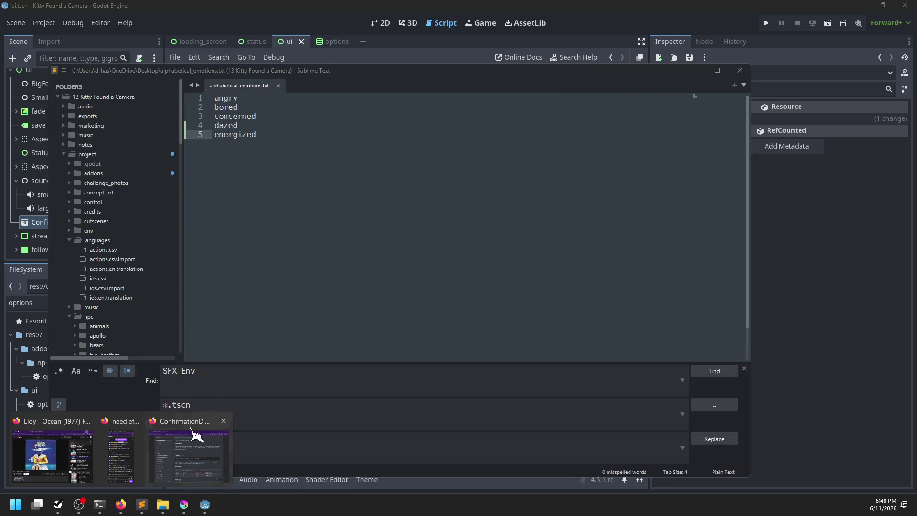
click(191, 456)
click(403, 25)
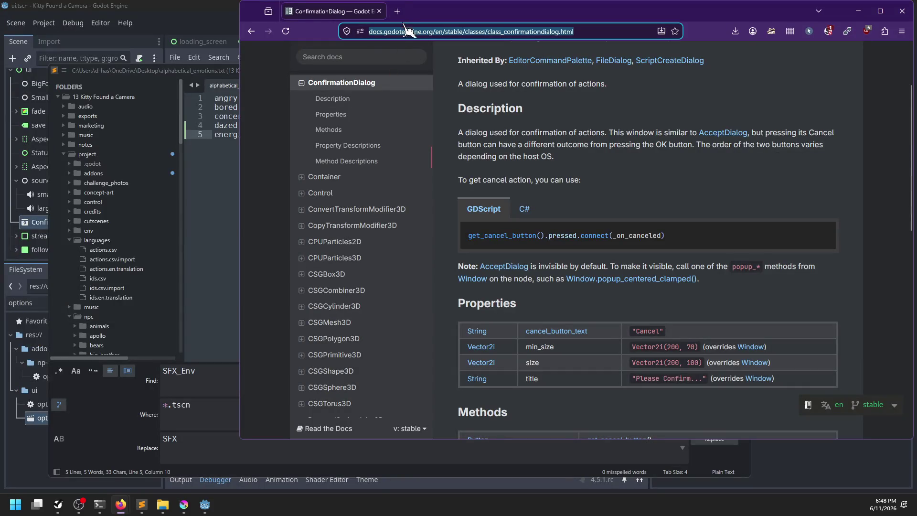
click(397, 12)
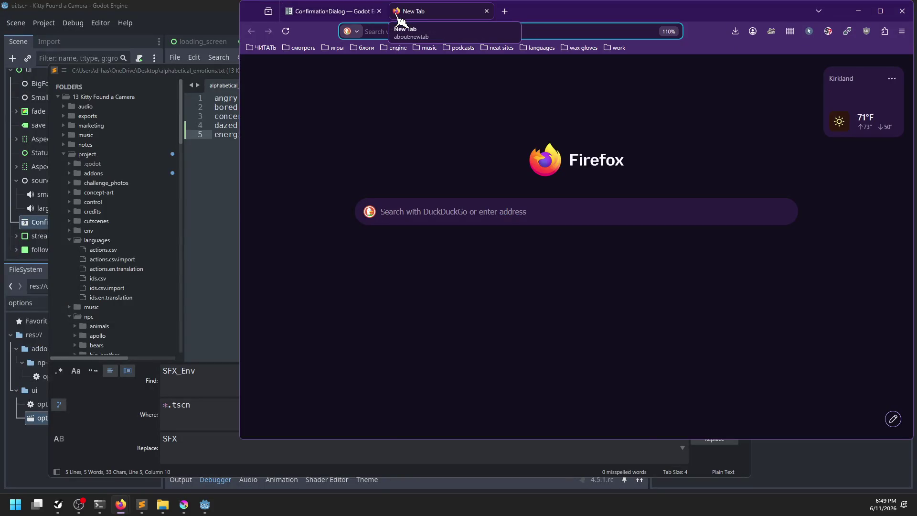
click(487, 11)
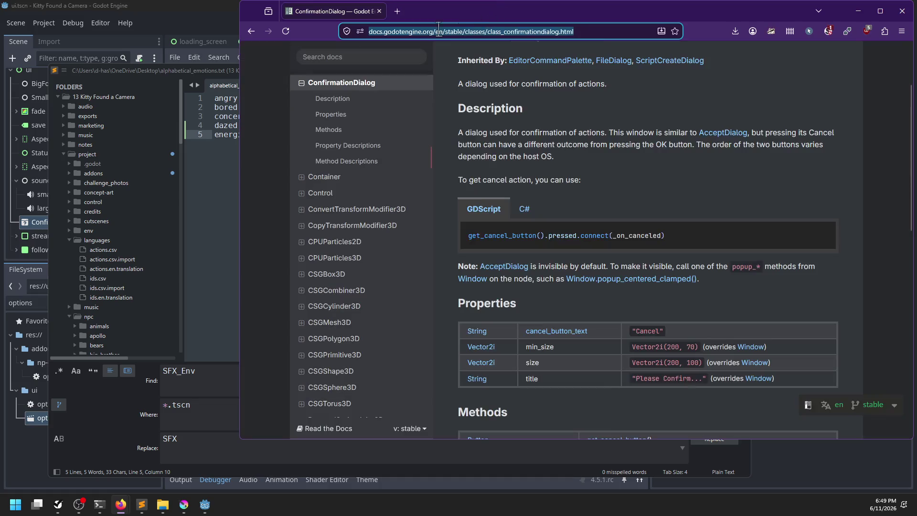
click(213, 28)
click(509, 196)
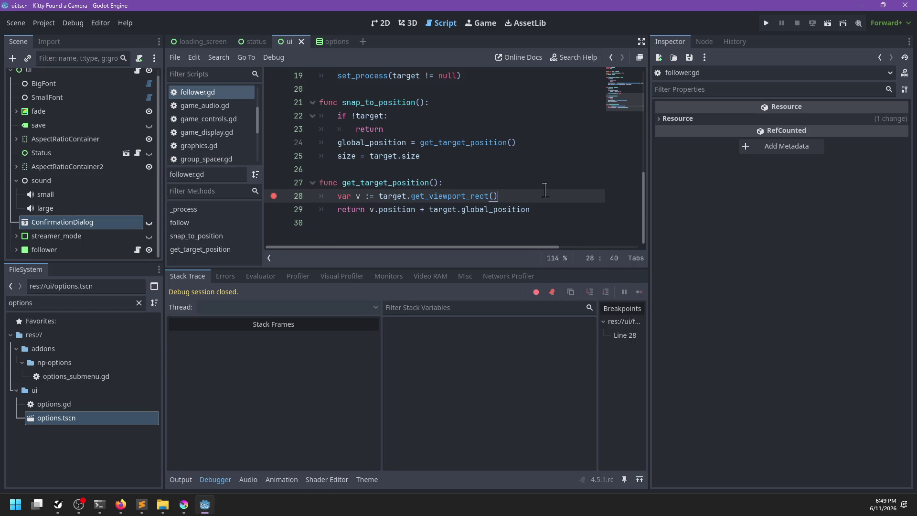
Make line 28 read var v := target.get_viewport() as Window
text(Windo)
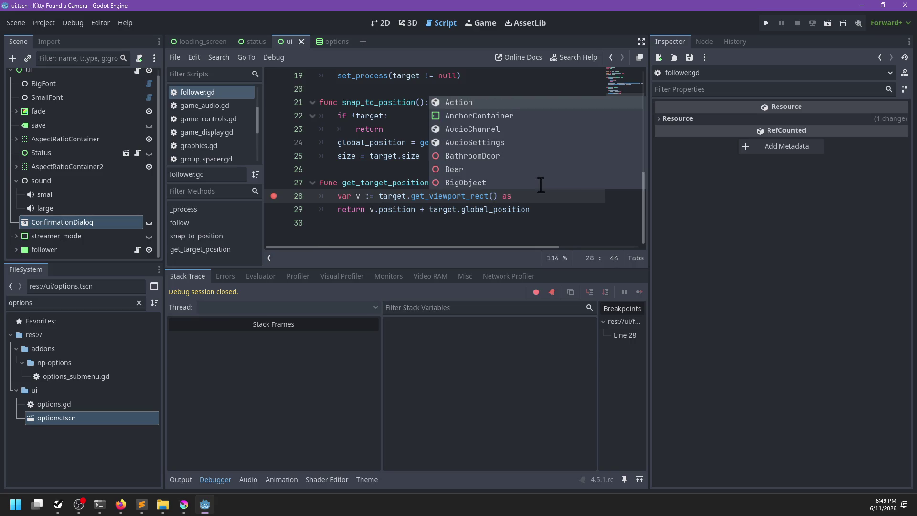
text(w)
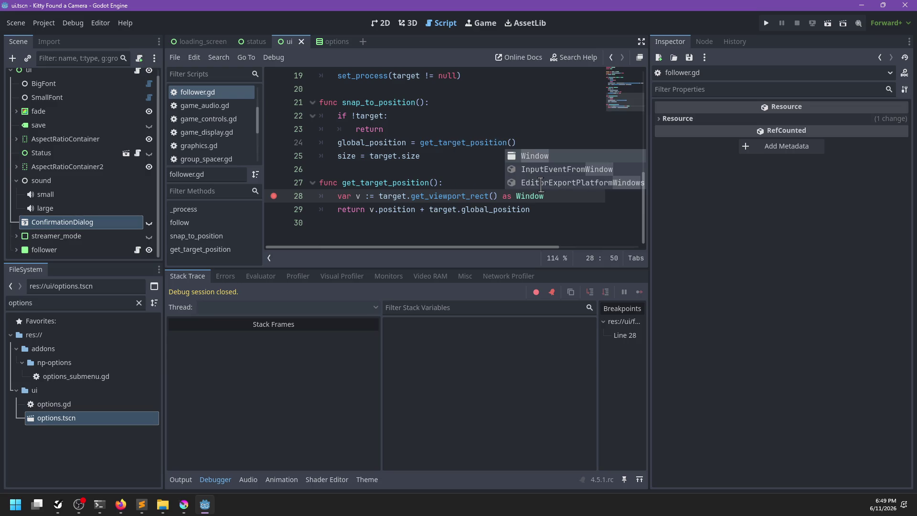
key(Escape)
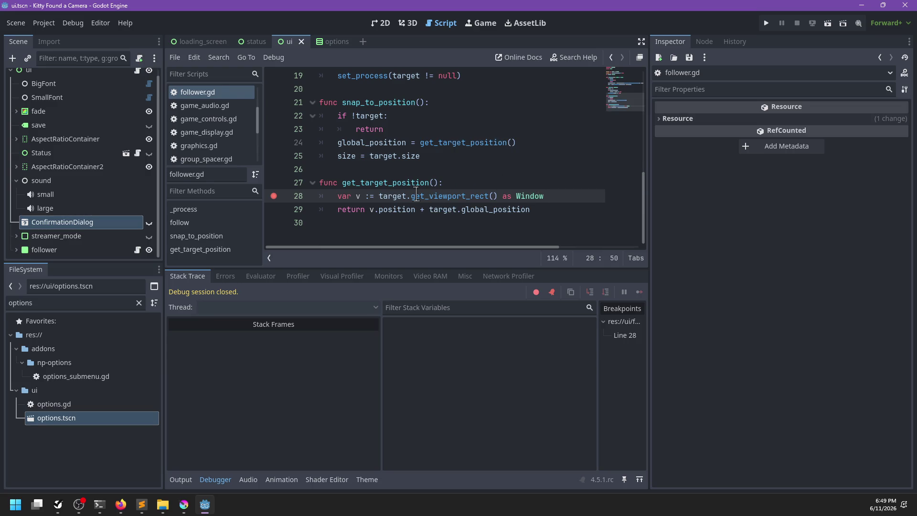
double_click(416, 196)
text(get_))
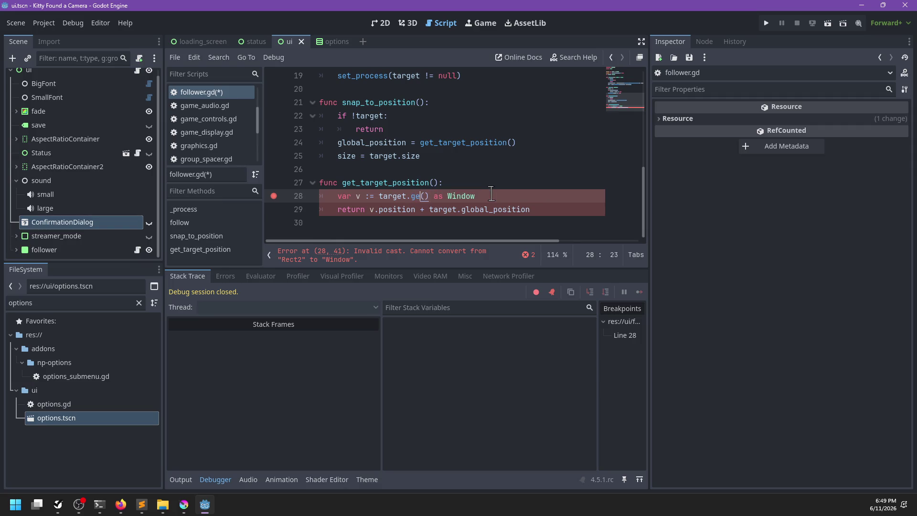
key(BackSpace)
text(viewport)
Make line 29 return v.position + target.global_position and view the Window position docs
double_click(397, 212)
key(BackSpace)
key(BackSpace)
text(.)
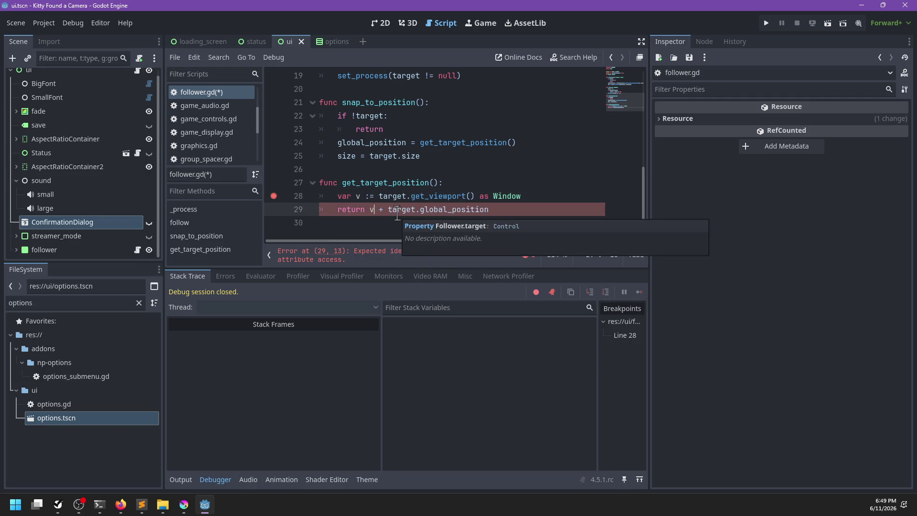
text(posit)
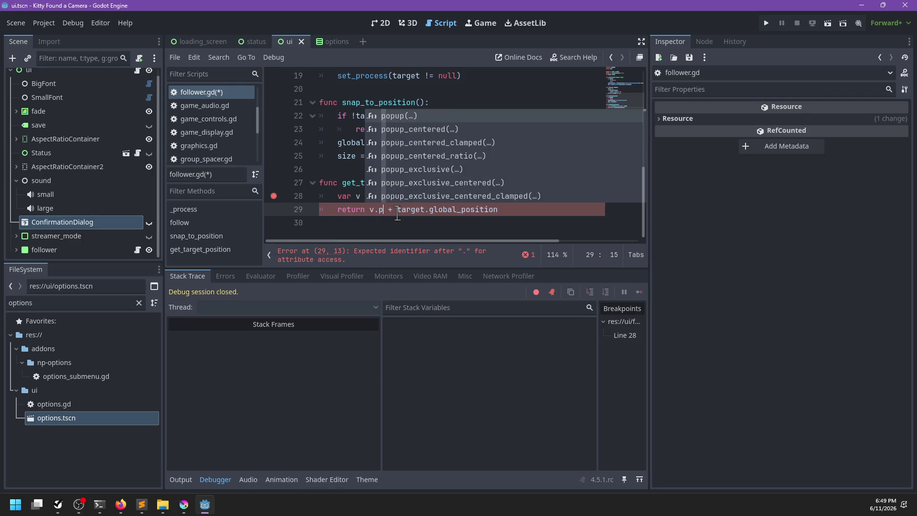
key(Return)
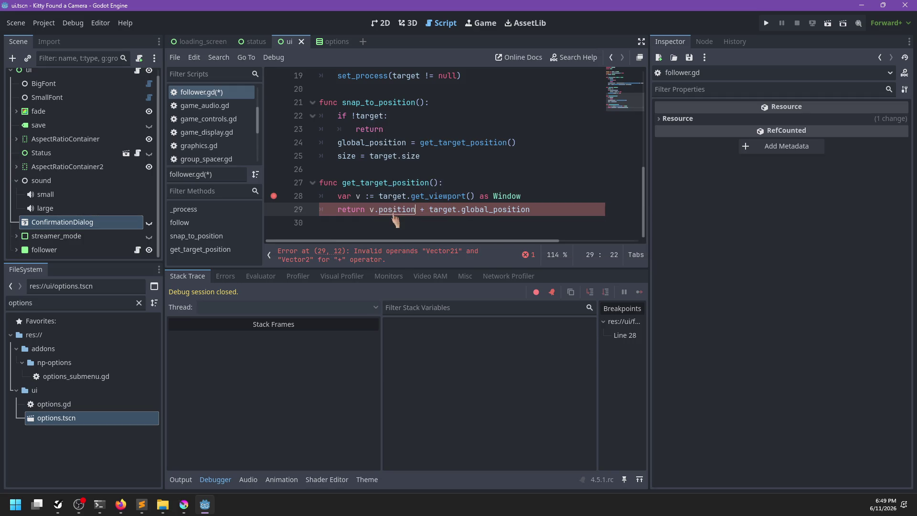
ctrl+click(392, 210)
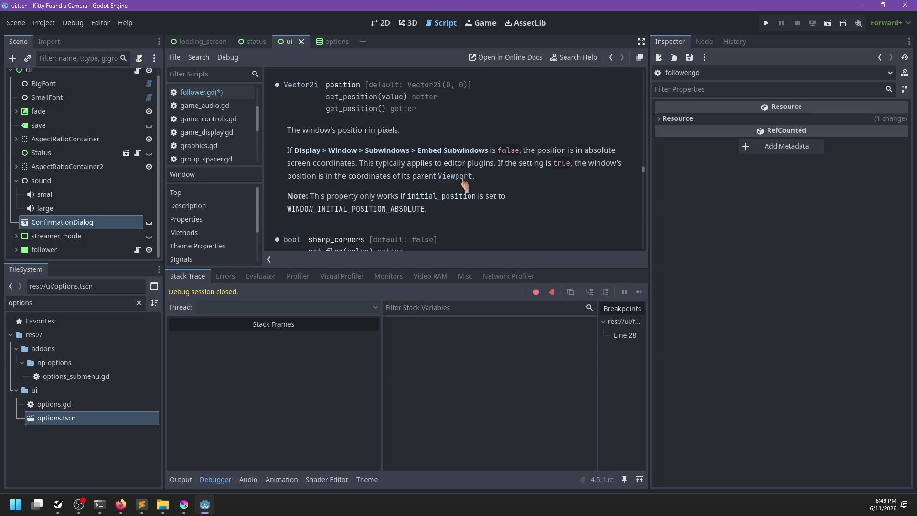
Open Project Settings from the Project menu
click(43, 23)
click(57, 36)
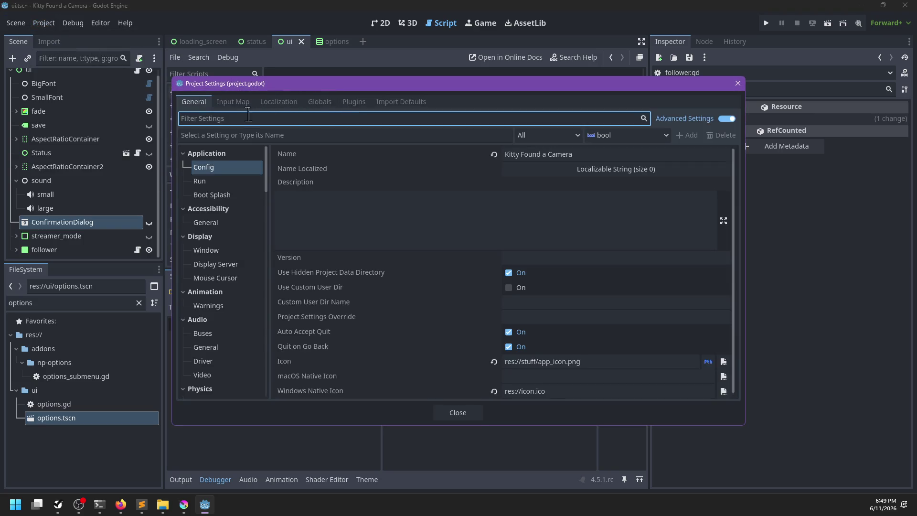
Filter Project Settings for 'subwind' to show the Display > Window settings
text(subwind)
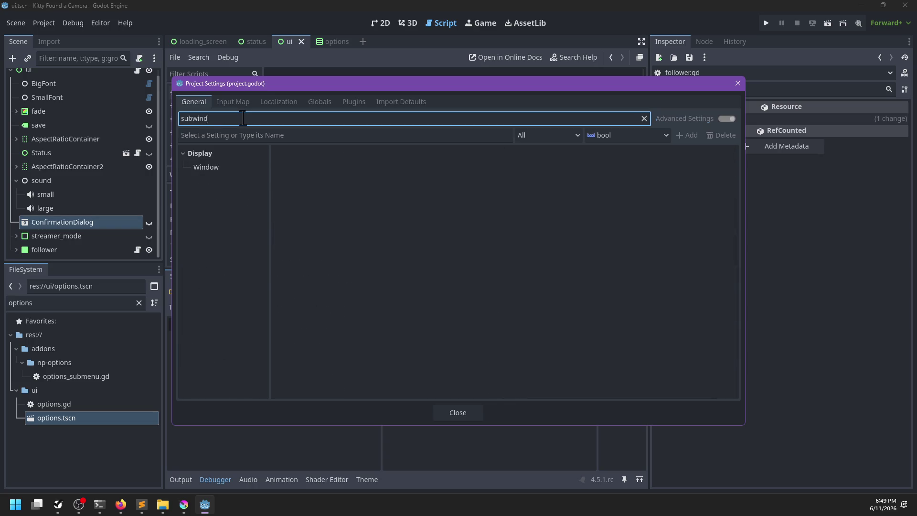
click(224, 168)
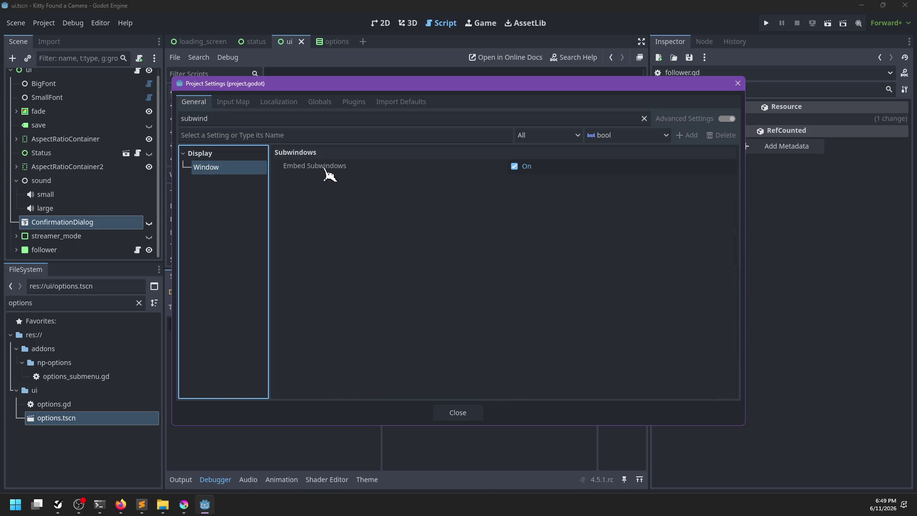
mouse_move(325, 170)
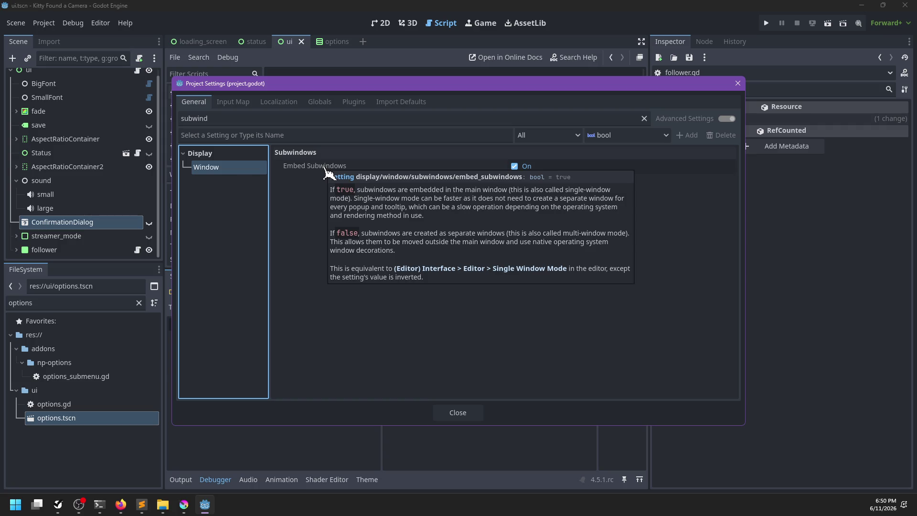
Clear the filter, browse the Display > Window settings and their tooltips, then close Project Settings
click(644, 118)
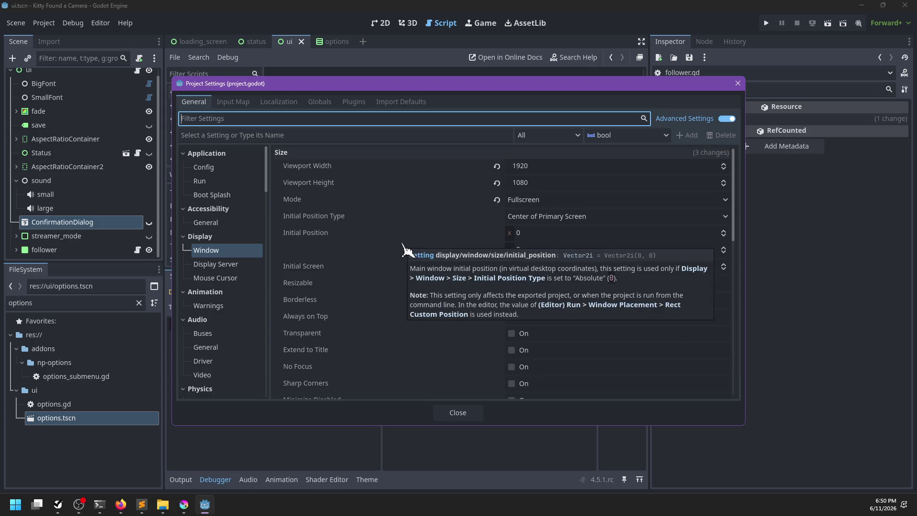
scroll(403, 248, down, 1)
scroll(396, 241, up, 1)
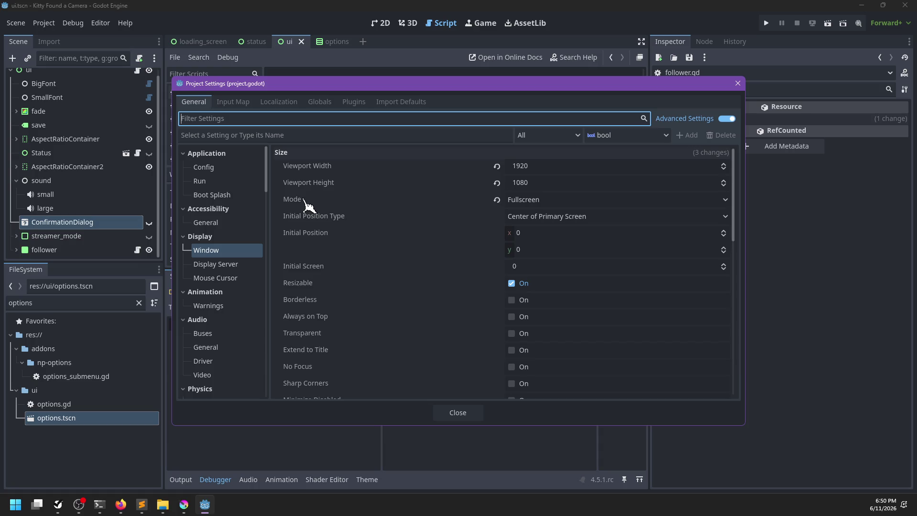
scroll(356, 255, down, 1)
scroll(356, 254, down, 4)
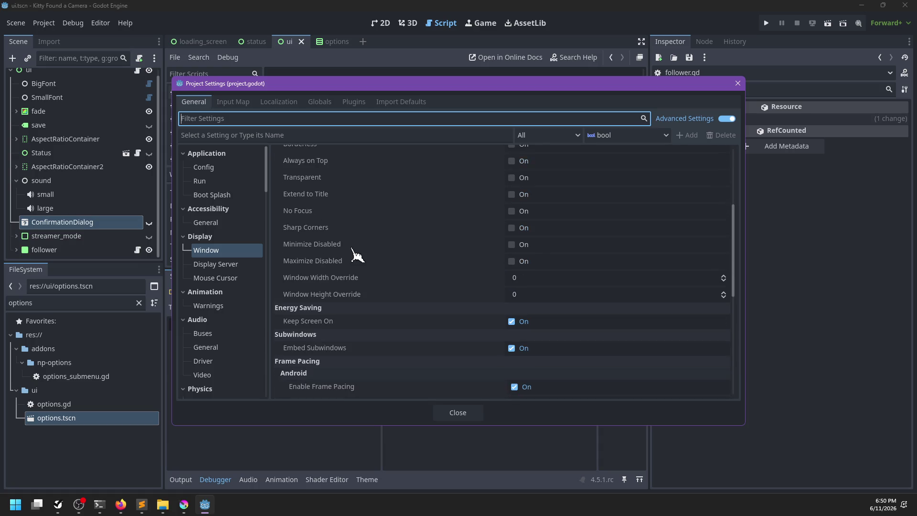
scroll(356, 254, up, 1)
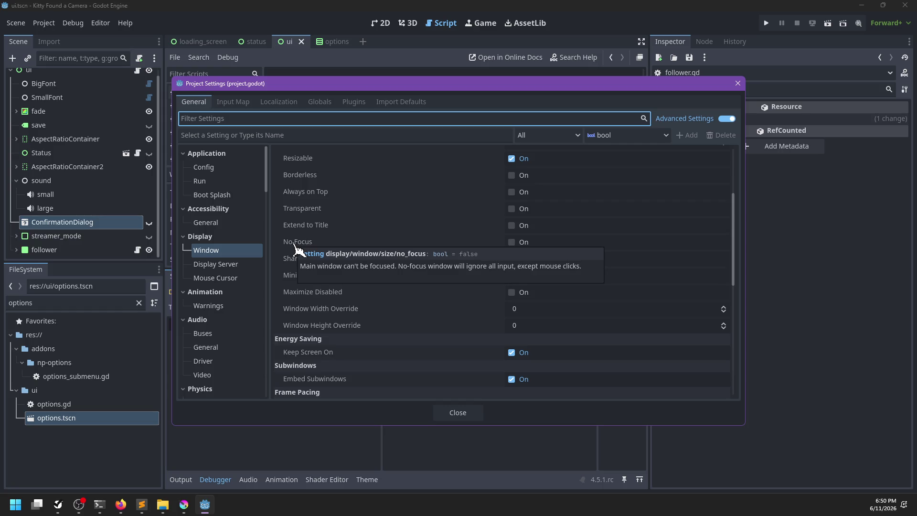
mouse_move(301, 262)
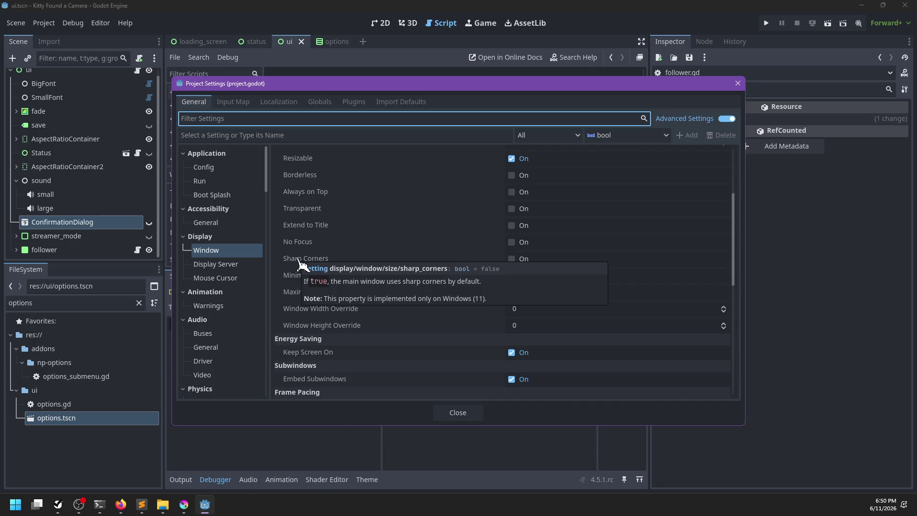
scroll(406, 306, down, 2)
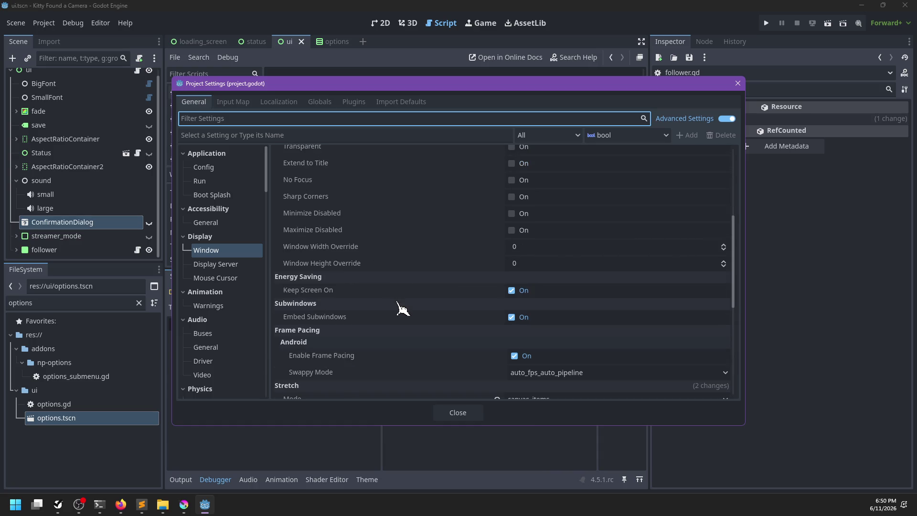
scroll(406, 306, up, 4)
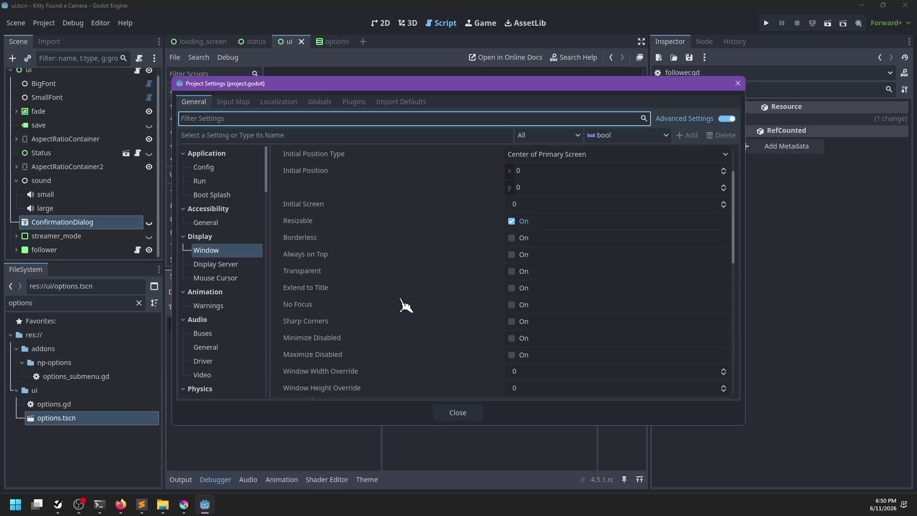
scroll(405, 306, down, 7)
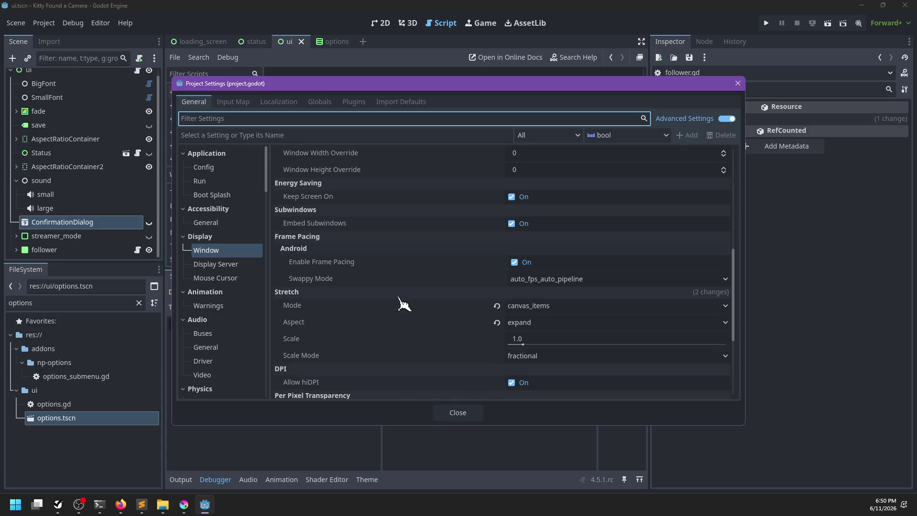
scroll(404, 303, down, 3)
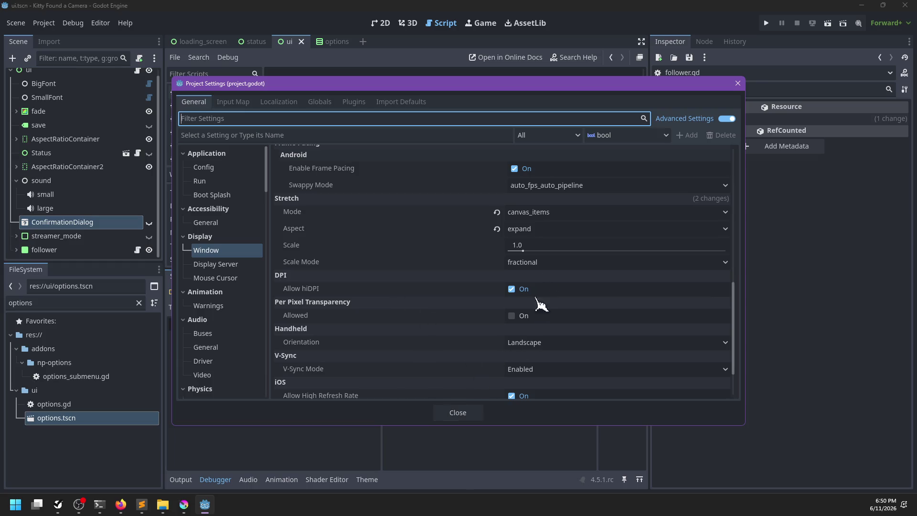
click(460, 414)
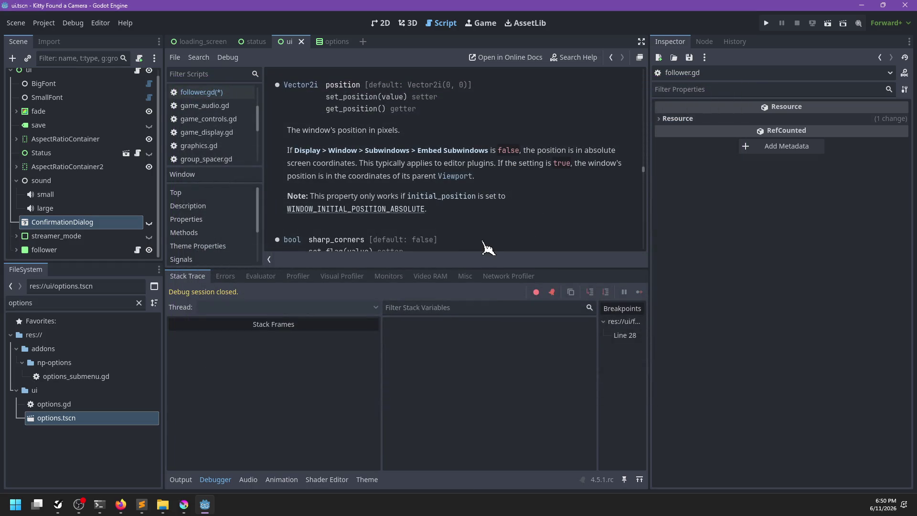
Search Firefox for 'godot get position of window on screen' in a new tab
mouse_move(120, 504)
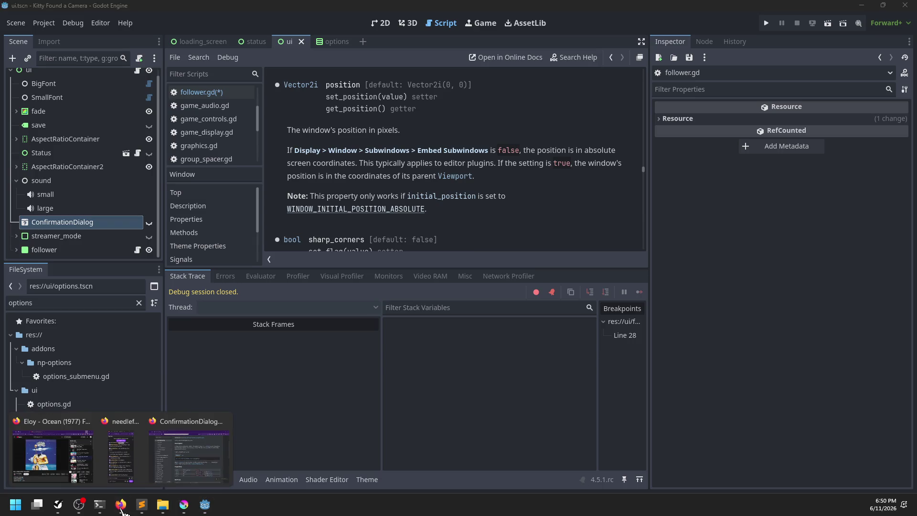
click(191, 452)
click(397, 11)
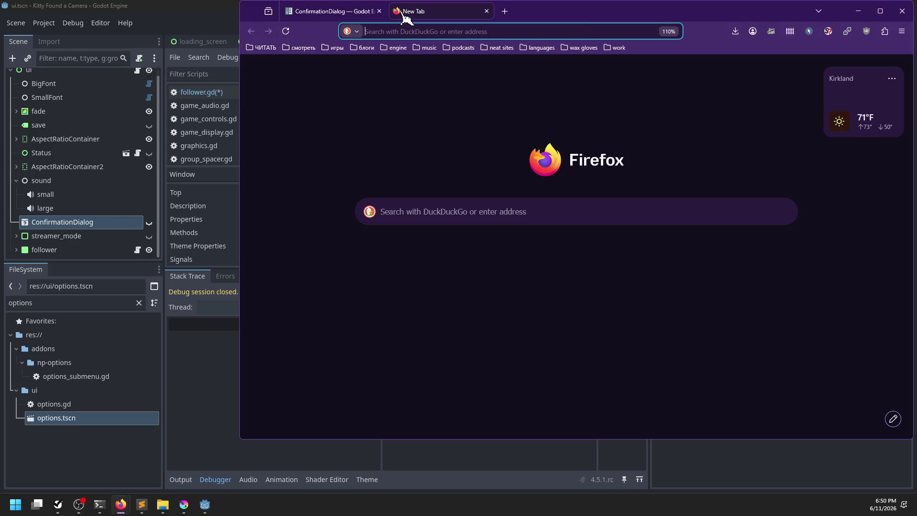
text(godot get position of wind)
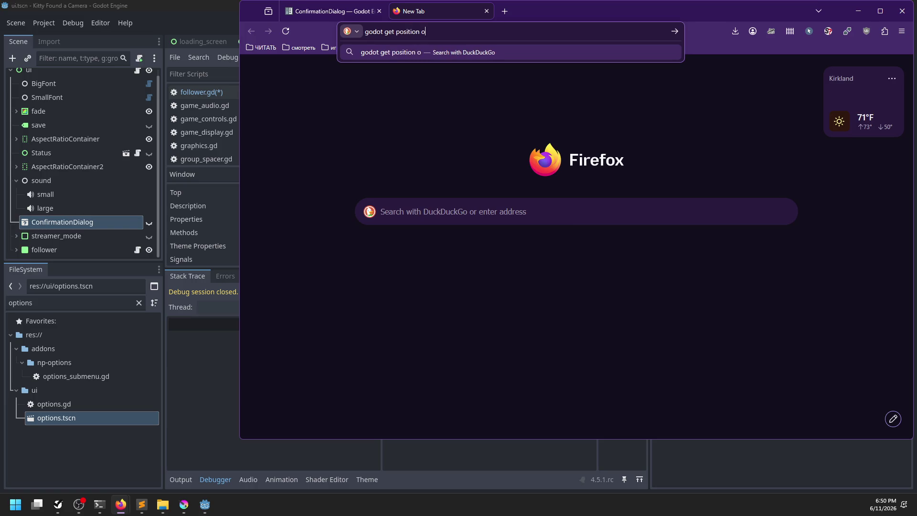
text(ow on screen)
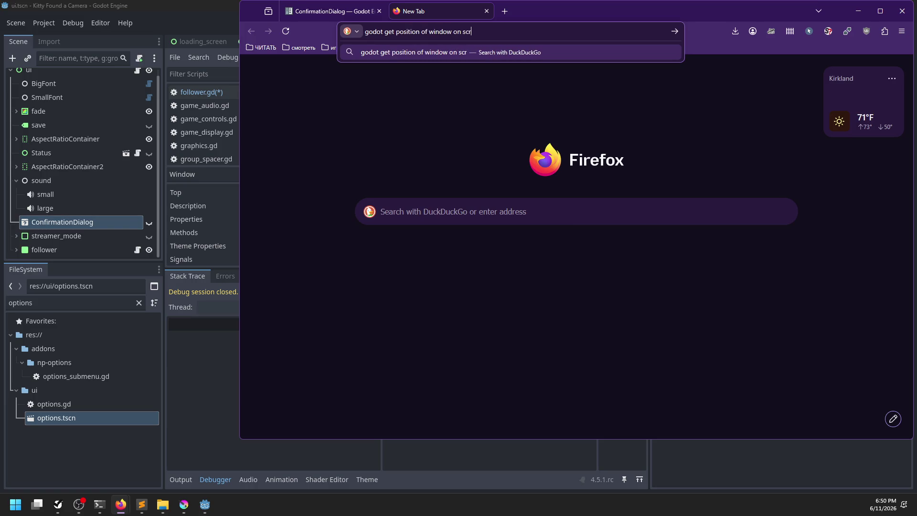
key(Return)
Return to Godot's follower.gd script and save it
click(218, 20)
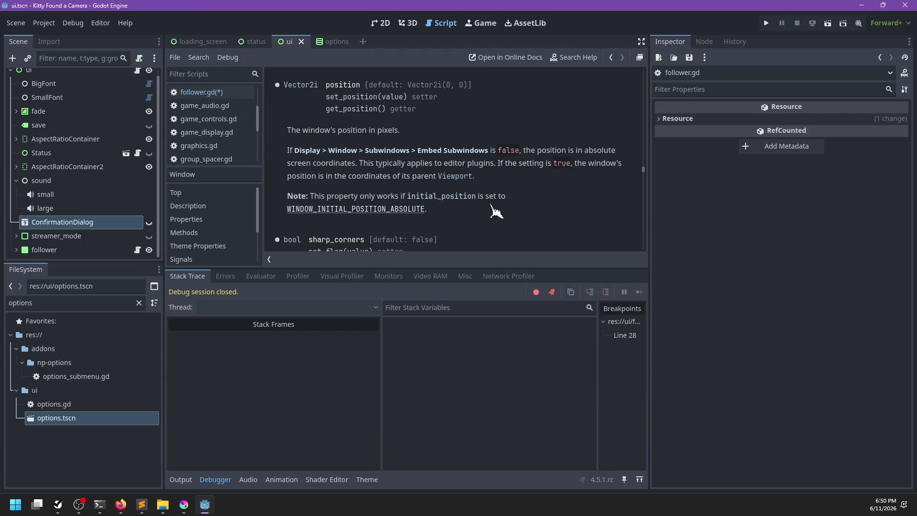
click(200, 91)
key(ctrl+s)
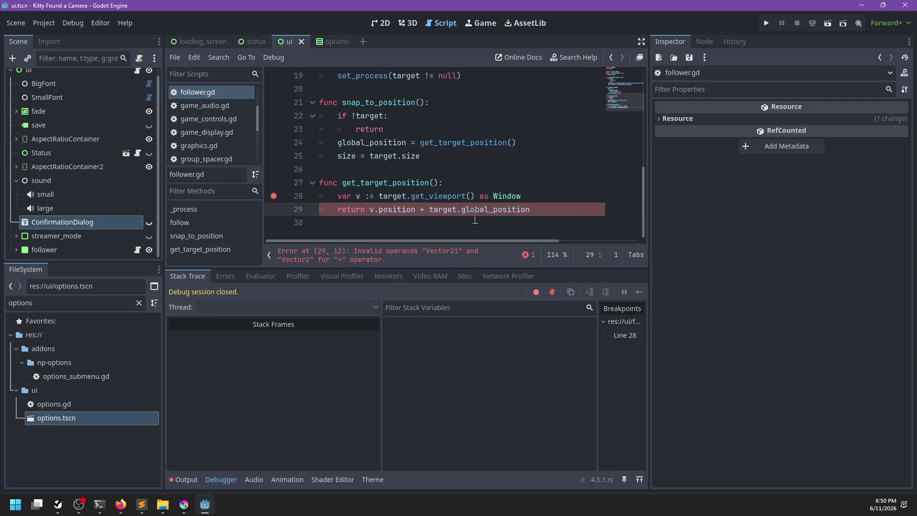
Wrap v.position in Vector2() on line 29, save, and run the game
click(370, 210)
text(Vector2()
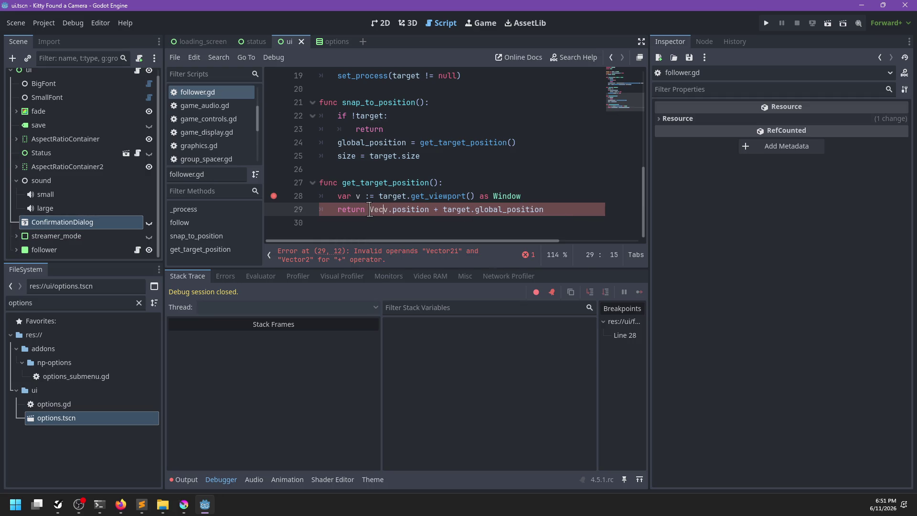
key(Right)
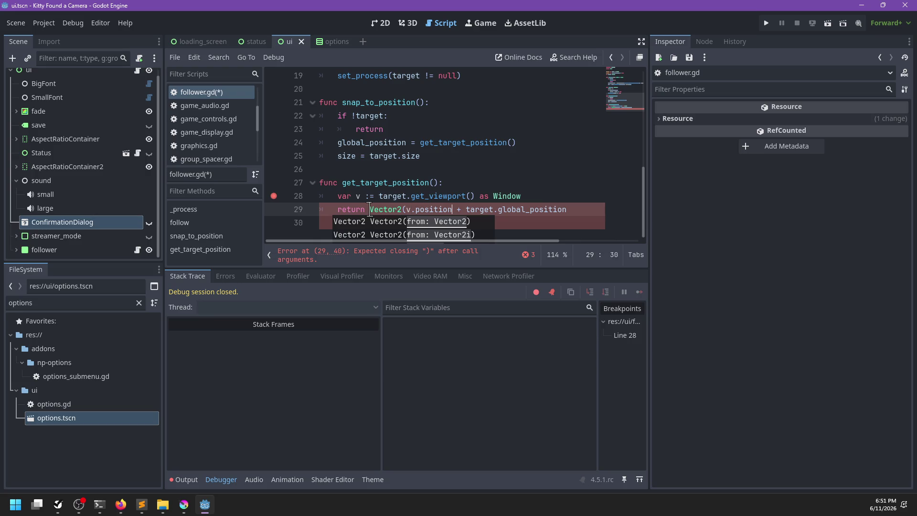
text())
key(ctrl+s)
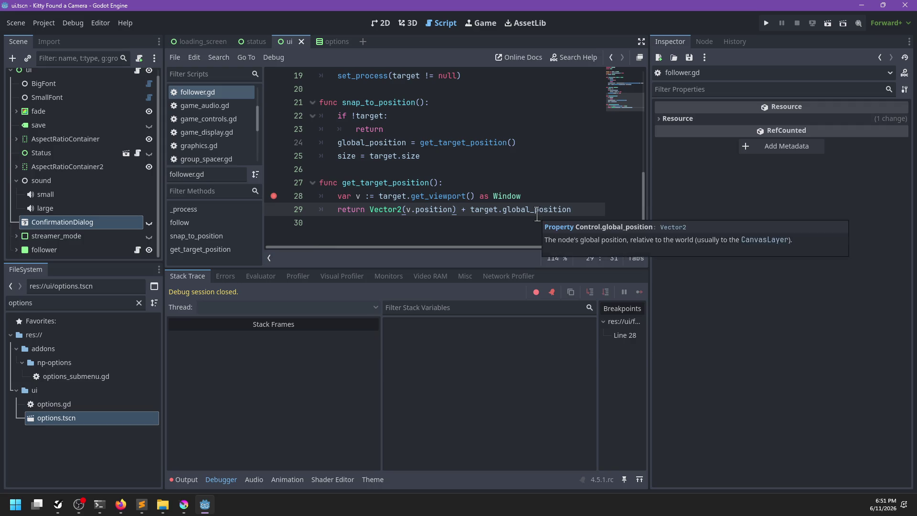
key(F5)
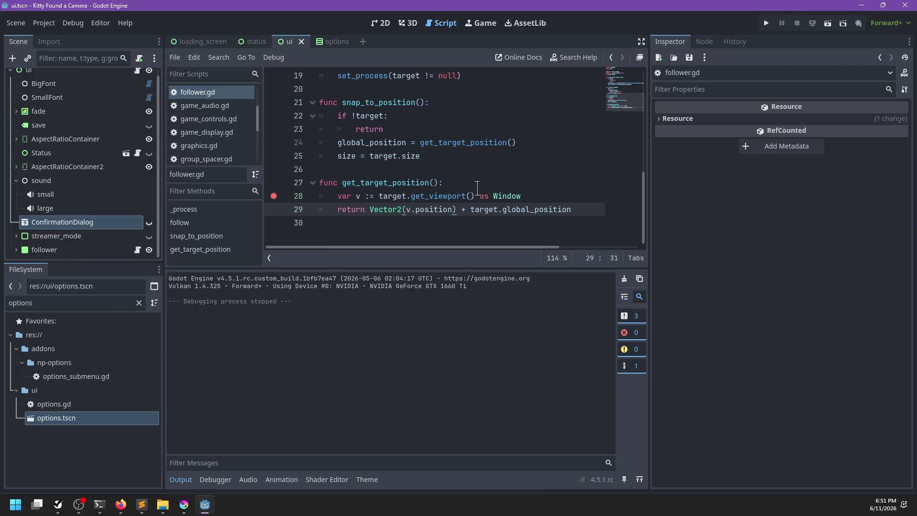
Drop 'as Window', add 'if v is Window:' with an else returning target.global_position, and rerun
drag(476, 194, 555, 191)
key(BackSpace)
key(Return)
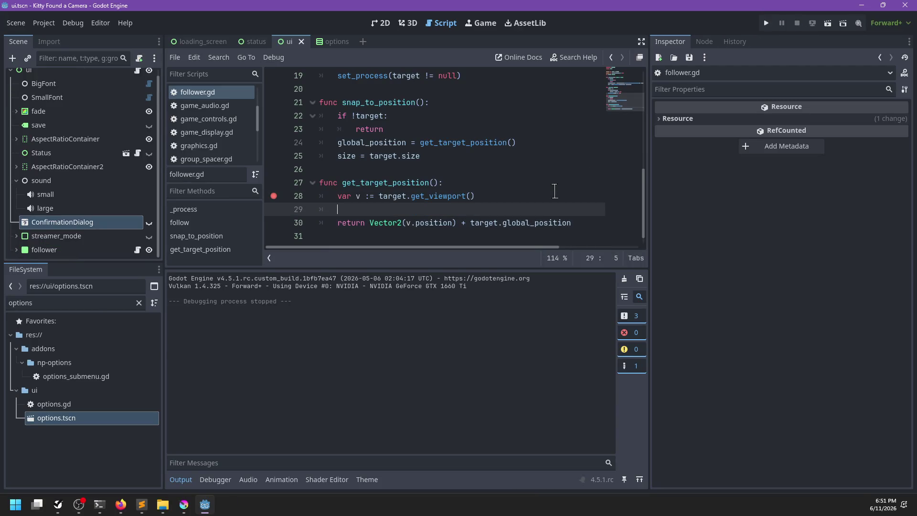
text(s Wind)
key(Down)
key(Home)
key(Tab)
key(End)
key(Return)
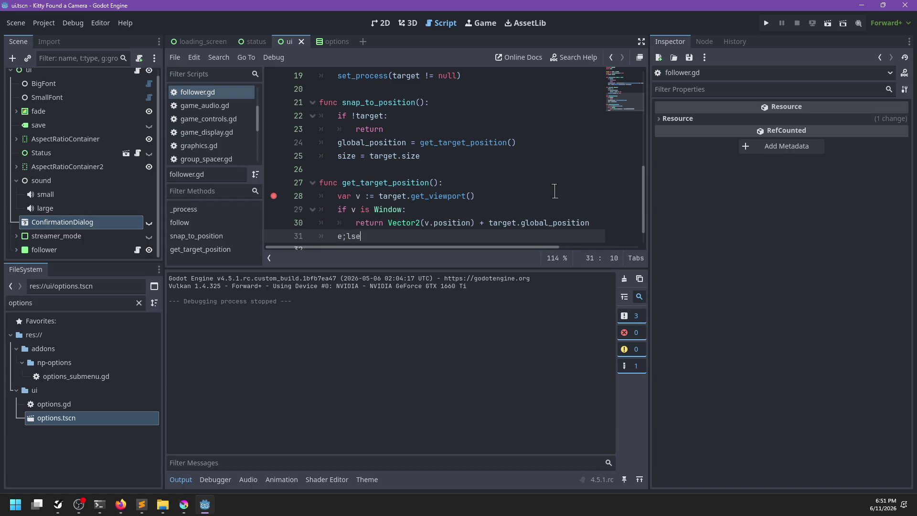
key(BackSpace)
key(BackSpace)
key(BackSpace)
text(ls)
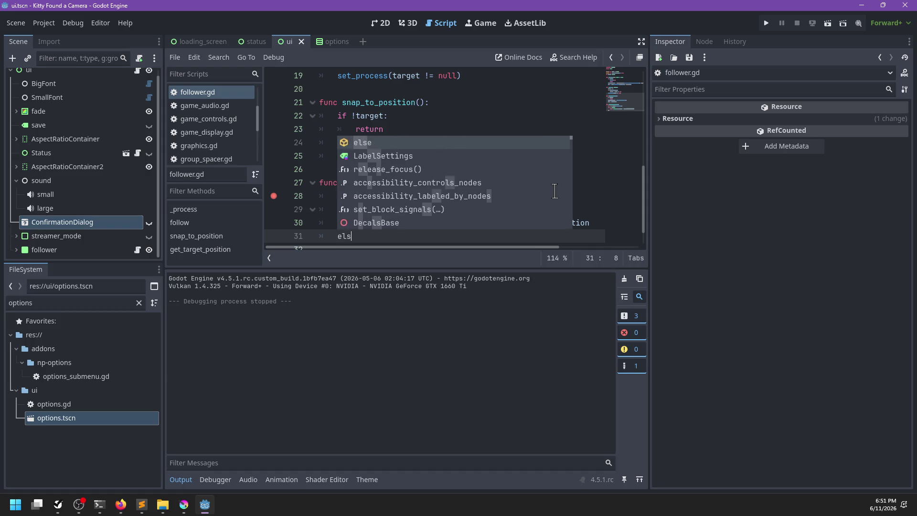
text(e:)
key(Return)
text(return target.g)
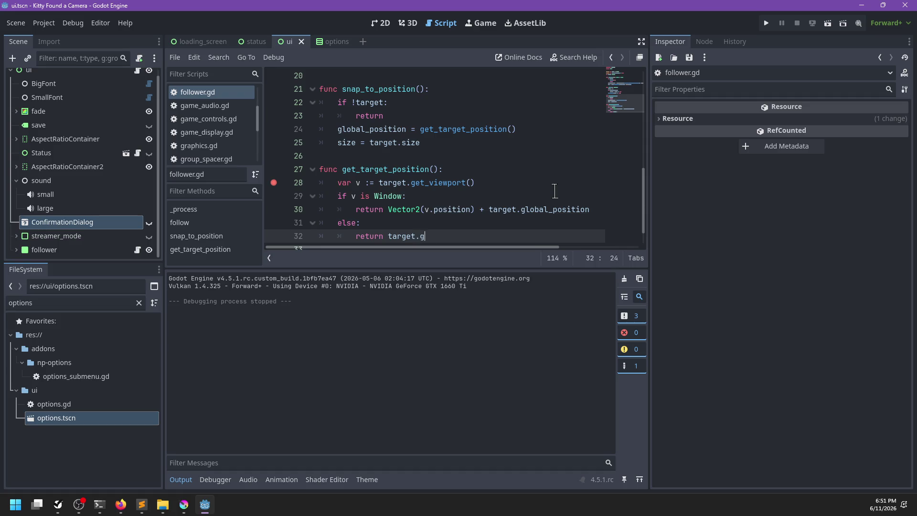
text(sition)
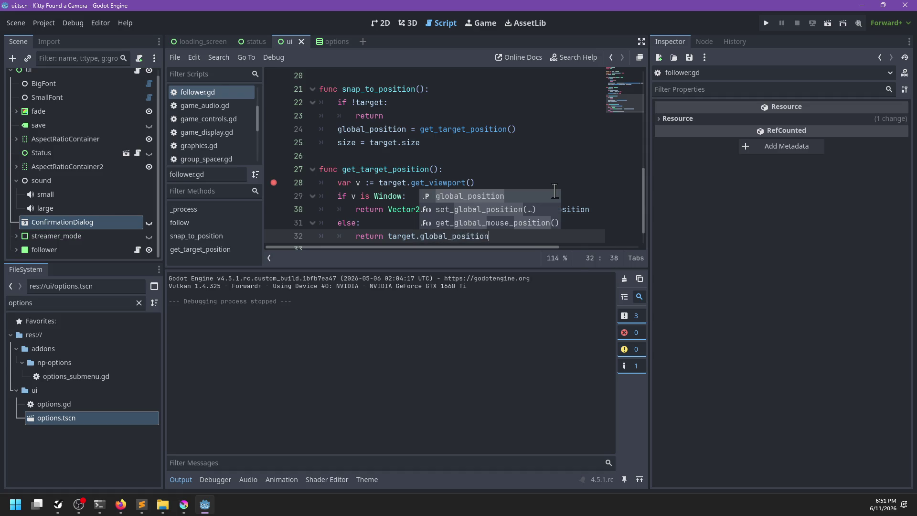
key(F5)
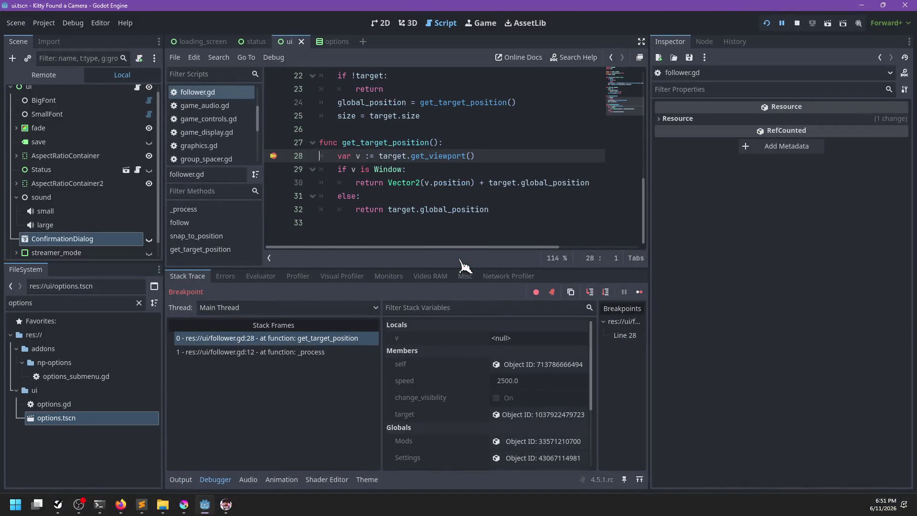
Step over get_target_position in the debugger, then continue past the line 28 breakpoint
key(F10)
key(F10)
key(F10)
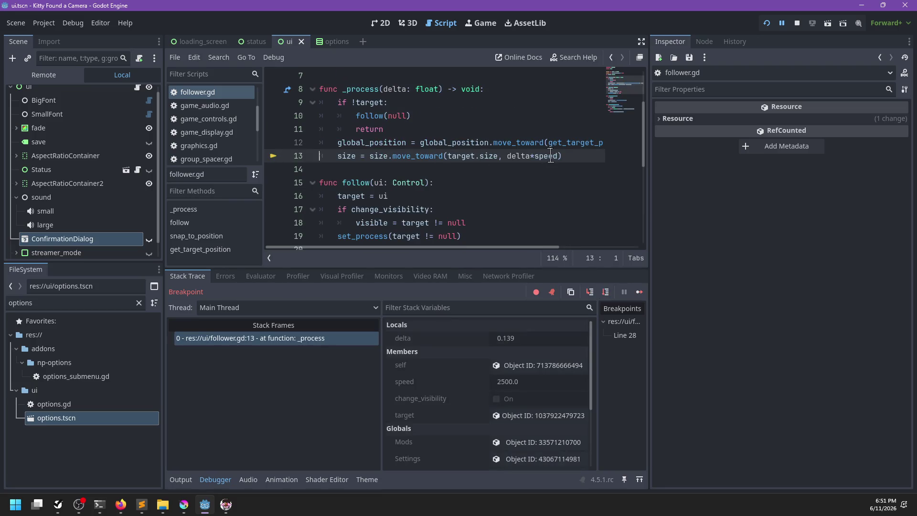
mouse_move(443, 143)
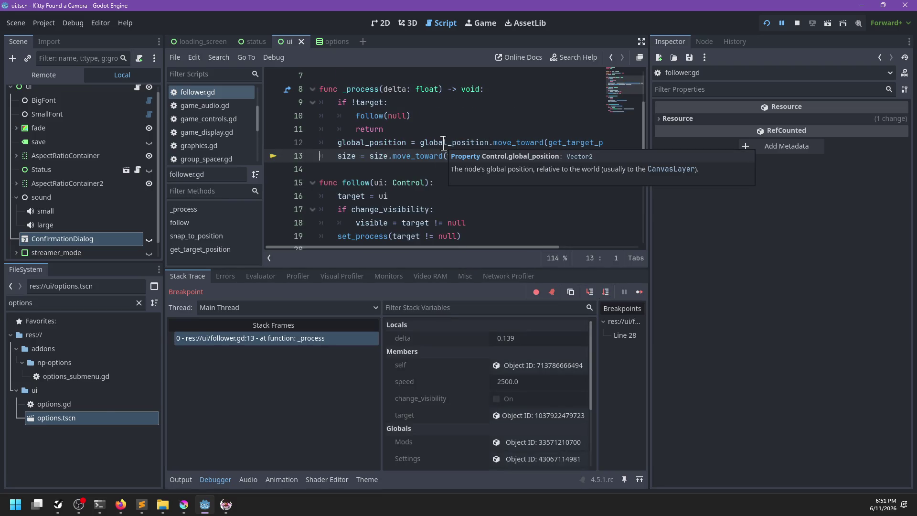
key(F12)
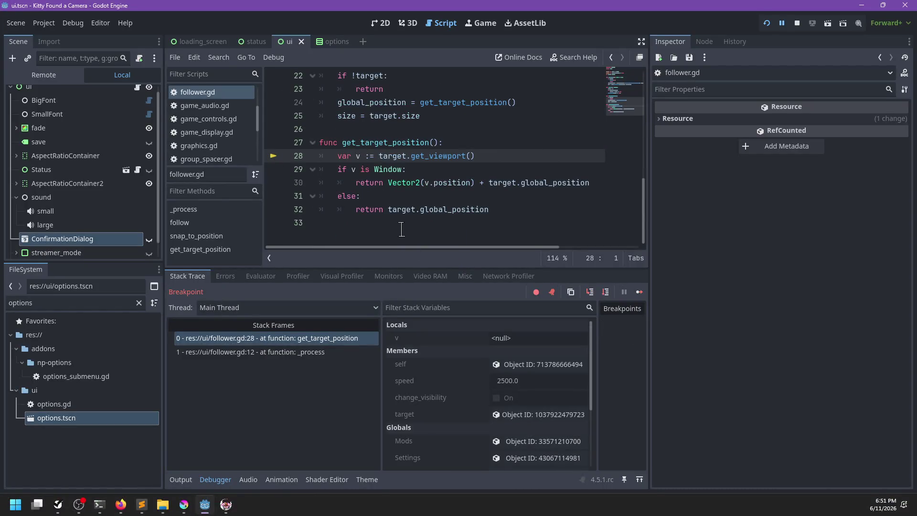
key(F12)
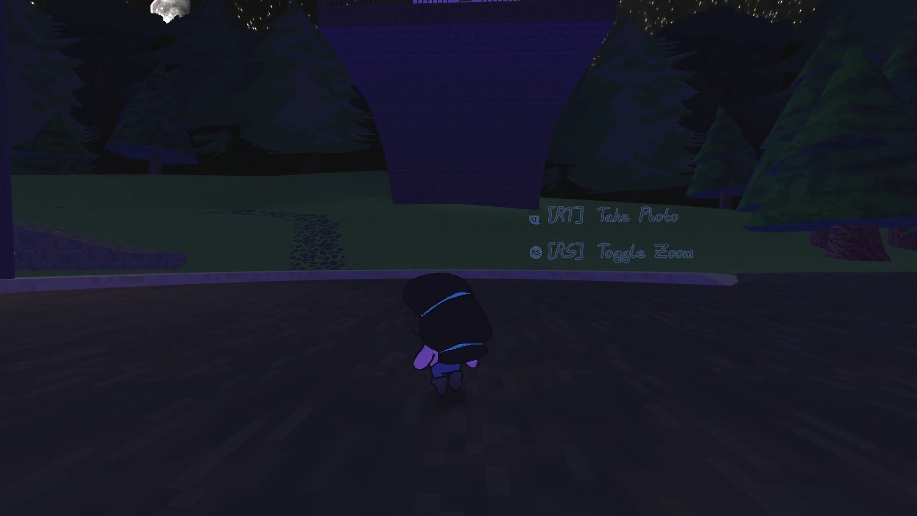
Open the game's pause menu, move focus to Options, and return to the editor
key(Escape)
key(Down)
key(Down)
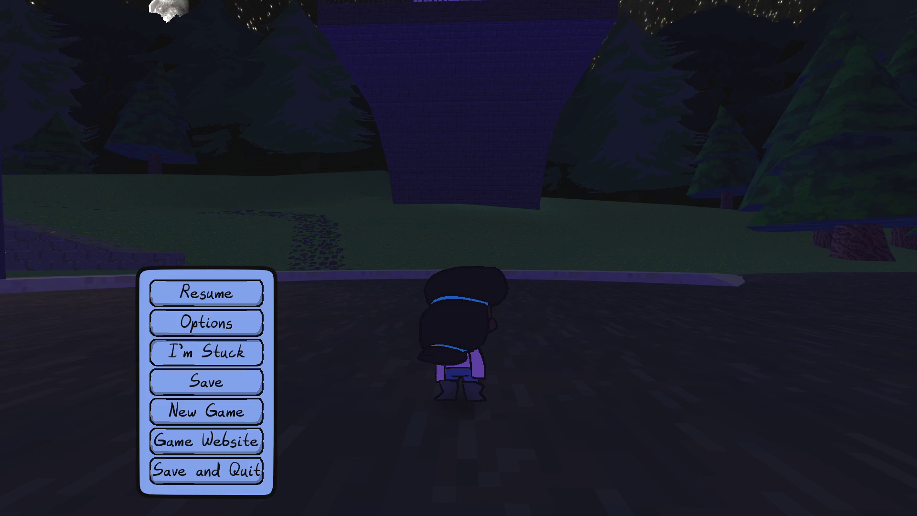
key(alt+Tab)
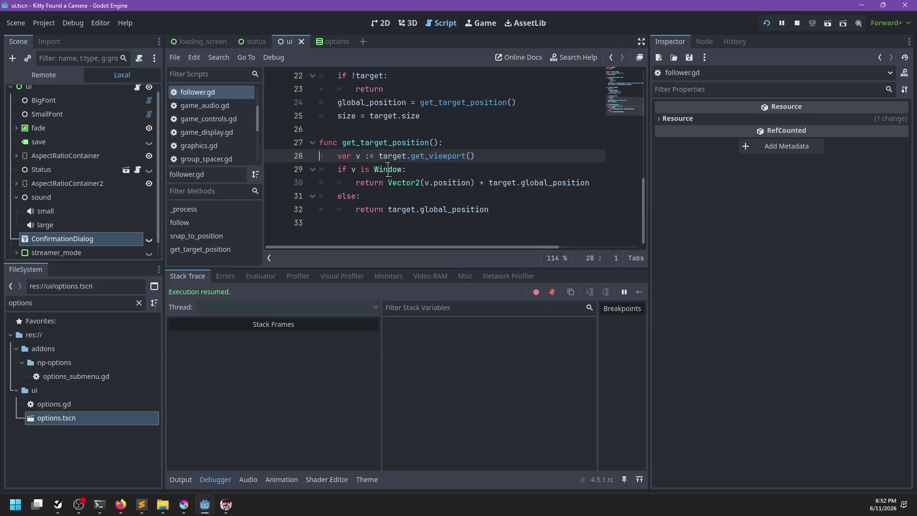
Replace Window on line 29 with ConfirmationDialog and view its class documentation
double_click(392, 169)
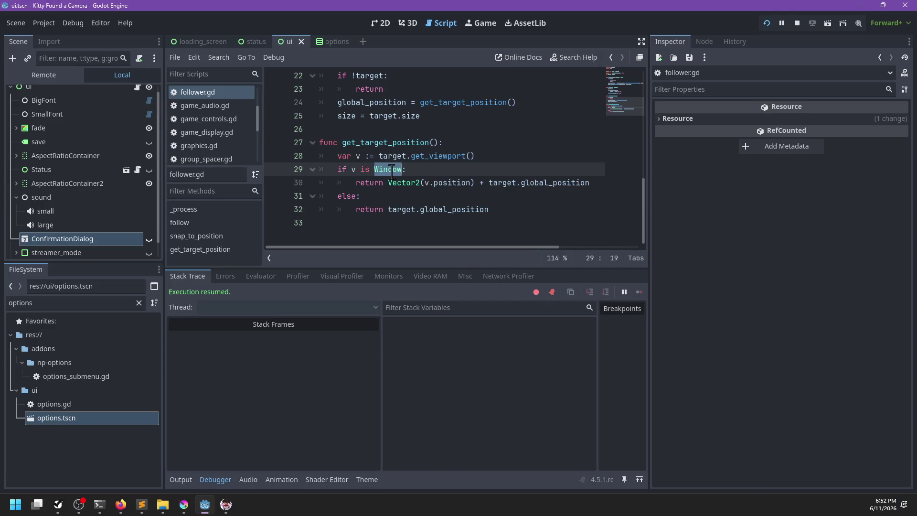
text(Dialog)
key(BackSpace)
key(BackSpace)
key(BackSpace)
text(Confirm)
key(Return)
ctrl+click(391, 169)
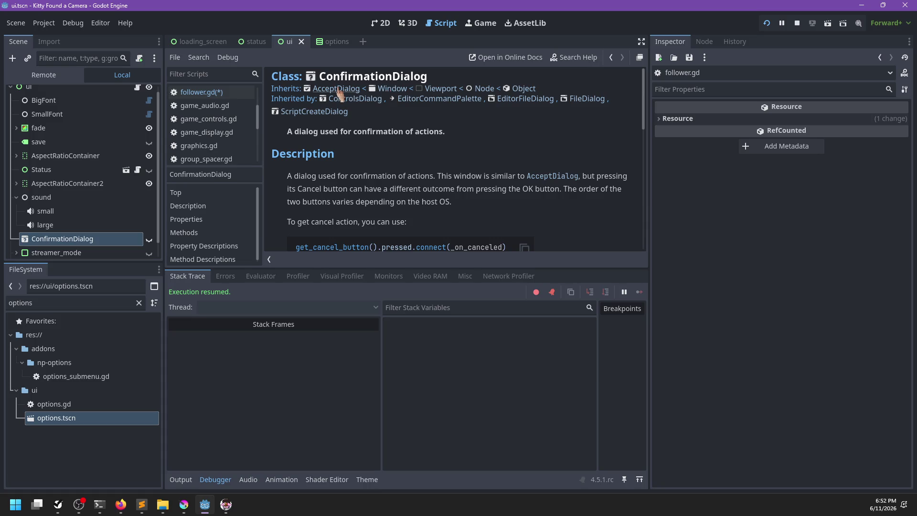
Change the checked class on line 29 to AcceptDialog, save, and run the project
click(203, 92)
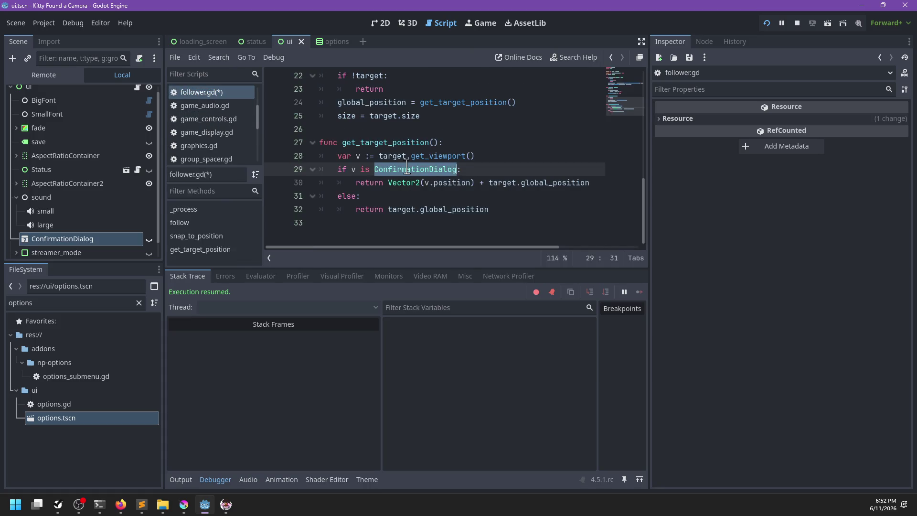
text(Accept)
key(Return)
key(ctrl+s)
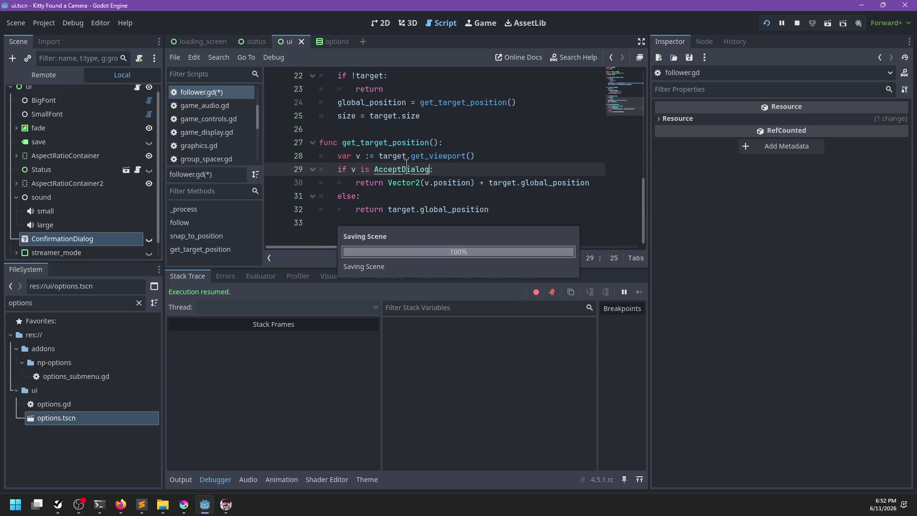
key(F5)
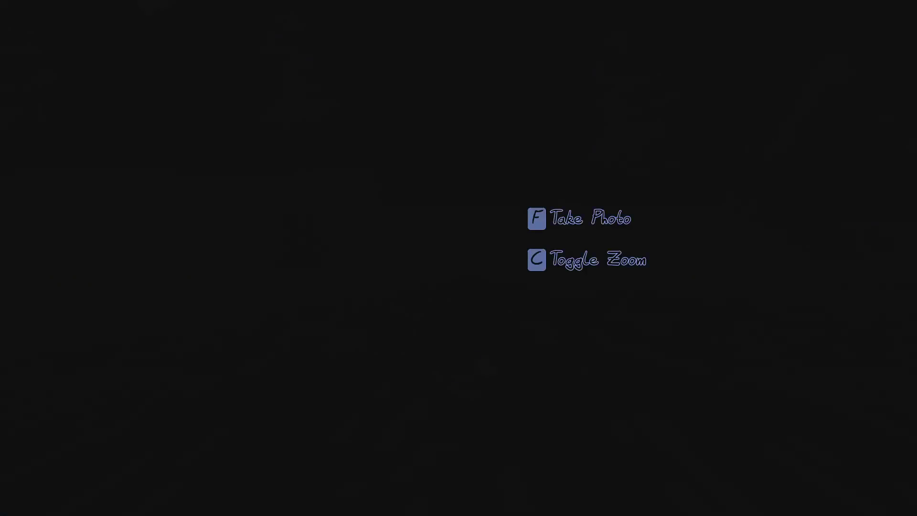
Pause the game, choose New Game, cancel the reset confirmation, and close the game window
key(Escape)
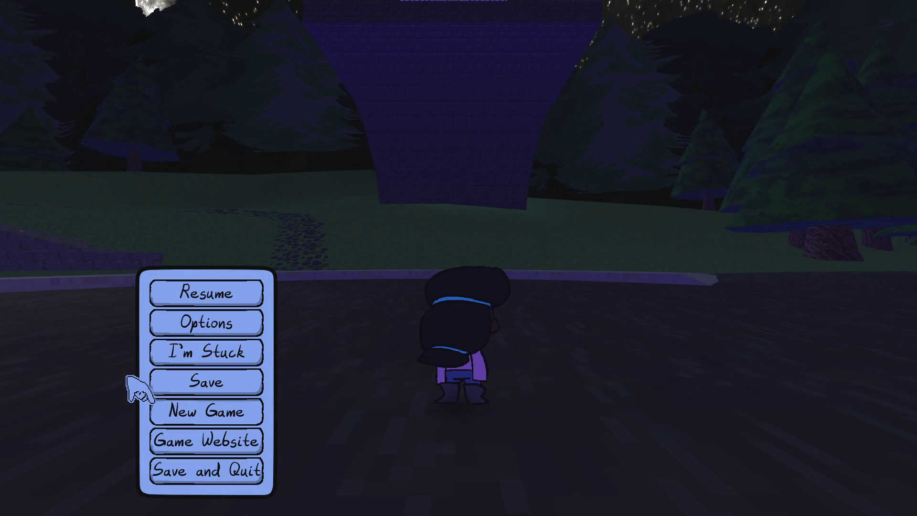
click(143, 410)
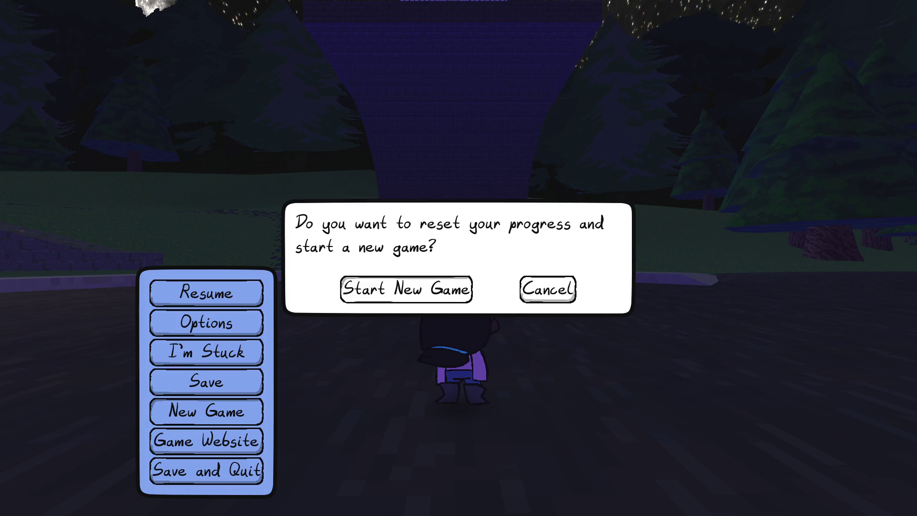
key(Escape)
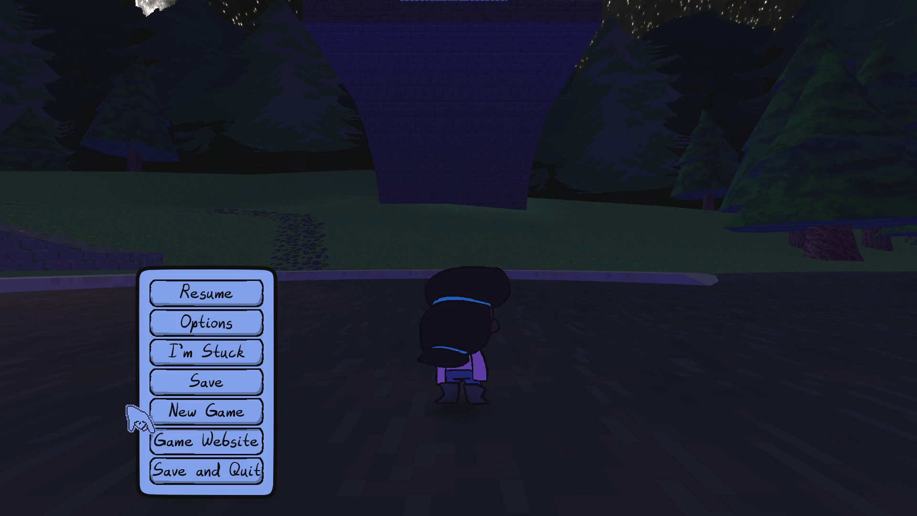
key(alt+F4)
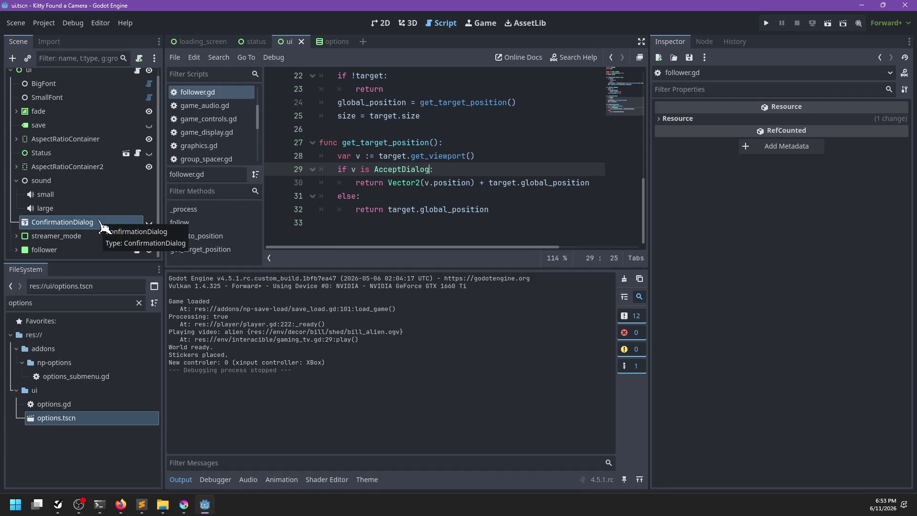
Select the ConfirmationDialog node and scroll through its Inspector properties
click(77, 249)
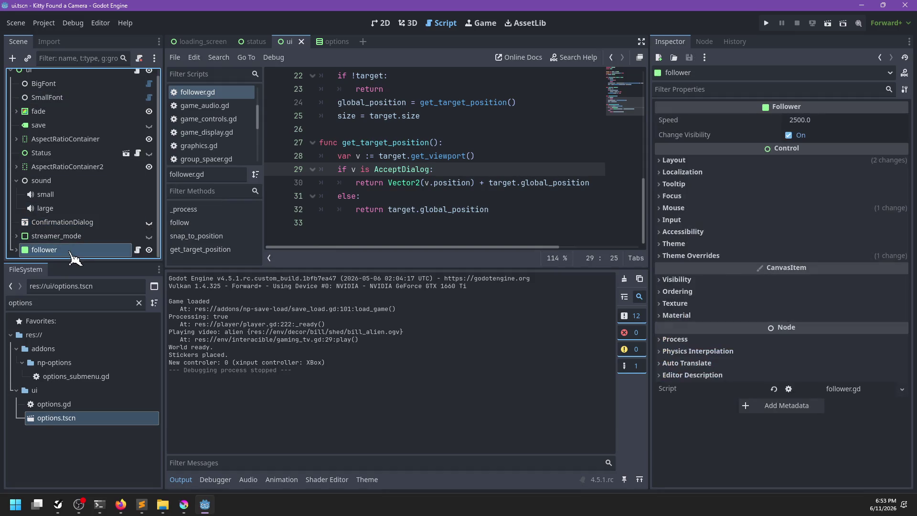
click(93, 222)
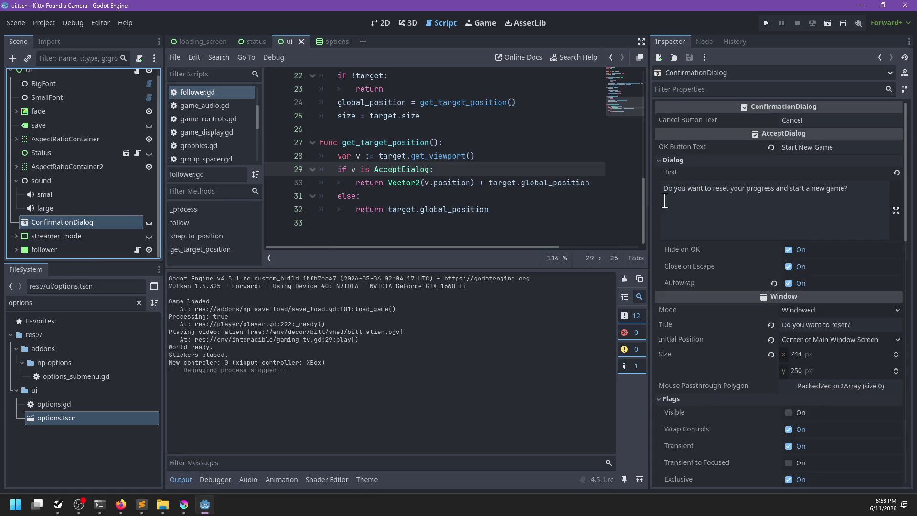
scroll(688, 198, down, 6)
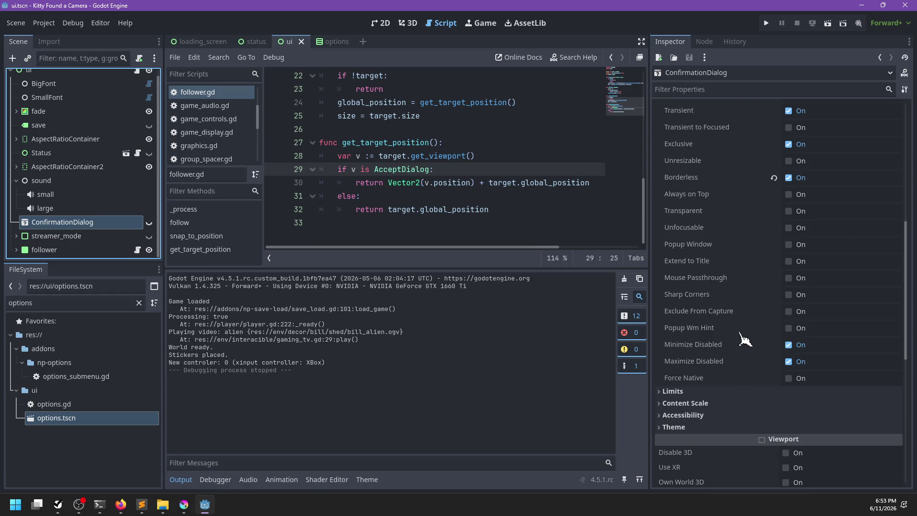
scroll(743, 340, down, 5)
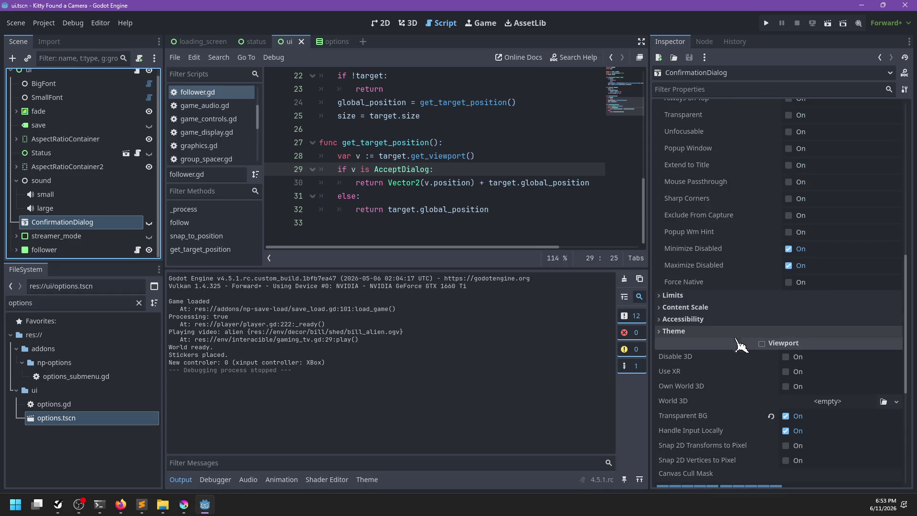
scroll(709, 318, down, 3)
Expand and collapse the Rendering section, then bring the Firefox search results forward
click(696, 310)
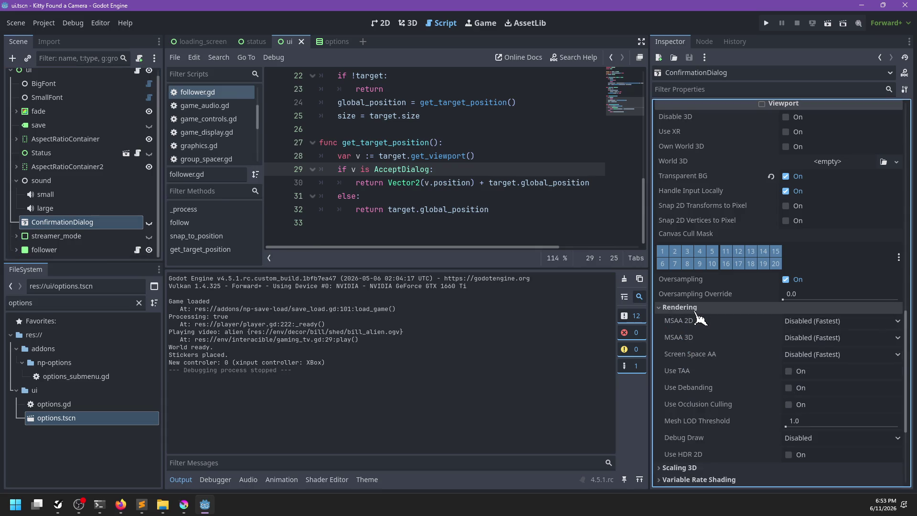
click(695, 308)
scroll(716, 308, down, 1)
mouse_move(121, 505)
click(196, 449)
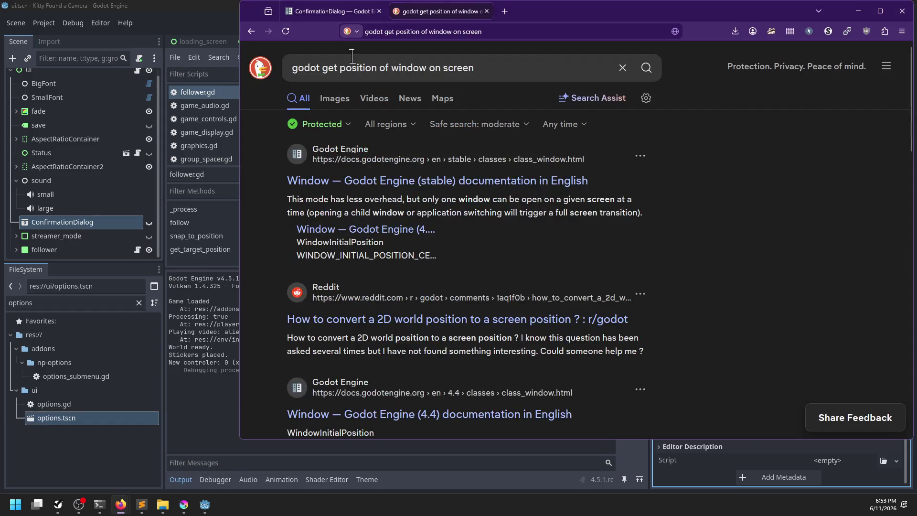
Search for 'godot render on top of window' and open GitHub issue #99970
key(ctrl+a)
text(g)
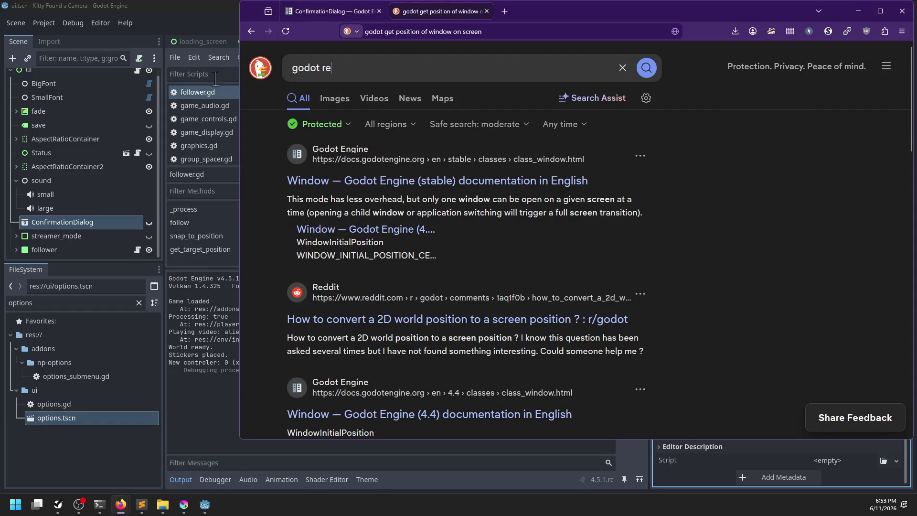
text(top of)
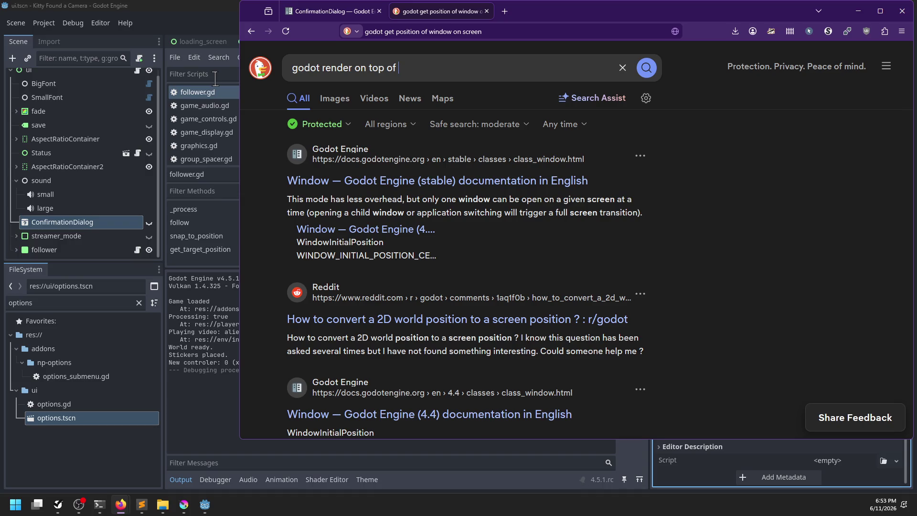
text(windo)
key(Return)
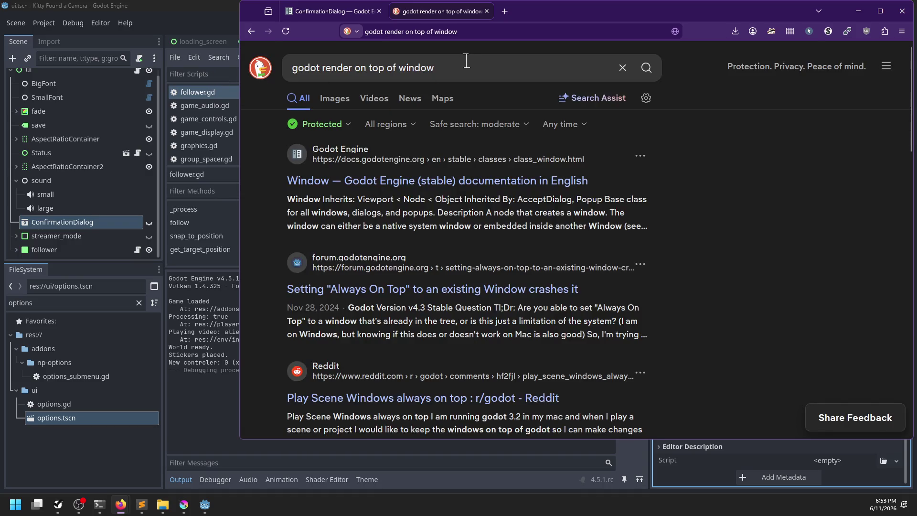
scroll(269, 274, down, 2)
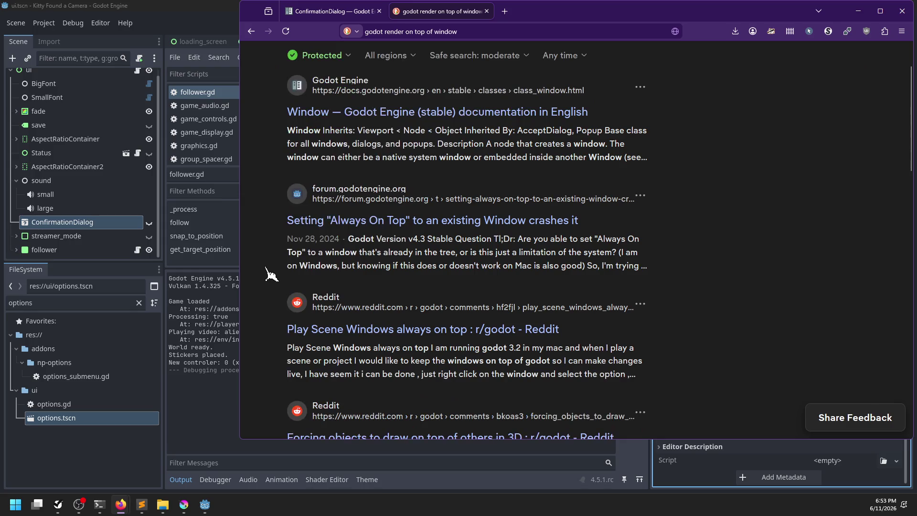
scroll(271, 275, down, 4)
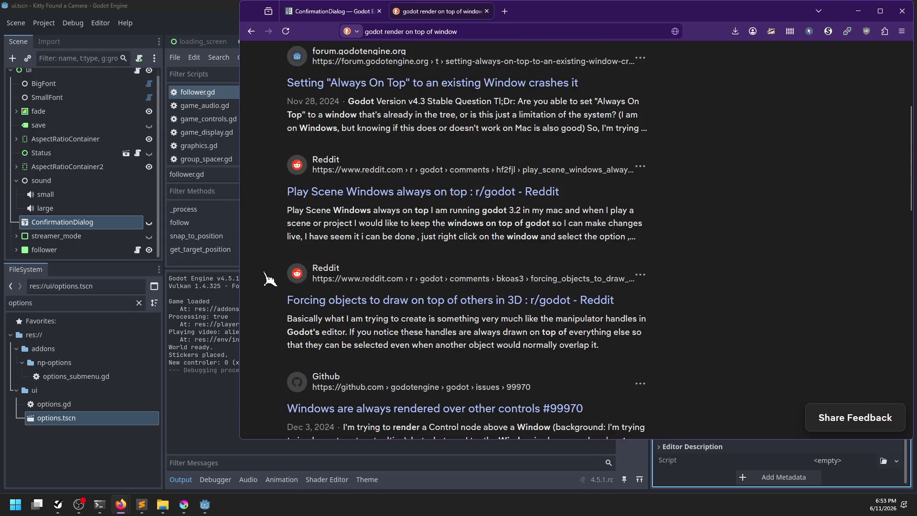
scroll(269, 279, down, 2)
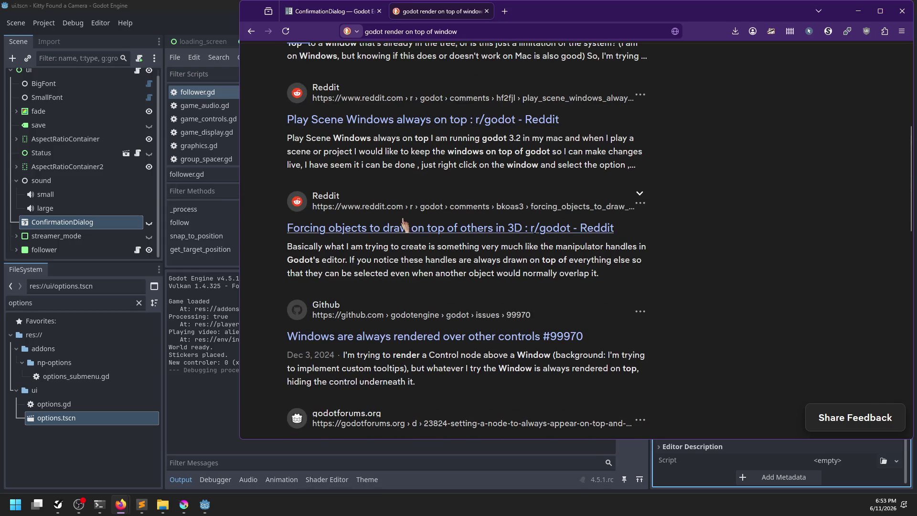
scroll(287, 292, down, 2)
click(398, 270)
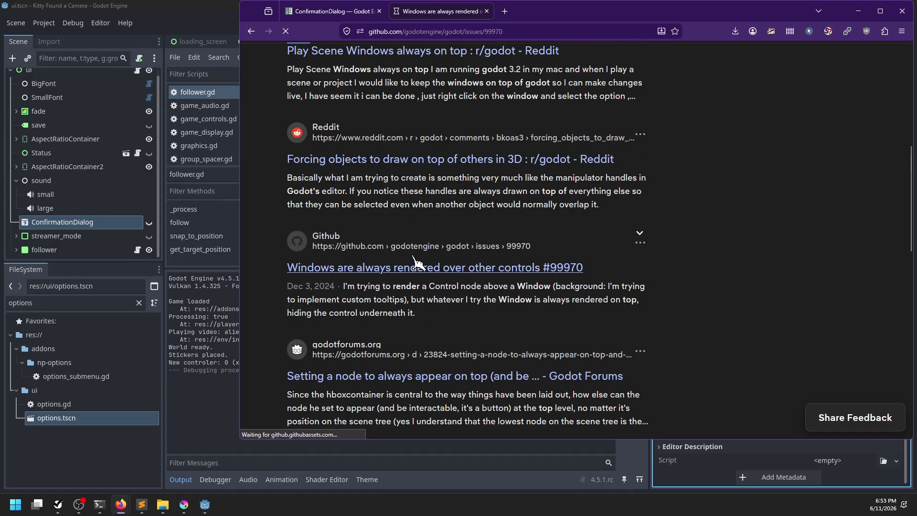
Read through issue #99970 on windows rendering over controls, then return to Godot
scroll(270, 282, down, 5)
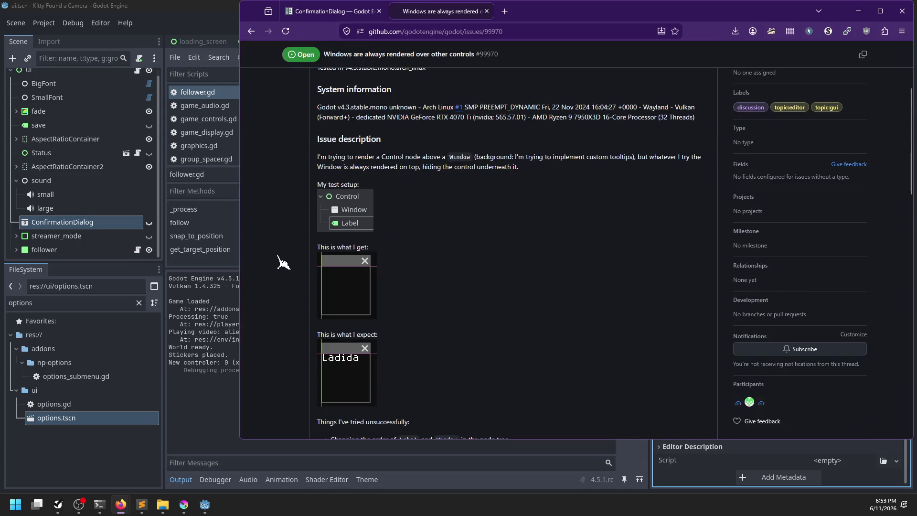
scroll(283, 261, down, 6)
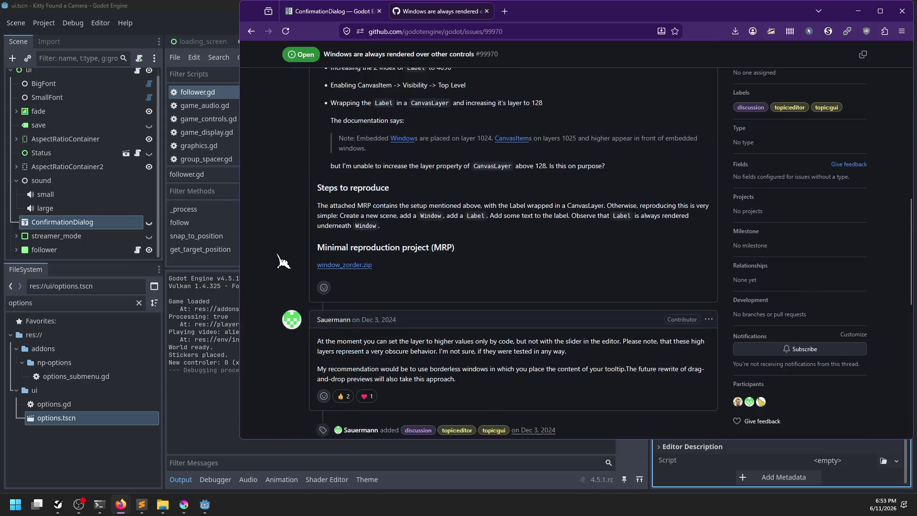
scroll(284, 262, down, 4)
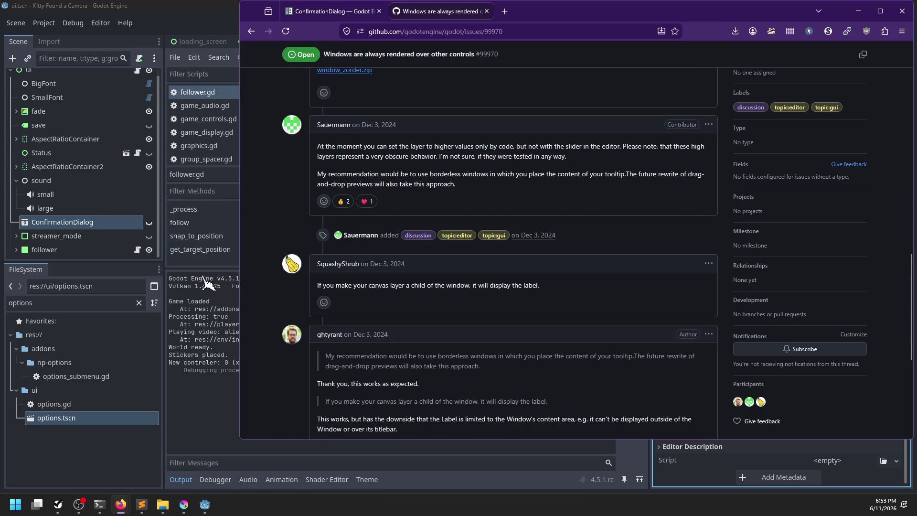
scroll(272, 223, down, 2)
scroll(272, 222, up, 2)
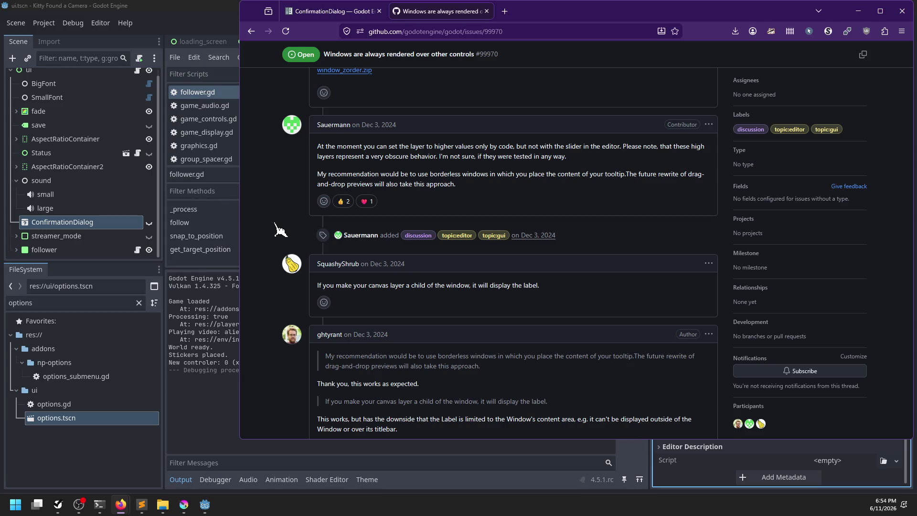
scroll(280, 230, down, 2)
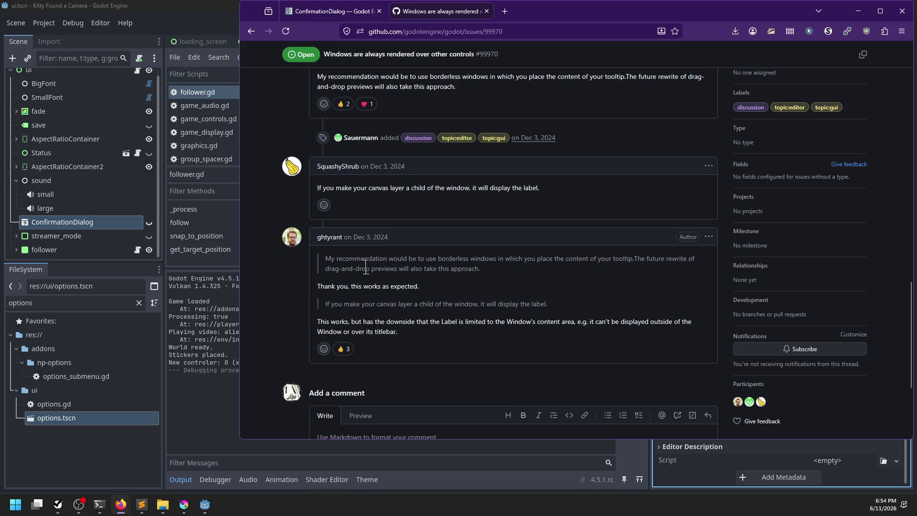
scroll(330, 253, up, 15)
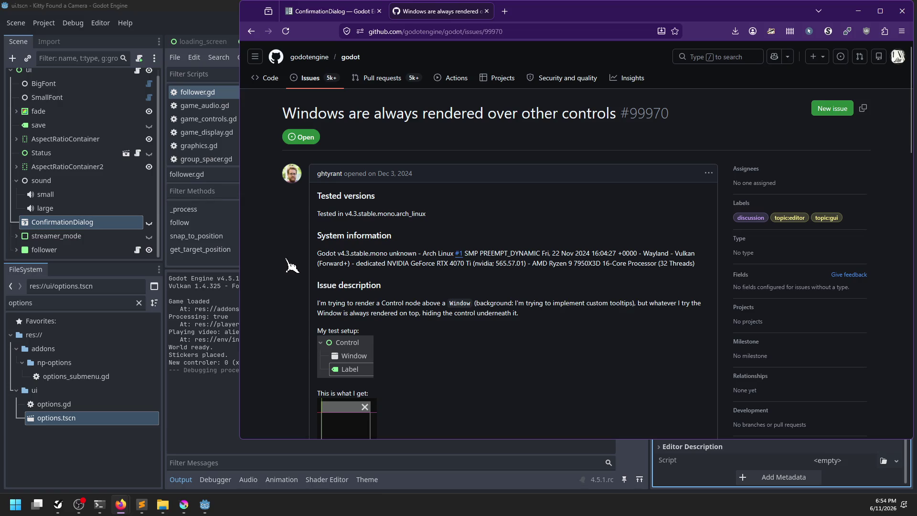
scroll(319, 286, down, 2)
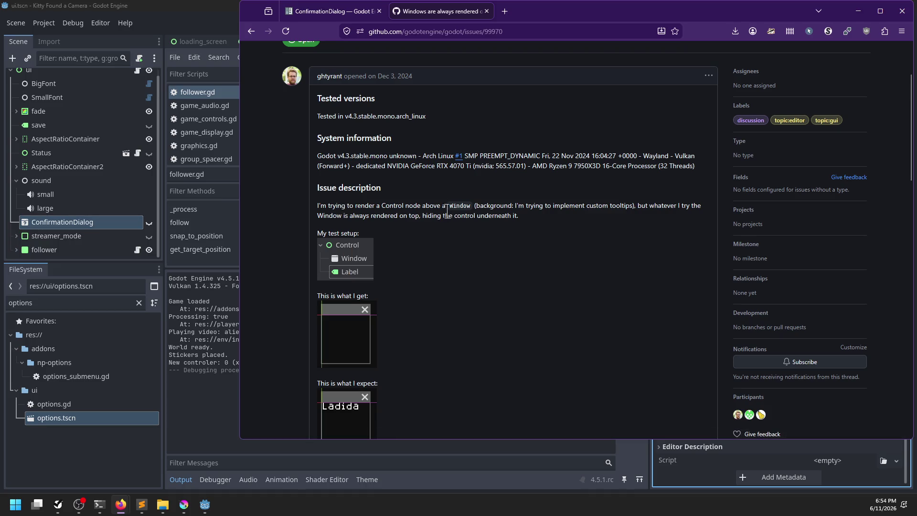
scroll(345, 294, down, 5)
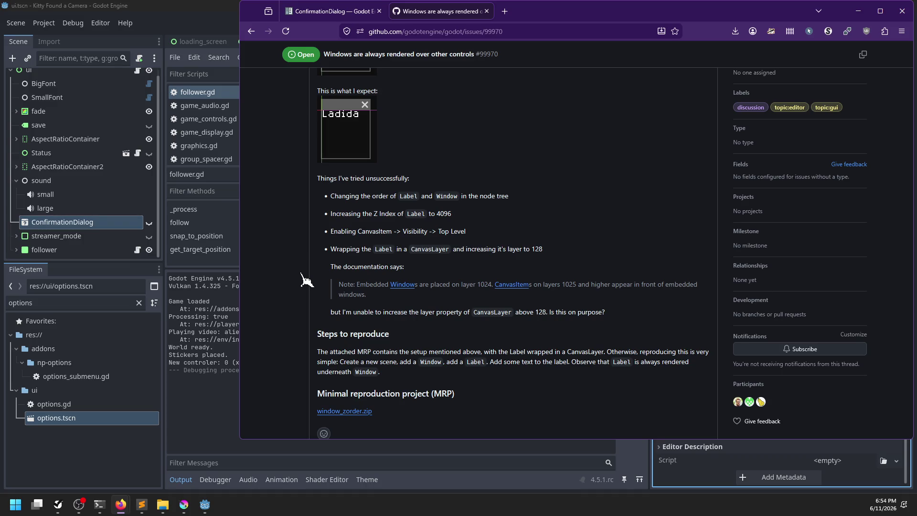
scroll(302, 277, down, 5)
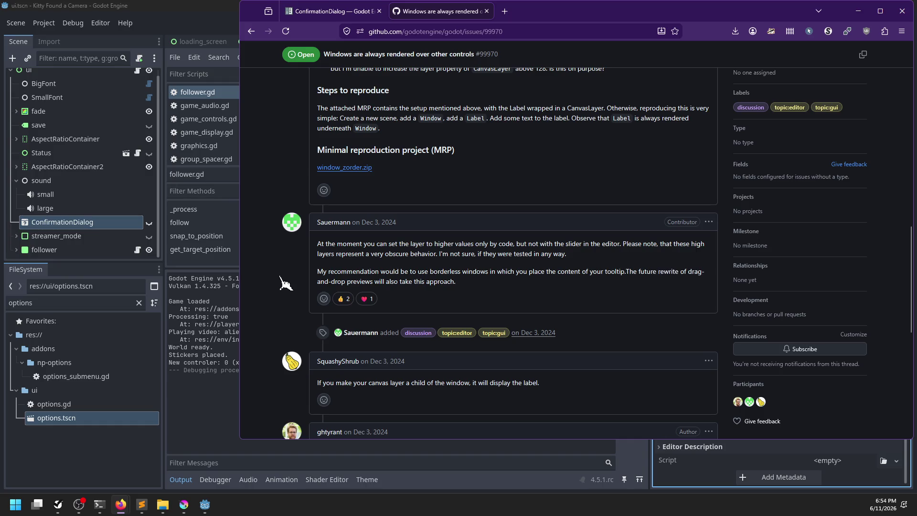
click(103, 242)
Switch to the ui scene's 2D canvas, select the follower node, and pan the view
click(103, 243)
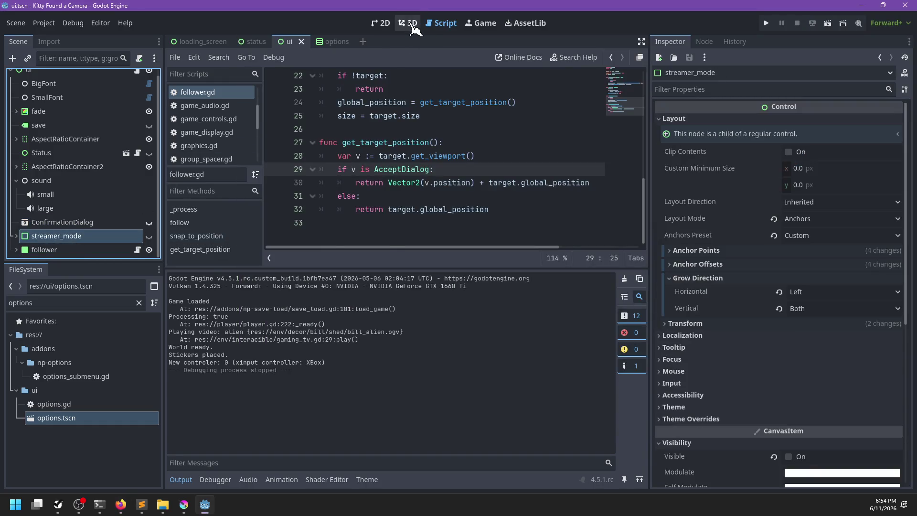
click(408, 24)
click(387, 23)
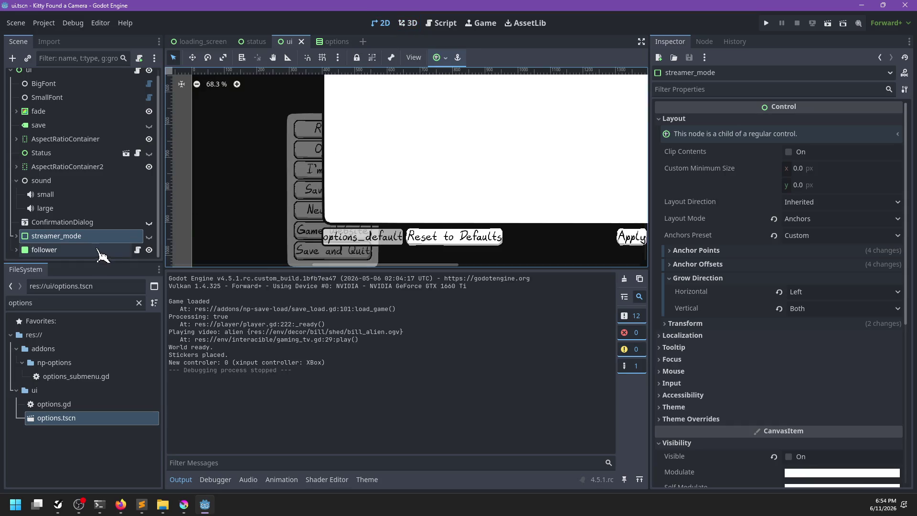
click(48, 248)
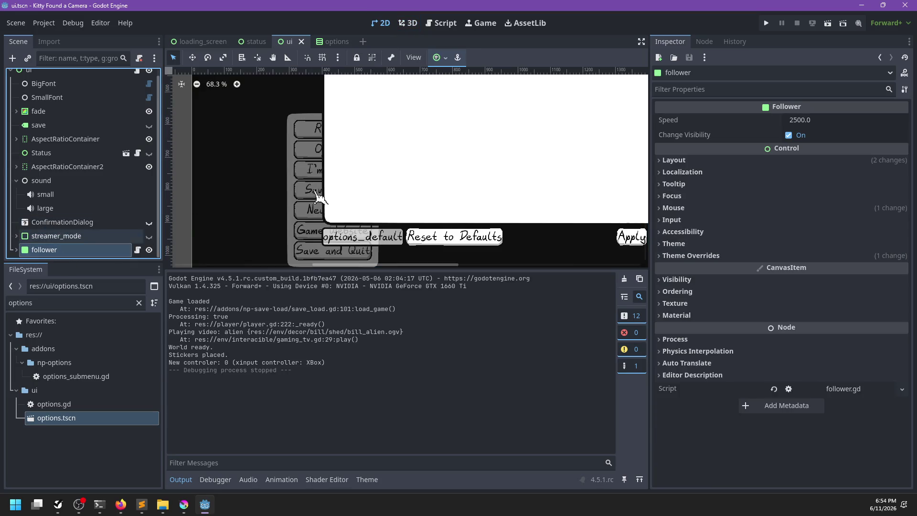
scroll(403, 174, down, 4)
scroll(267, 116, up, 3)
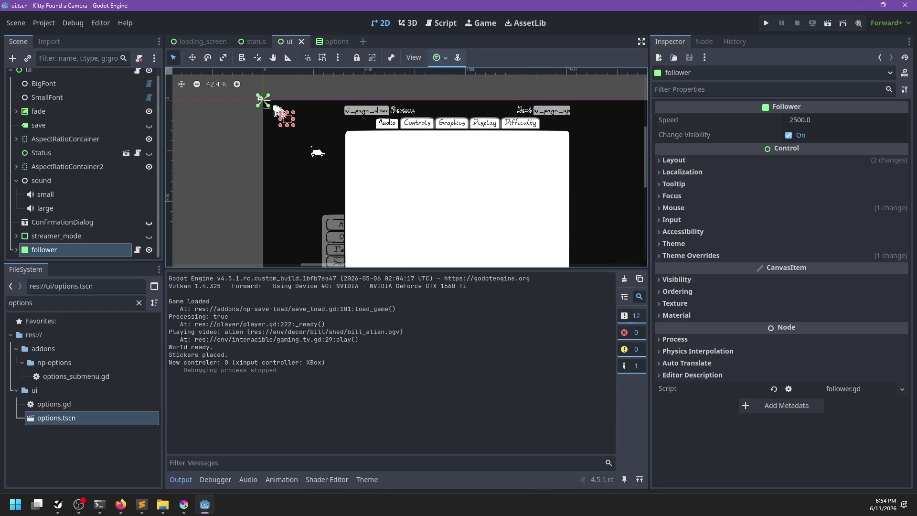
scroll(334, 157, left, 3)
scroll(356, 152, up, 4)
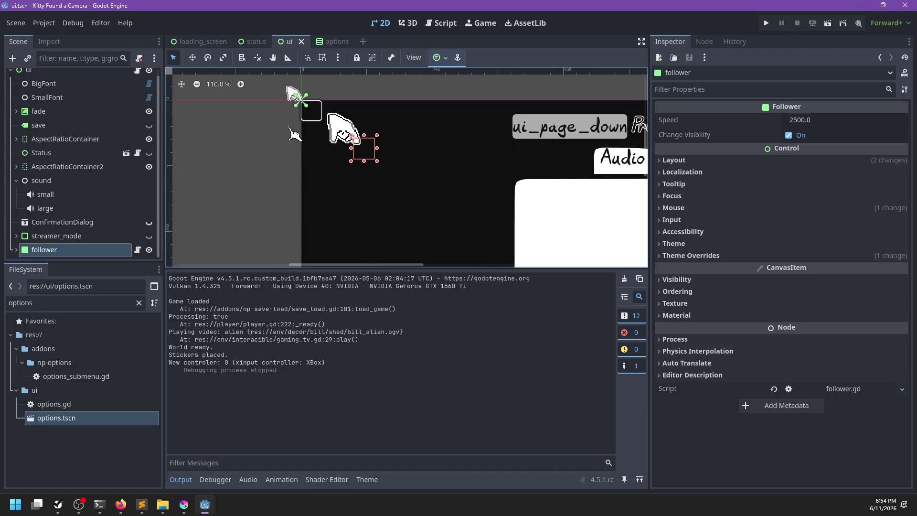
scroll(255, 175, down, 5)
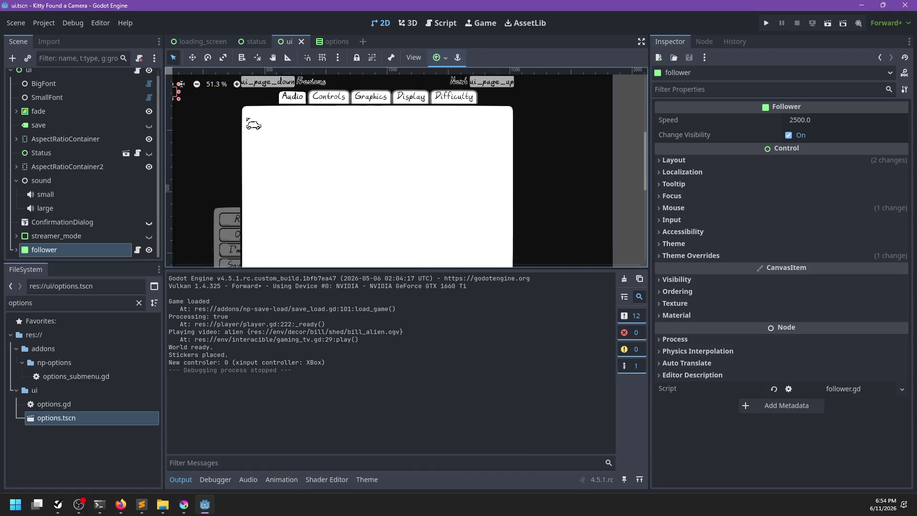
scroll(371, 151, up, 1)
scroll(348, 155, right, 1)
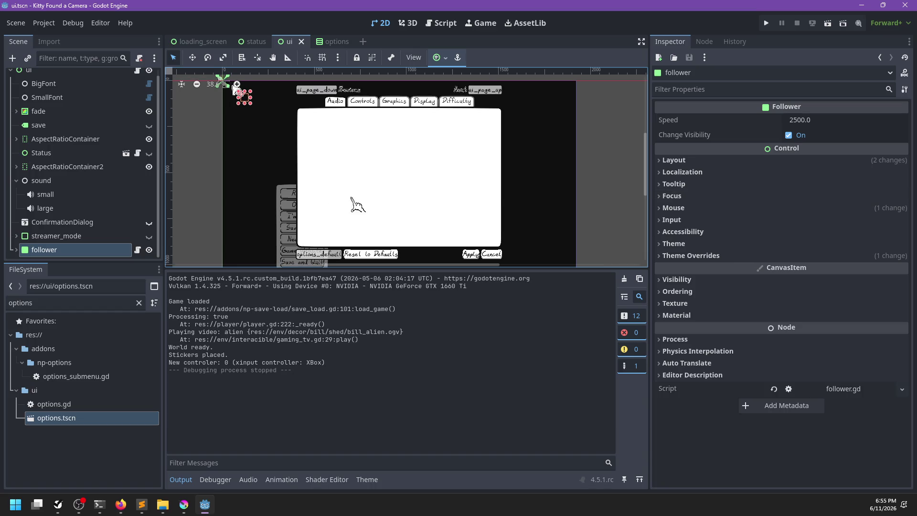
Make the ConfirmationDialog node visible, zoom the canvas, and switch to Firefox
click(106, 223)
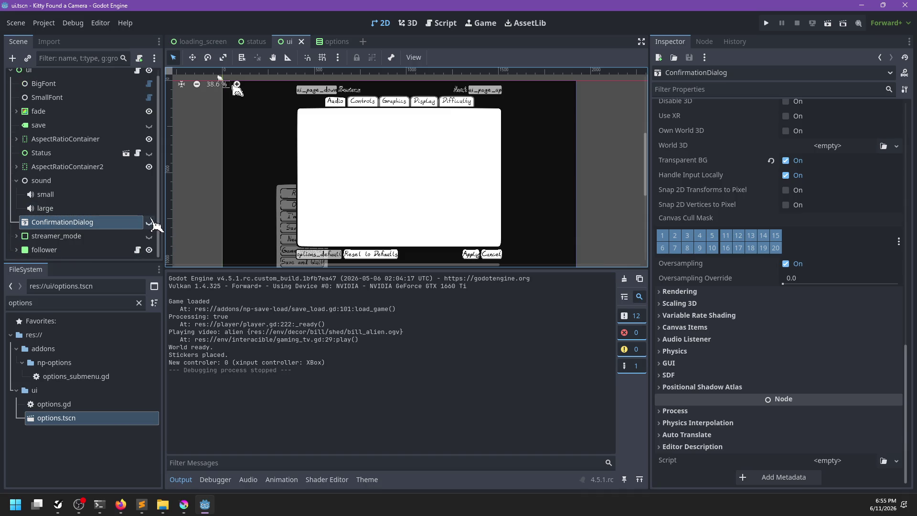
click(149, 223)
scroll(417, 189, up, 2)
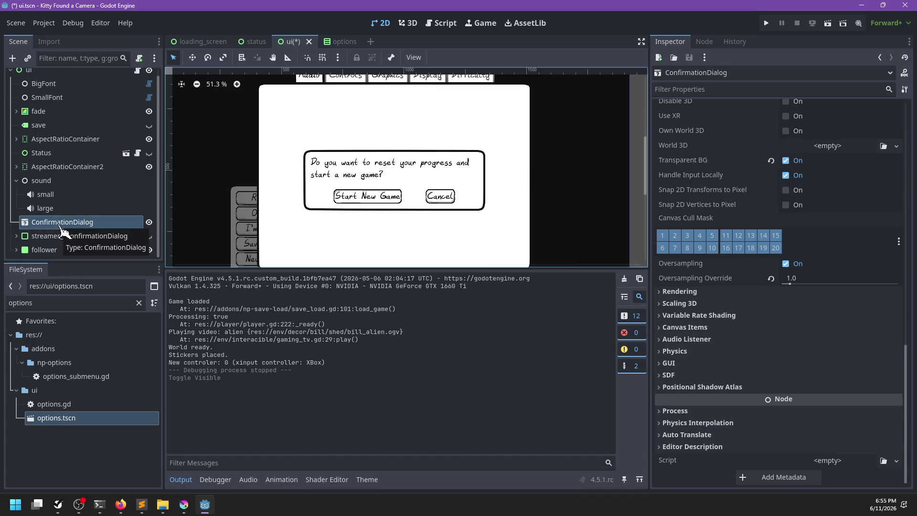
scroll(66, 233, up, 1)
key(alt+Tab)
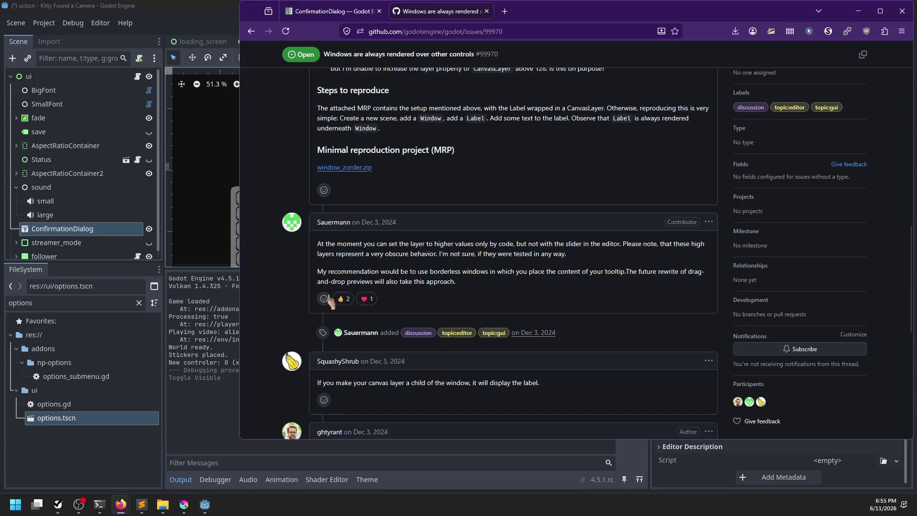
Go back from GitHub issue #99970 to the DuckDuckGo search results
key(alt+Tab)
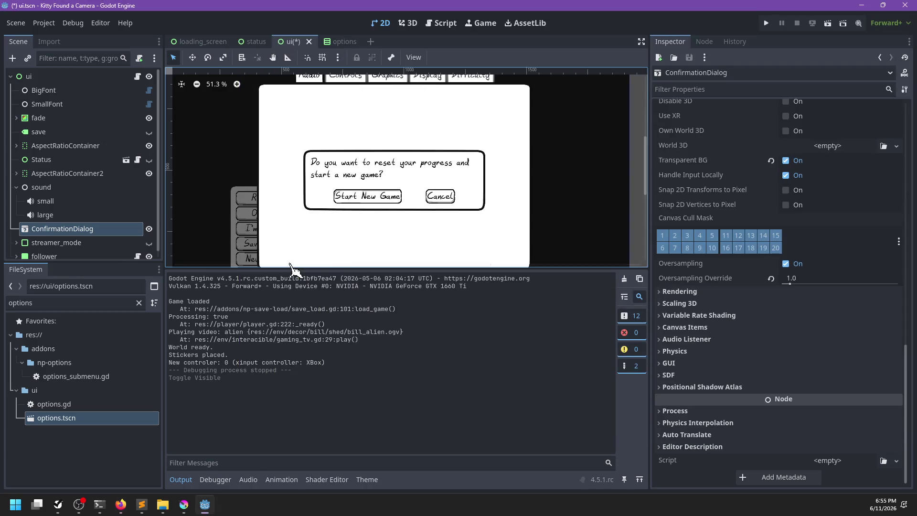
key(alt+Tab)
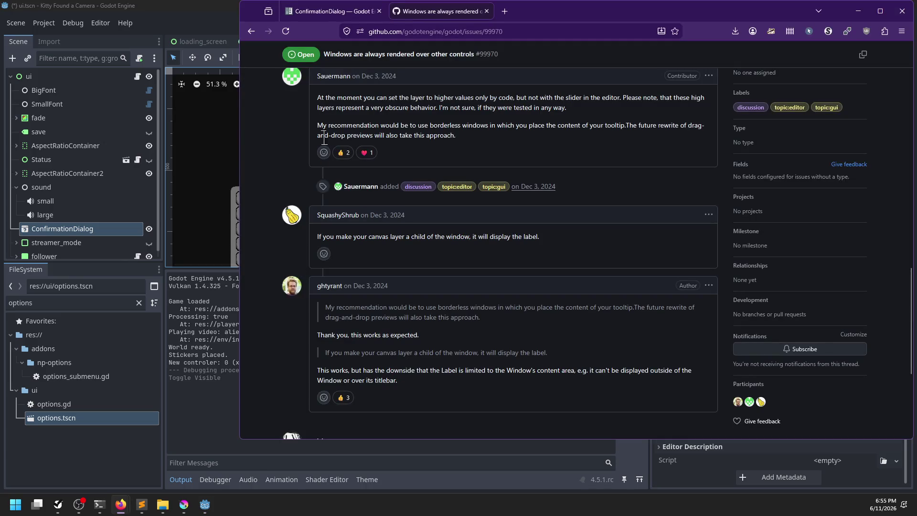
click(252, 31)
scroll(284, 292, down, 5)
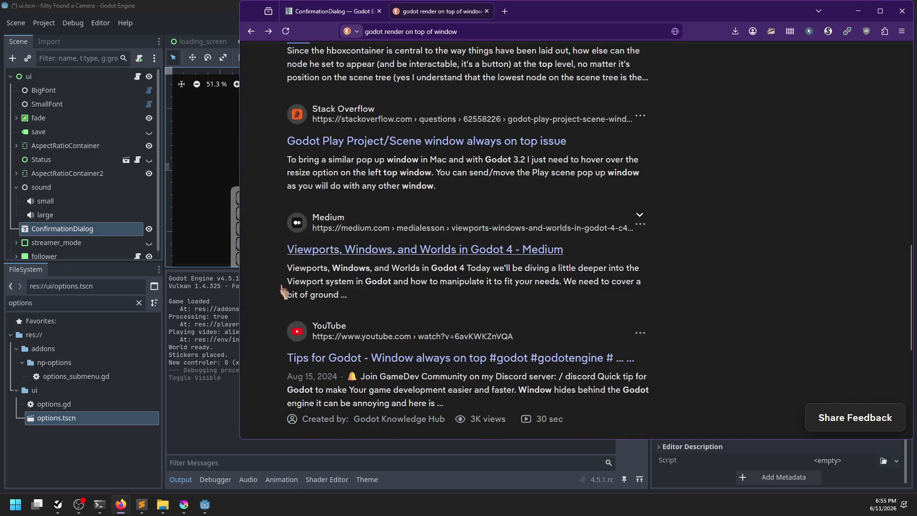
scroll(282, 290, up, 3)
scroll(284, 290, up, 2)
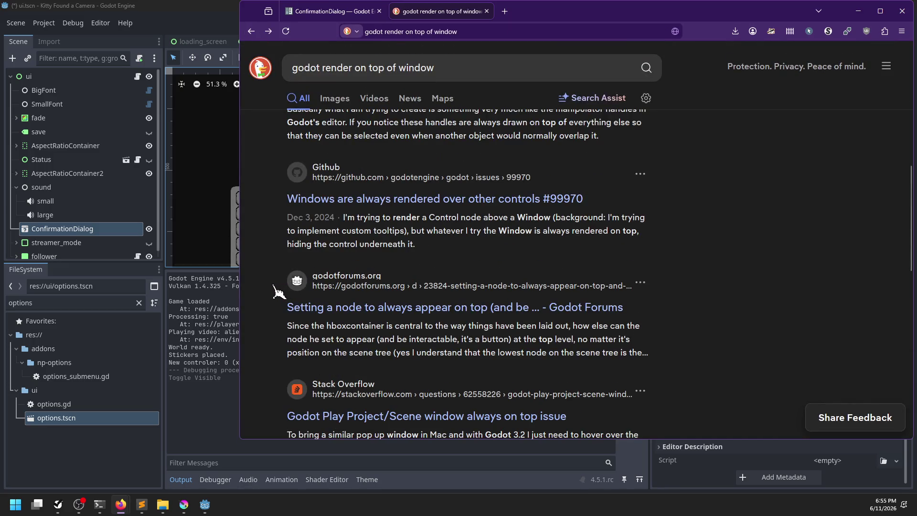
scroll(279, 291, up, 2)
Load more search results, browse them, and bring the Godot editor back to front
scroll(279, 287, down, 6)
scroll(285, 284, up, 10)
scroll(283, 286, down, 12)
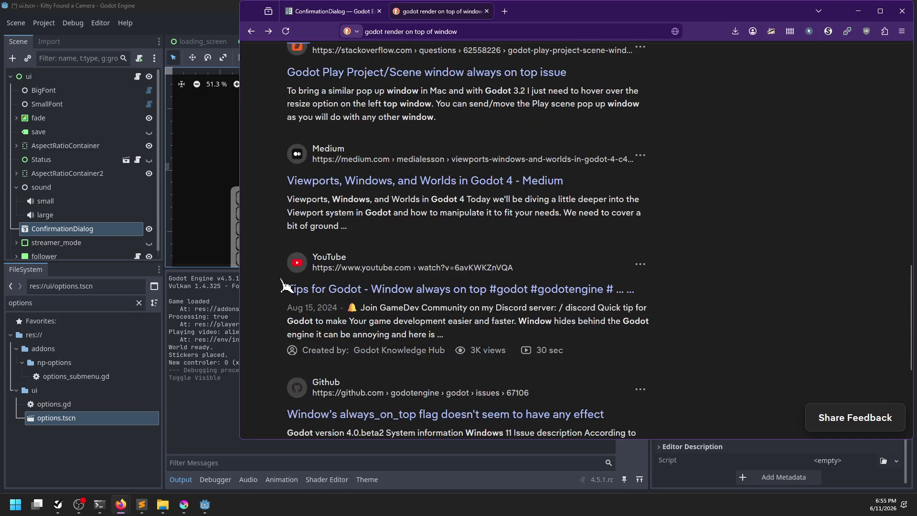
scroll(279, 286, down, 5)
click(289, 288)
scroll(269, 260, down, 3)
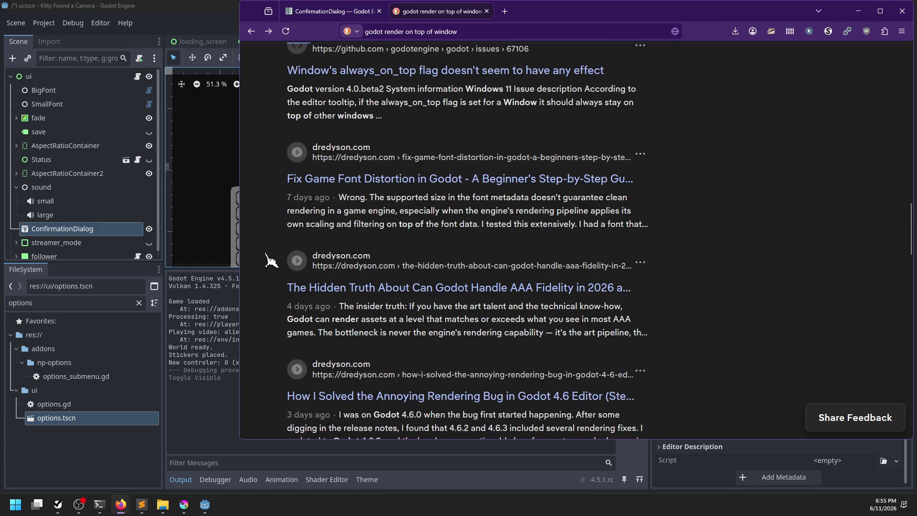
scroll(270, 261, down, 4)
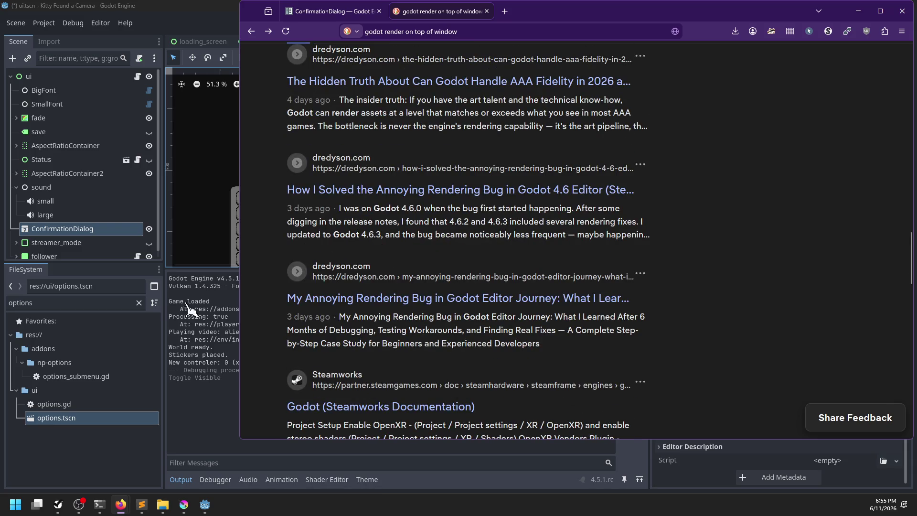
click(172, 308)
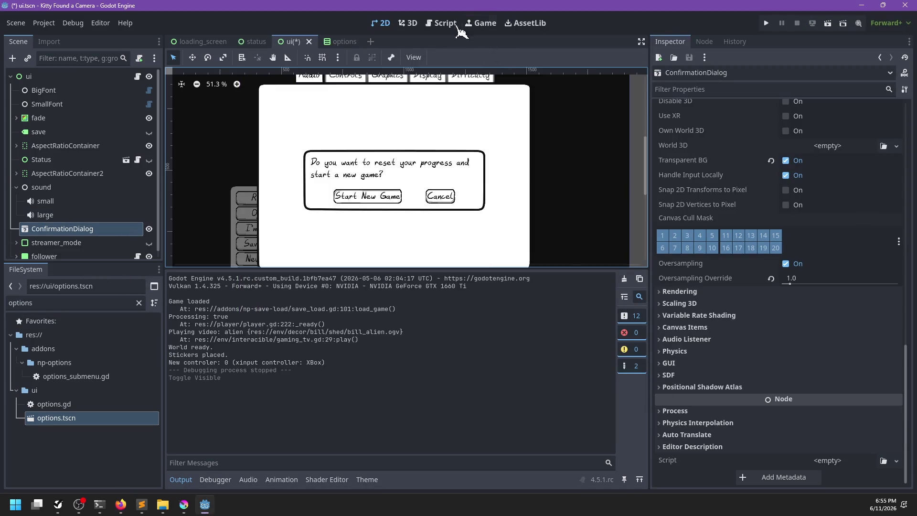
Clear the FileSystem filter and collapse the np-options and np-sky folders
double_click(113, 304)
key(BackSpace)
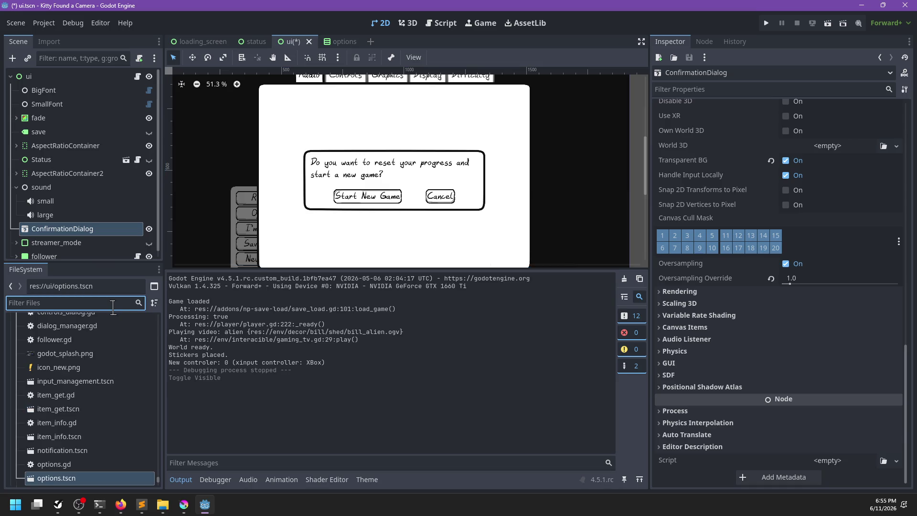
scroll(91, 382, up, 10)
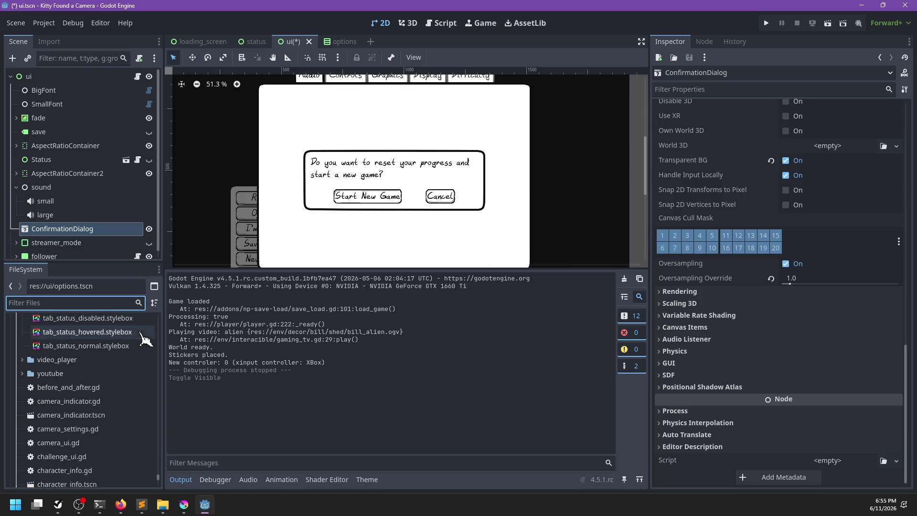
drag(158, 475, 154, 305)
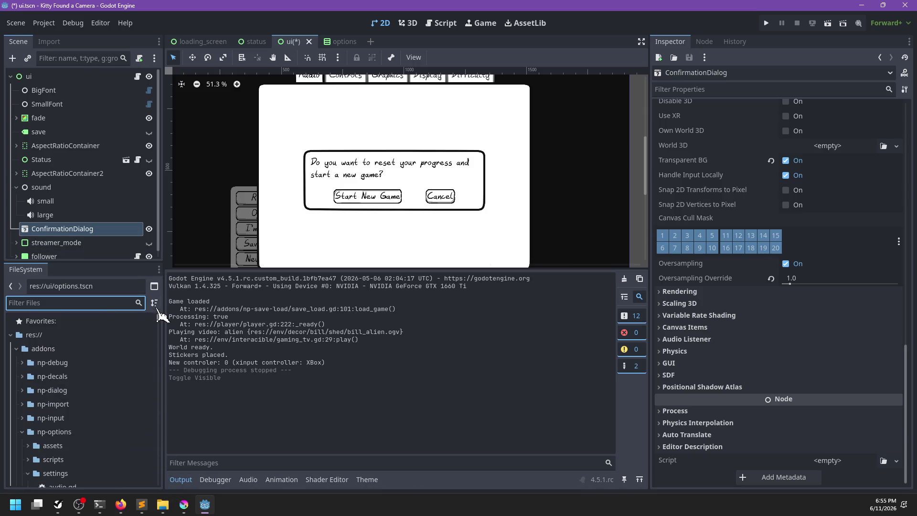
click(23, 432)
click(17, 348)
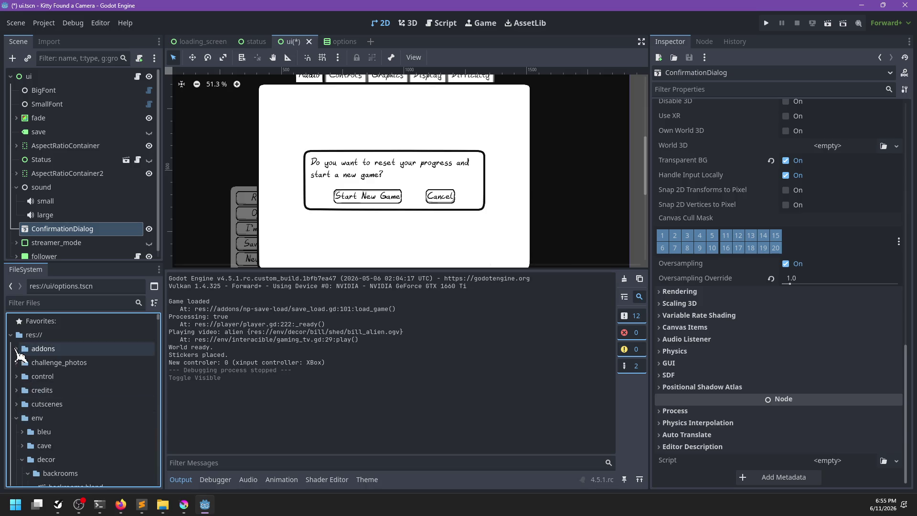
click(17, 349)
scroll(35, 382, down, 1)
click(23, 432)
scroll(60, 363, up, 1)
Create a new folder named np-confirm inside res://addons
right_click(56, 356)
mouse_move(137, 292)
click(208, 296)
text(np)
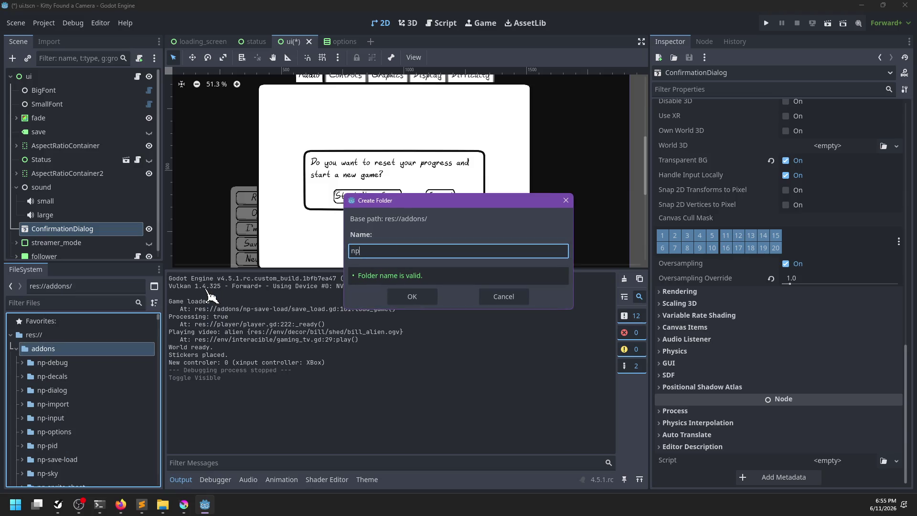
key(Return)
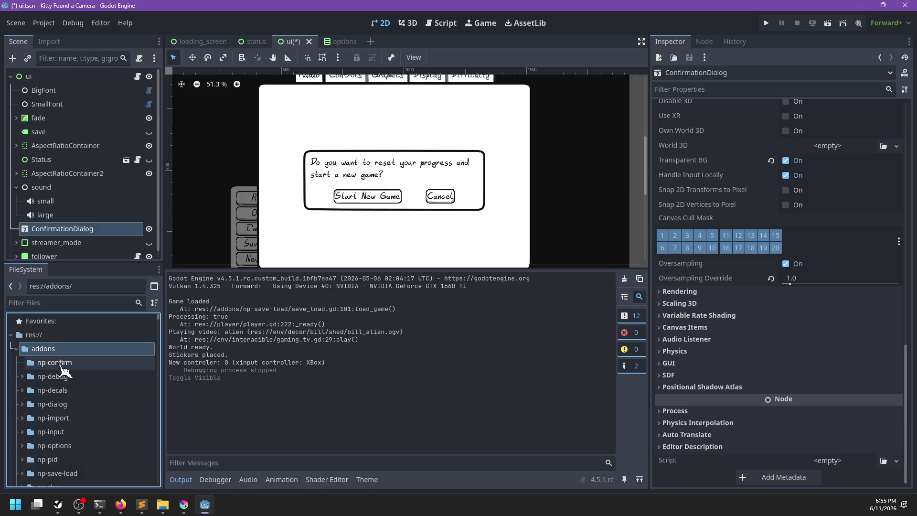
right_click(59, 363)
Create ConfirmDialog.tscn in np-confirm with a User Interface root, then select its root node
mouse_move(136, 293)
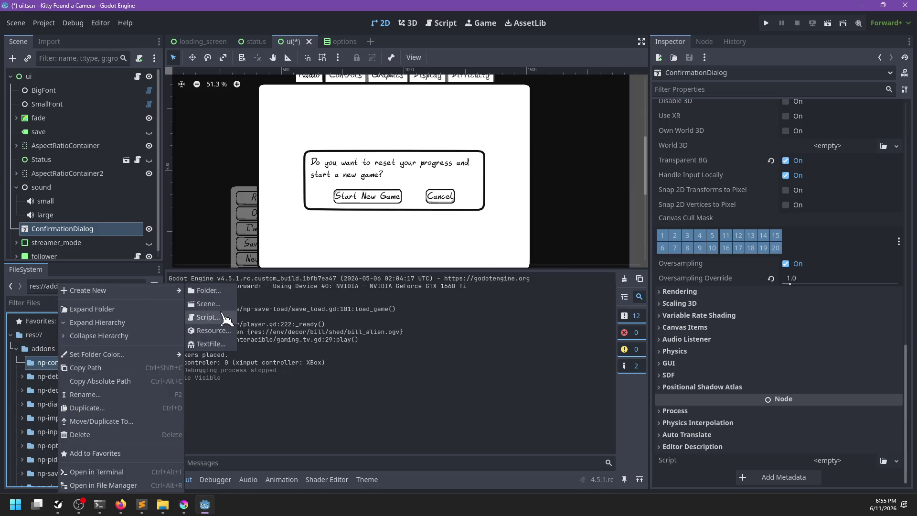
click(208, 304)
click(423, 221)
click(434, 251)
text(conformatio)
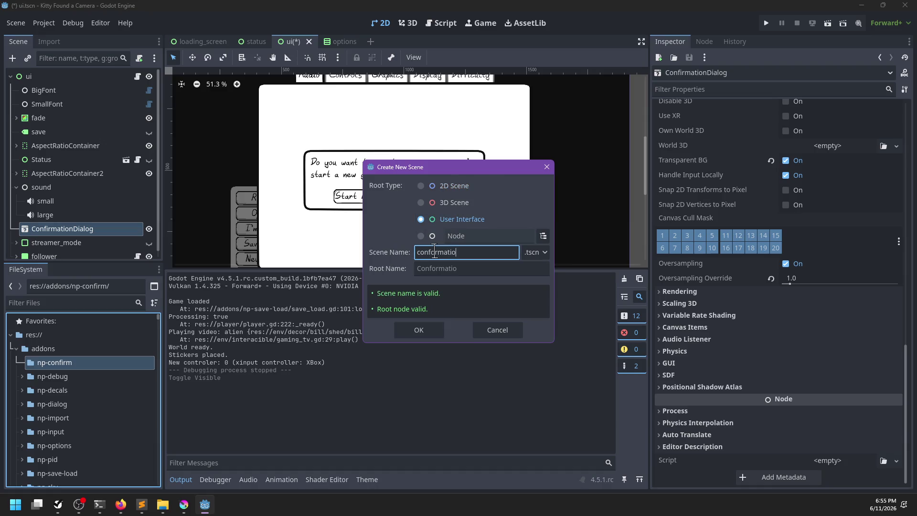
key(ctrl+BackSpace)
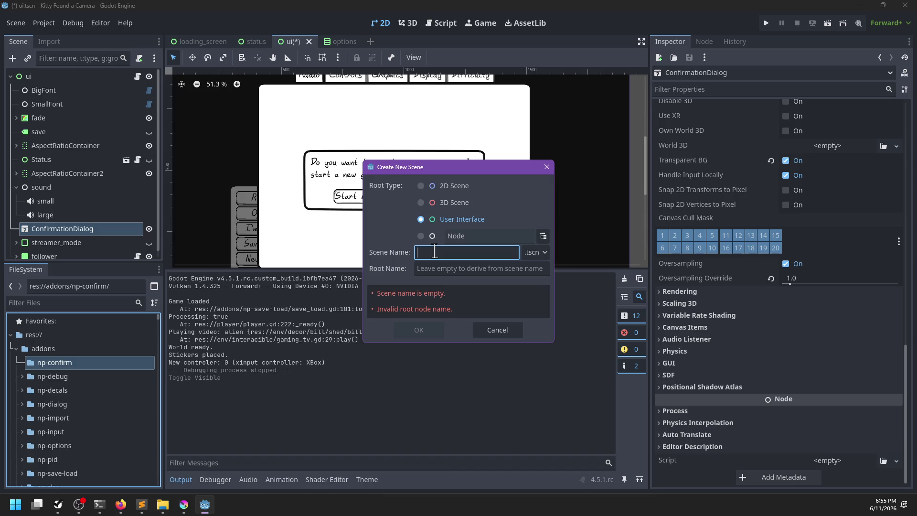
text(custom_window)
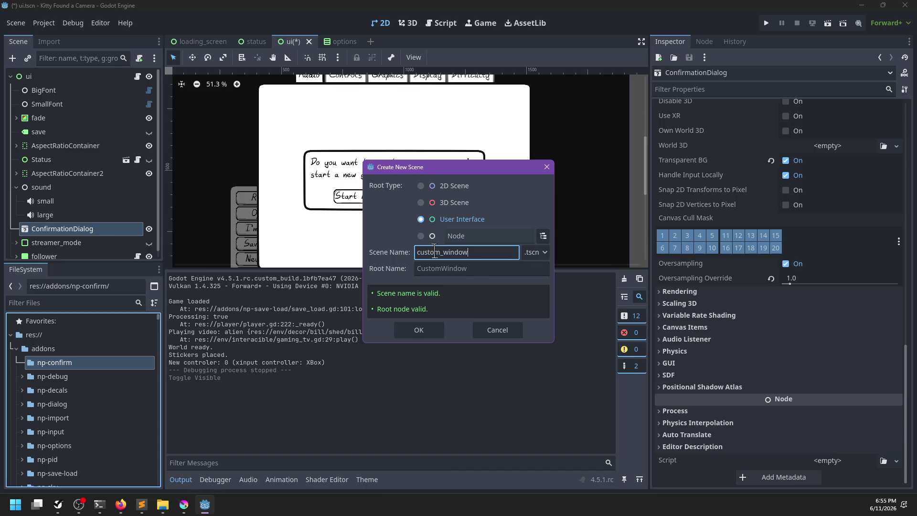
key(ctrl+BackSpace)
mouse_move(436, 173)
mouse_down()
mouse_move(558, 168)
mouse_move(453, 181)
mouse_up()
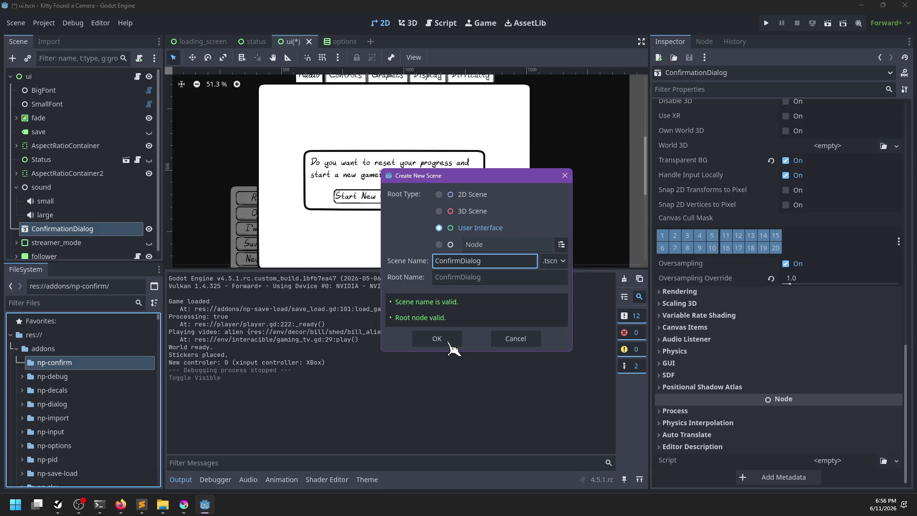
key(Return)
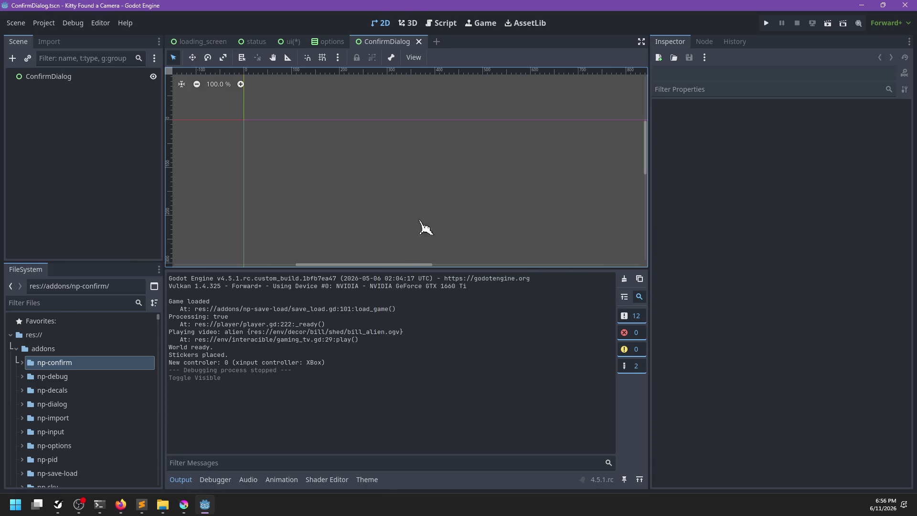
click(98, 77)
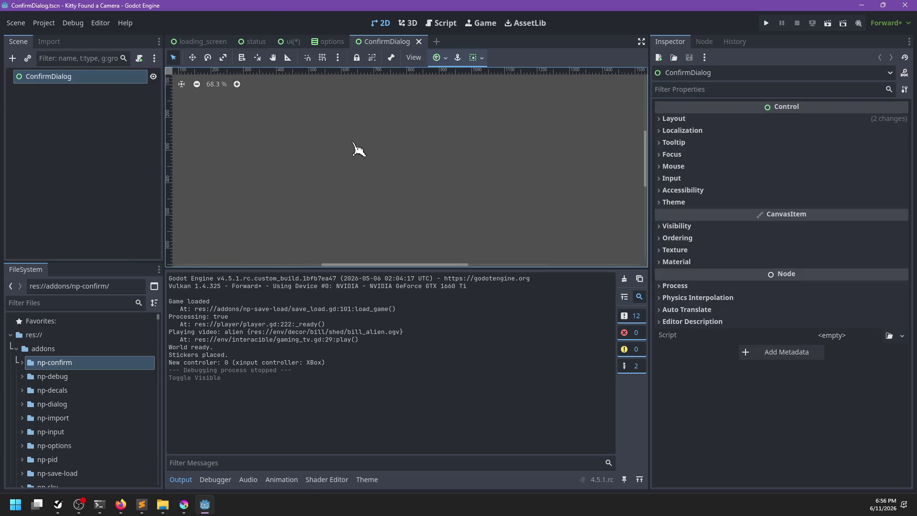
Add a PanelContainer child under the ConfirmDialog root
scroll(382, 167, down, 1)
key(ctrl+a)
text(Panel)
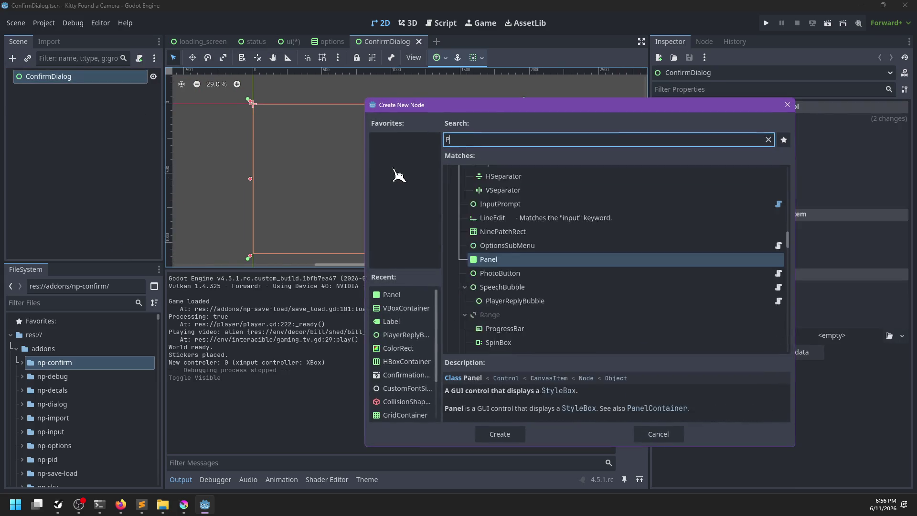
text(Cont)
key(Return)
key(ctrl+a)
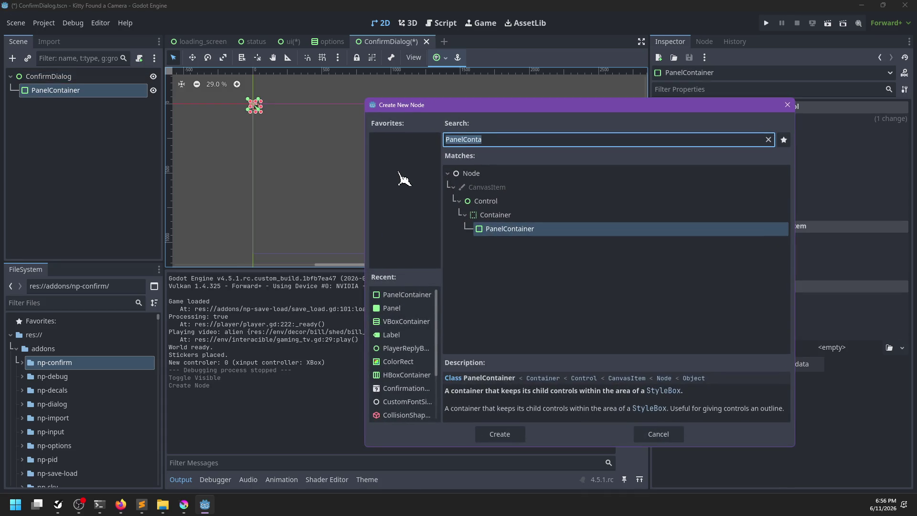
key(Escape)
scroll(303, 133, left, 2)
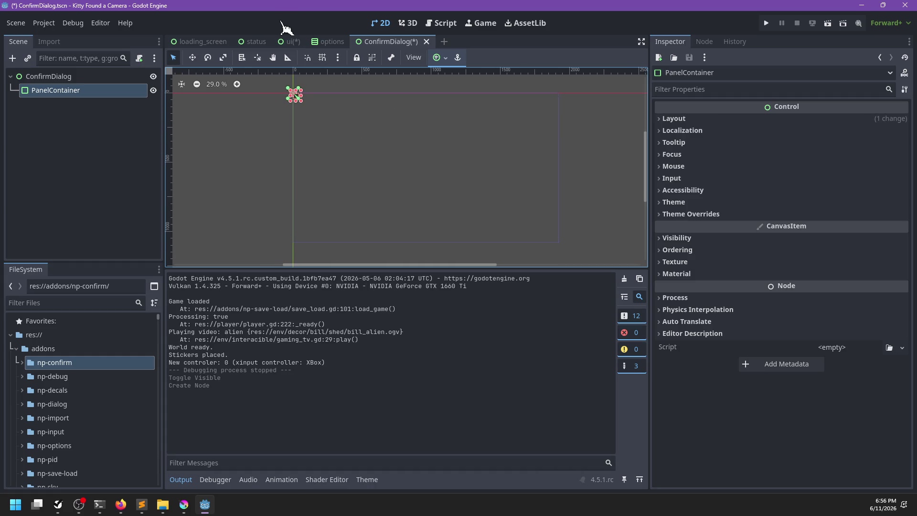
Apply the Full Rect, then the Center anchor preset to the PanelContainer, and reselect it
click(290, 42)
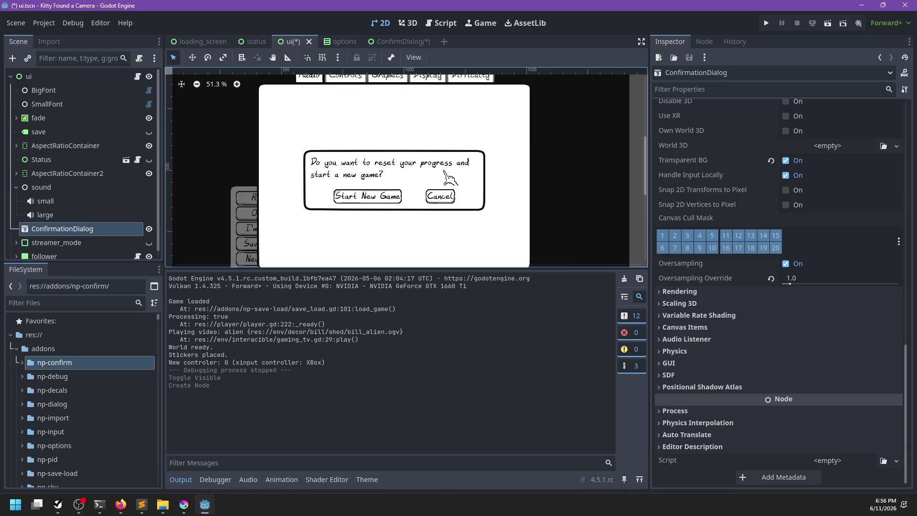
click(393, 41)
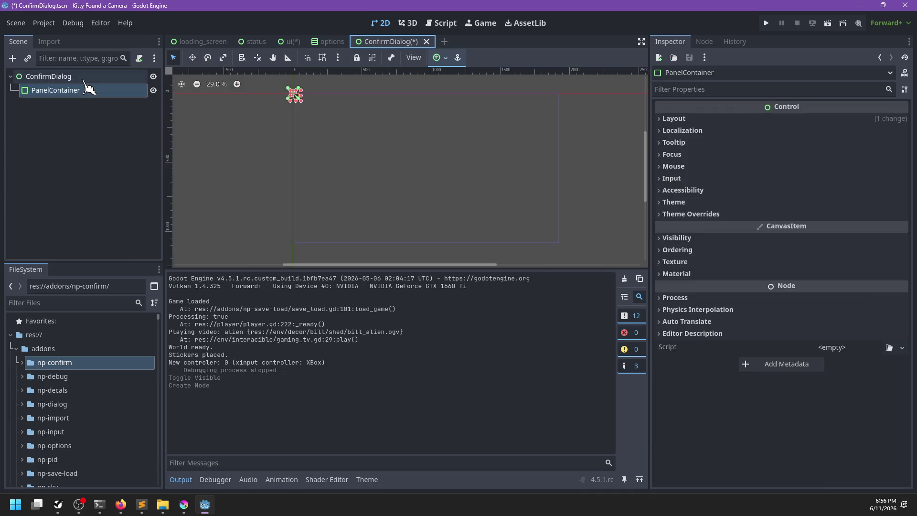
click(443, 58)
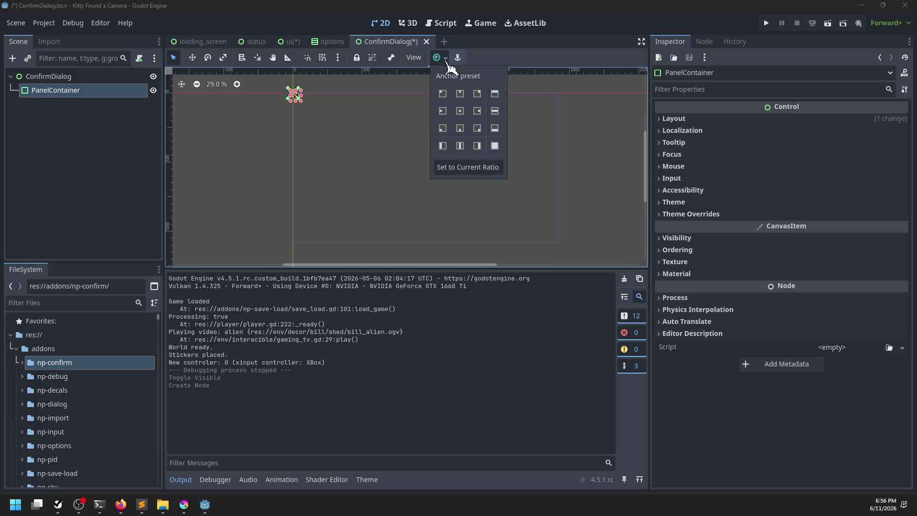
click(495, 146)
click(395, 172)
key(shift+f)
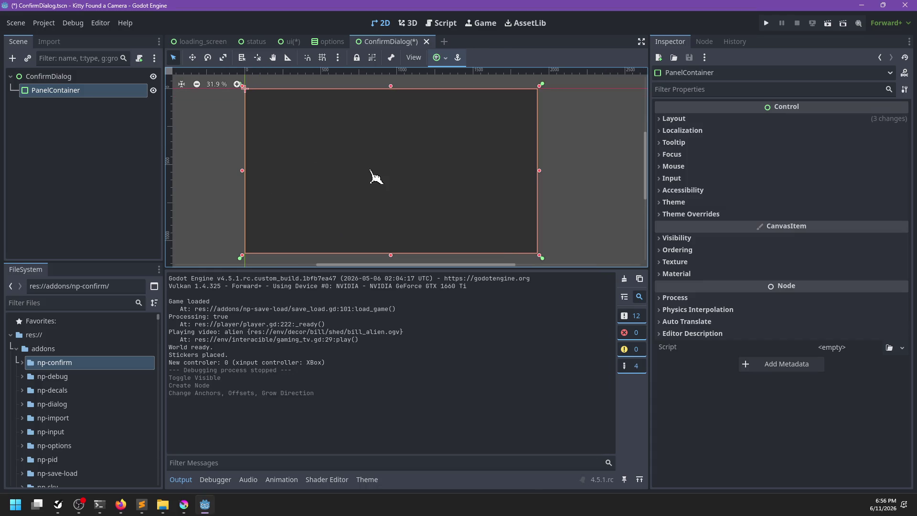
click(440, 58)
click(461, 111)
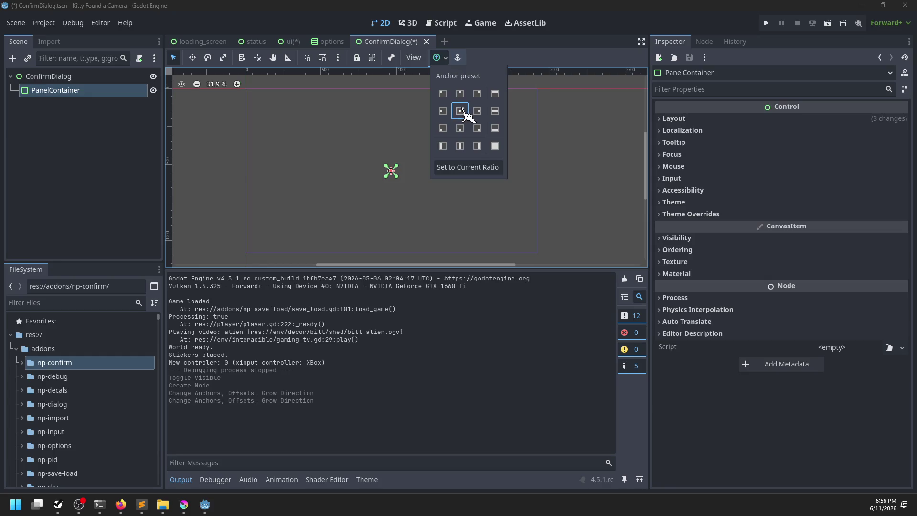
click(368, 196)
click(86, 78)
click(89, 91)
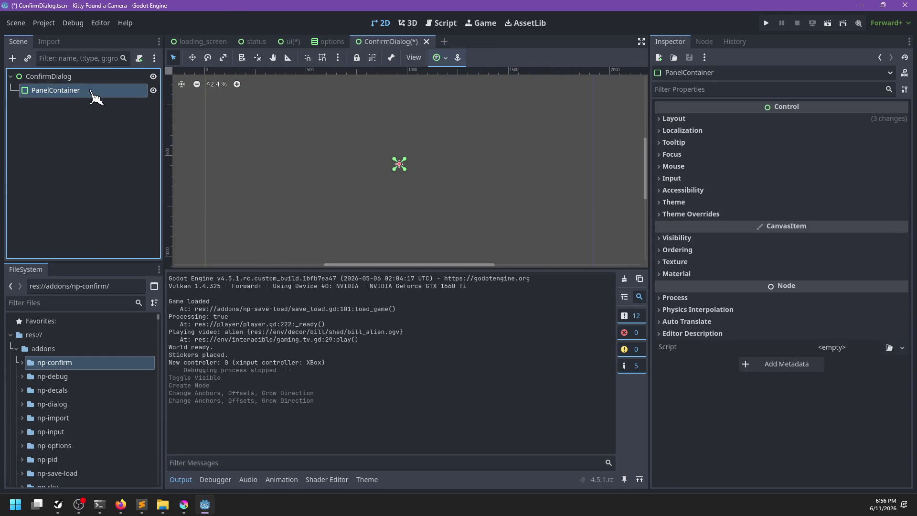
key(ctrl+a)
Add a VBoxContainer under the PanelContainer and a Label inside the VBoxContainer
text(VBox)
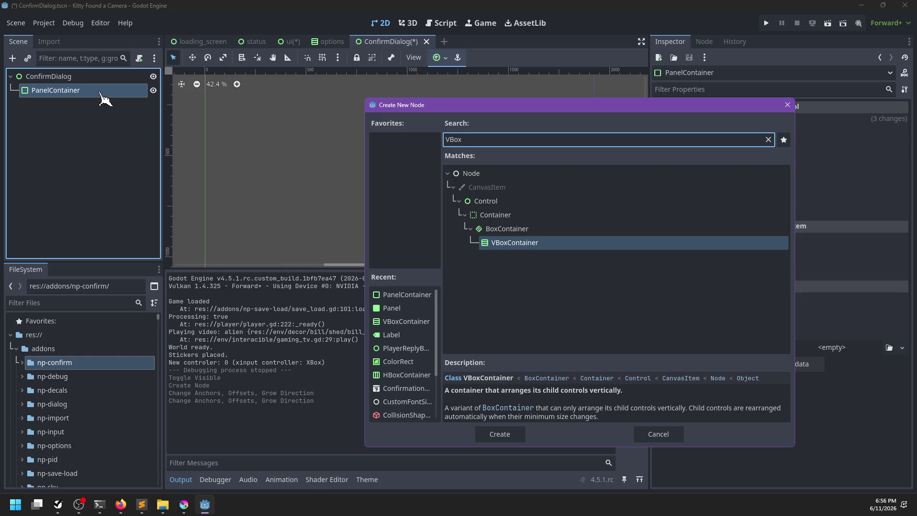
key(Return)
click(94, 92)
key(ctrl+a)
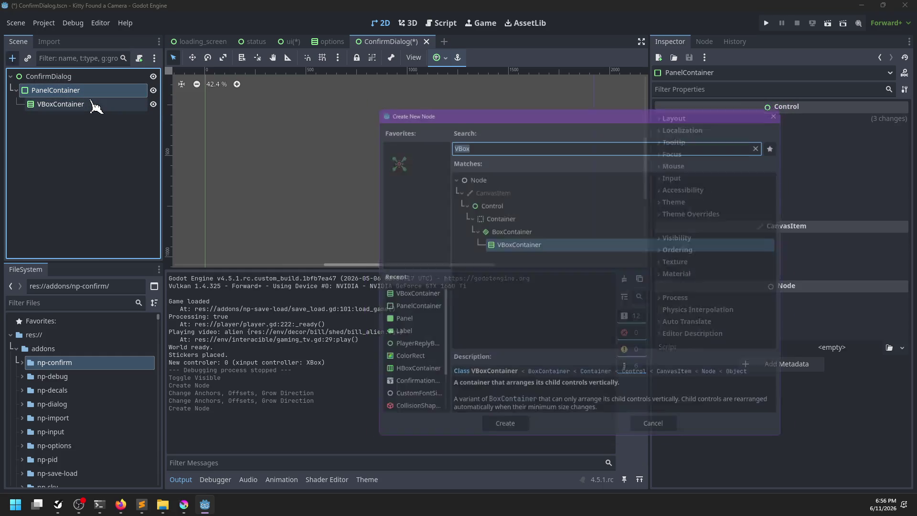
key(Escape)
click(96, 104)
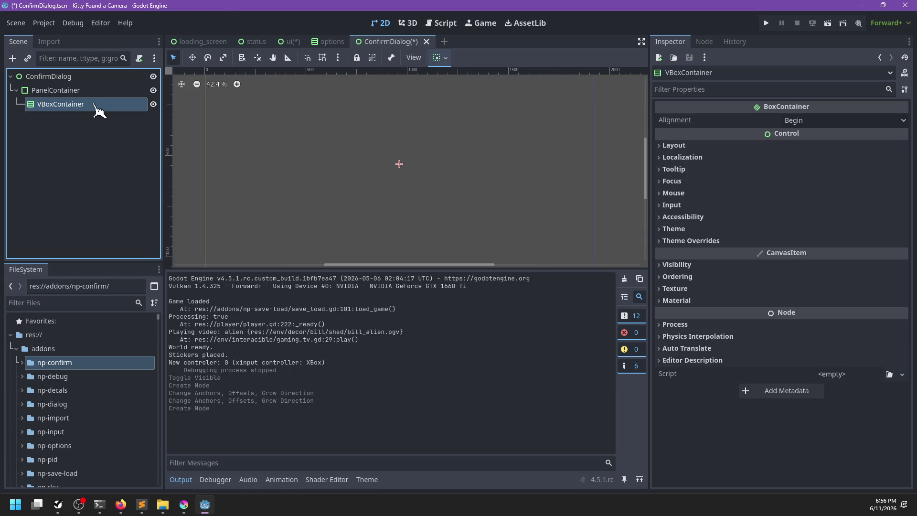
key(ctrl+a)
text(Label)
key(Return)
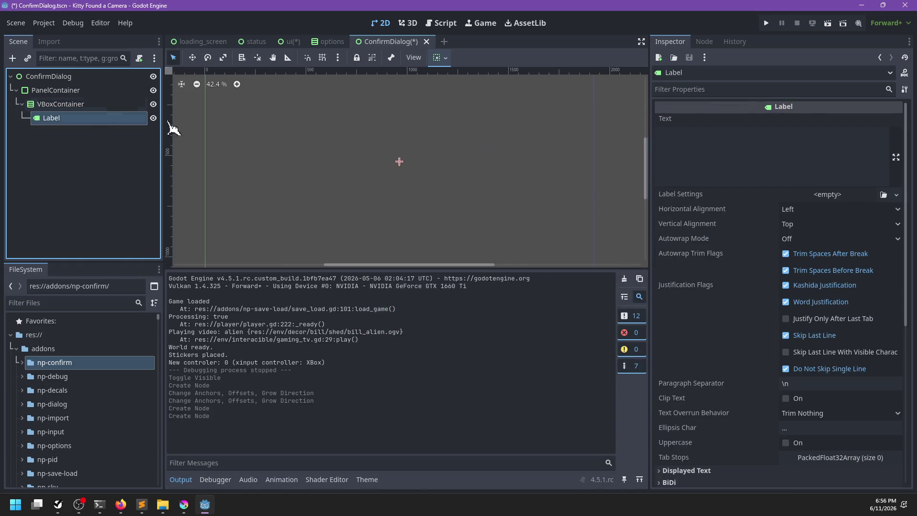
Give the Label a 200 × 100 px custom minimum size and Word autowrap mode
scroll(813, 234, down, 5)
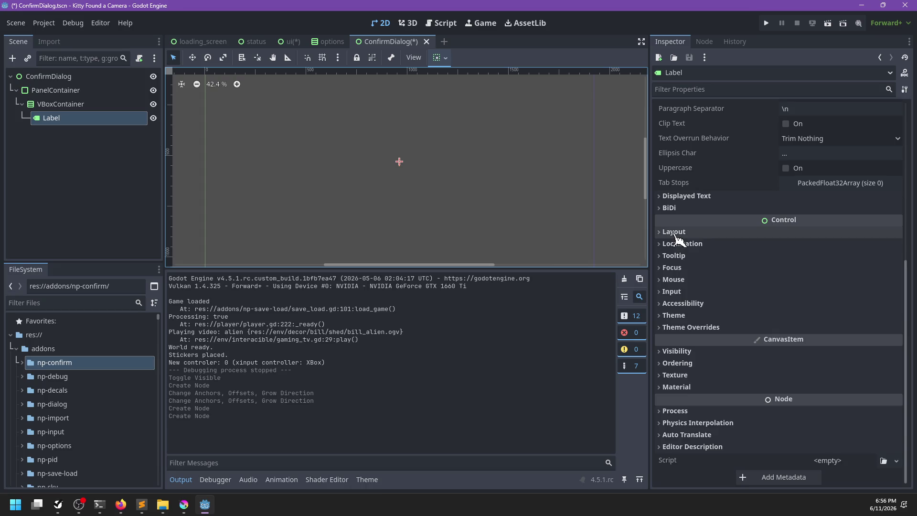
click(779, 232)
click(830, 283)
click(822, 295)
text(00)
key(Return)
click(822, 282)
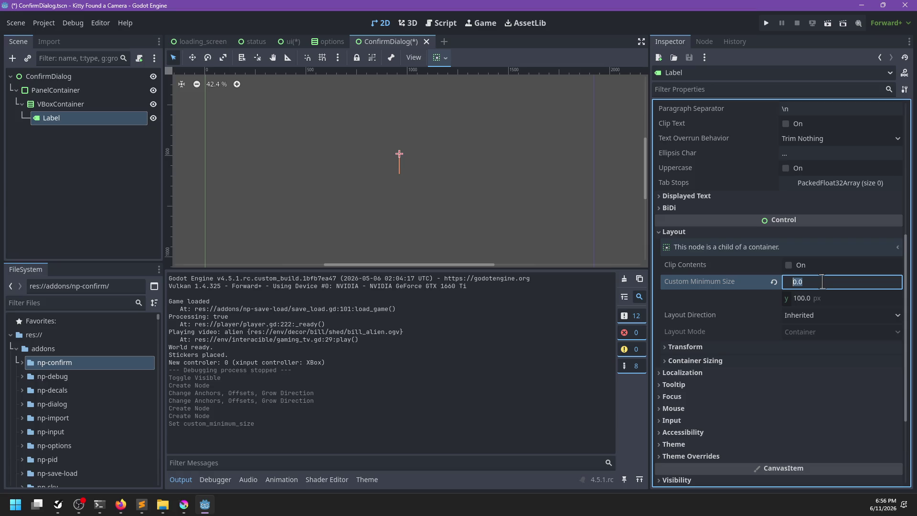
text(00)
key(Return)
scroll(804, 219, up, 5)
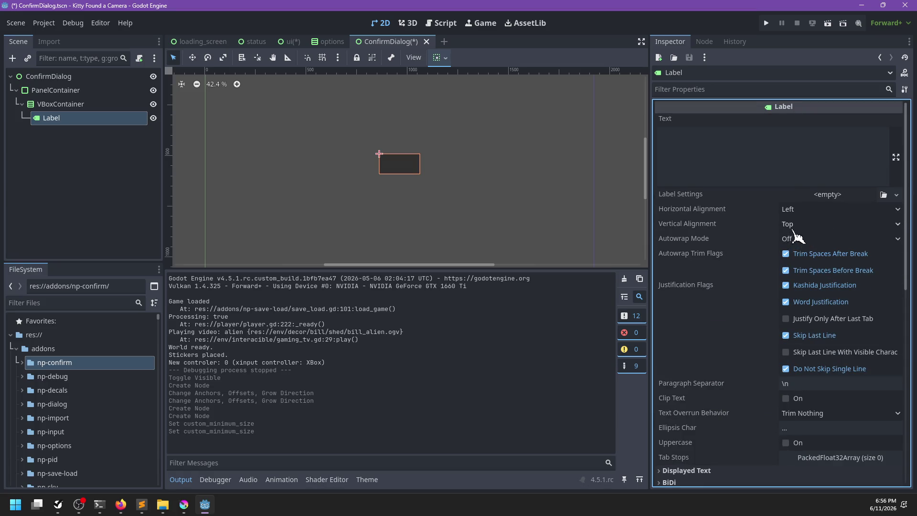
click(792, 239)
click(814, 280)
click(763, 166)
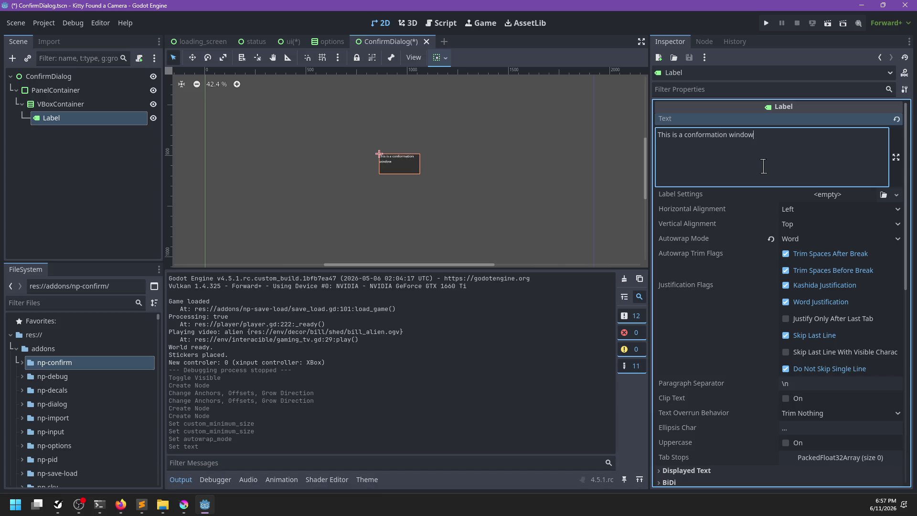
Add a second Label above the first one and name it title
scroll(423, 144, up, 5)
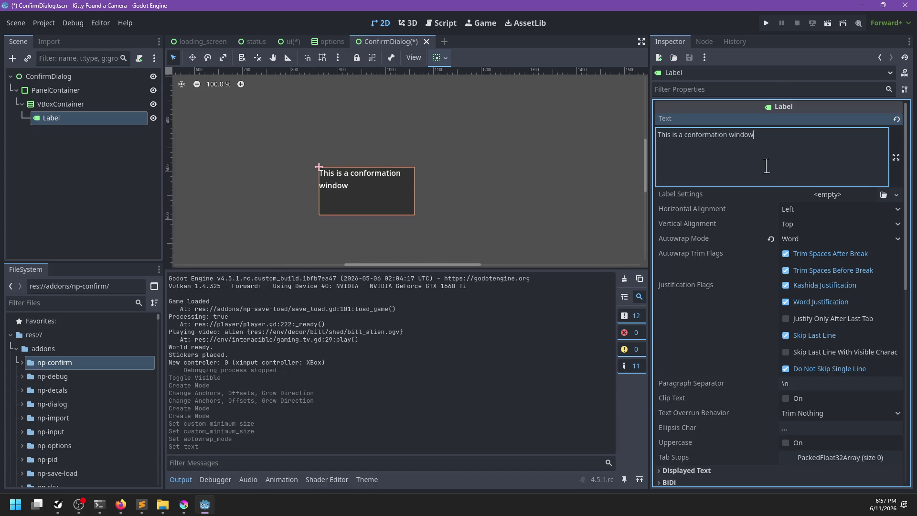
click(110, 104)
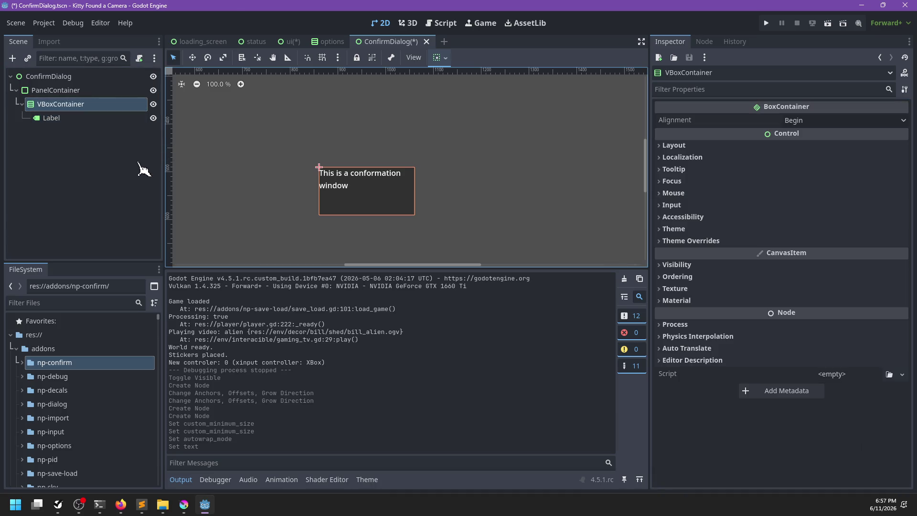
key(ctrl+a)
key(Return)
mouse_move(79, 131)
mouse_down()
mouse_move(72, 118)
mouse_move(83, 117)
mouse_up()
click(82, 117)
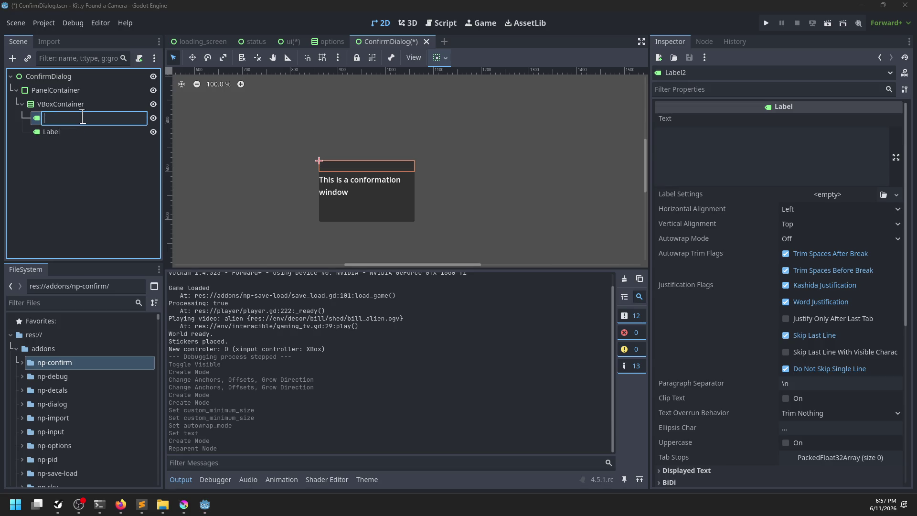
text(title)
key(Return)
Rename the original label to description and set the title label's text to Window
click(79, 132)
double_click(77, 133)
text(de)
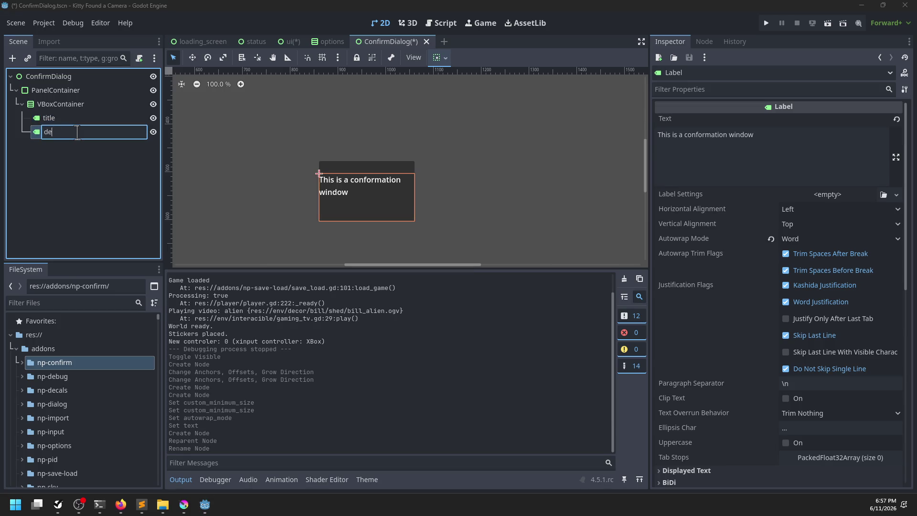
text(n)
key(Return)
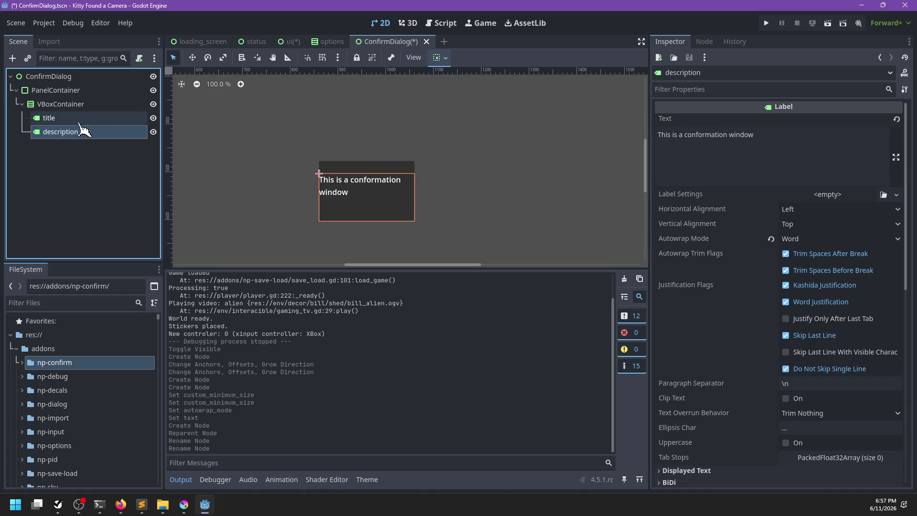
click(67, 118)
click(697, 137)
text(Window)
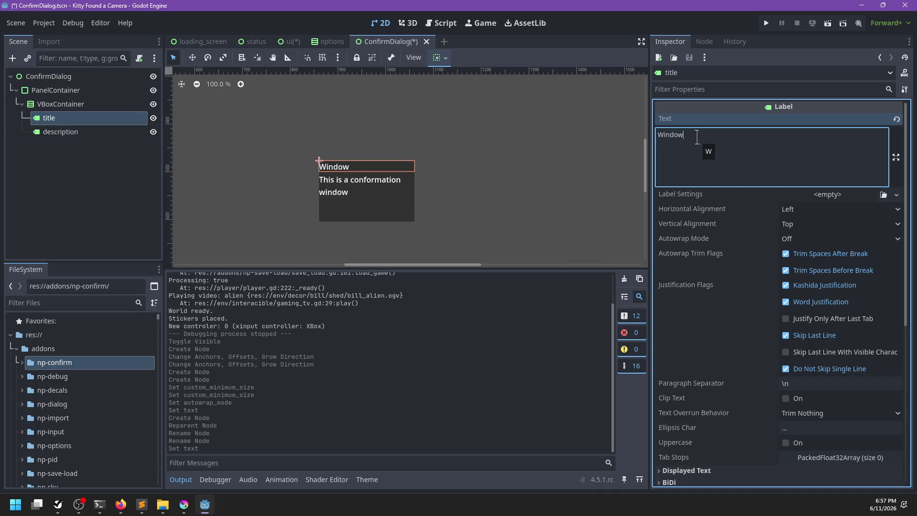
Cancel adding another node and delete the title label from the VBoxContainer
click(75, 104)
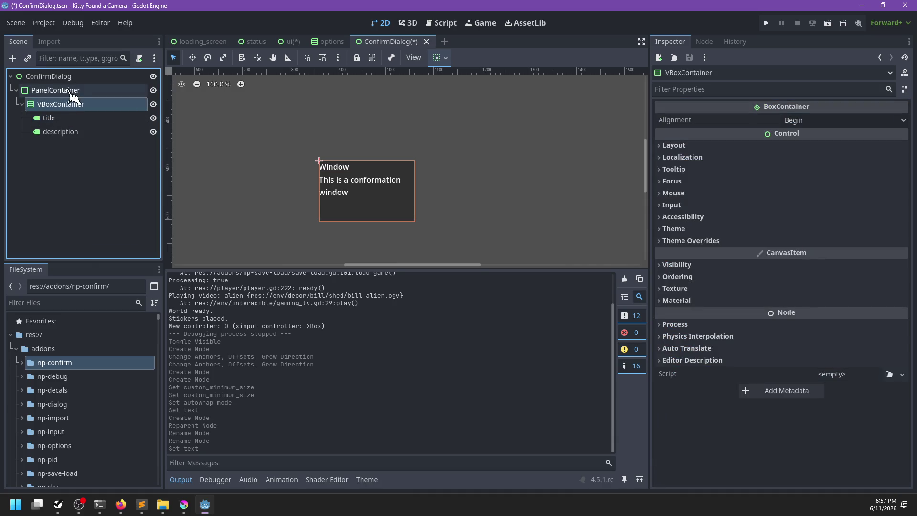
mouse_move(72, 104)
mouse_down()
mouse_move(76, 85)
mouse_move(74, 94)
mouse_up()
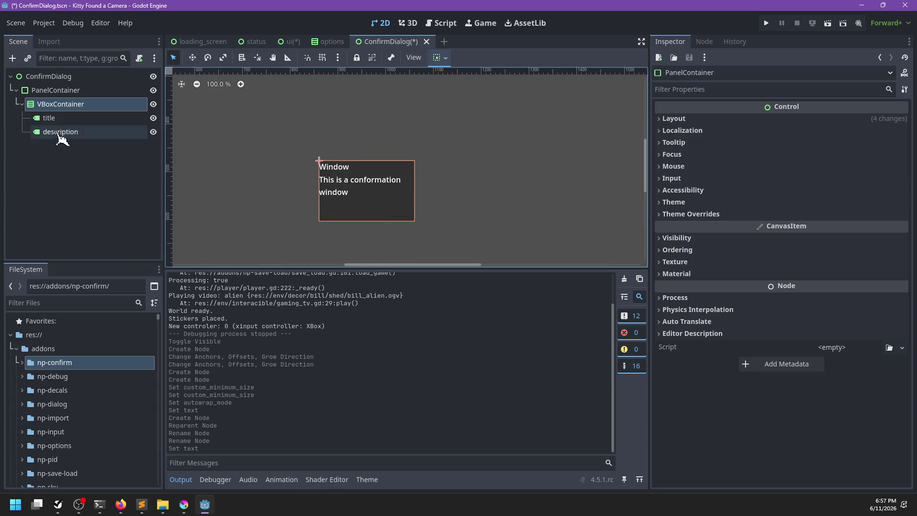
click(61, 103)
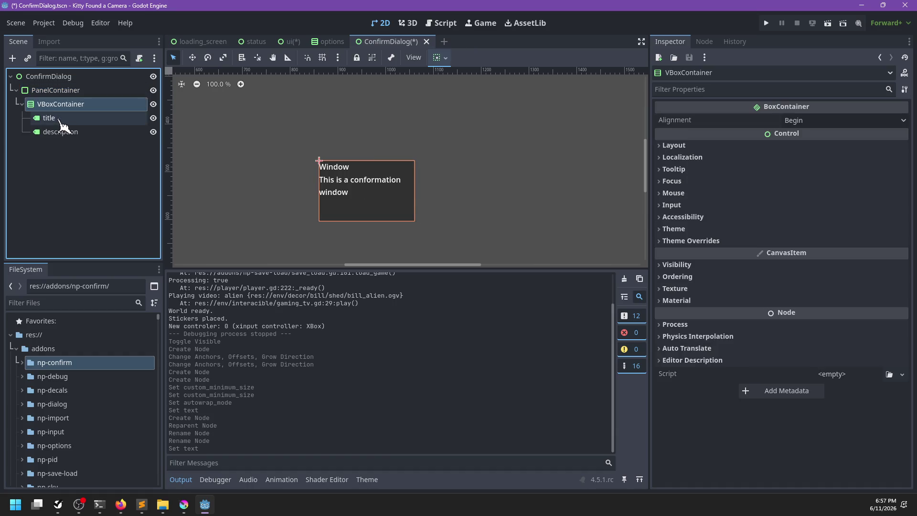
click(59, 120)
click(61, 106)
key(ctrl+a)
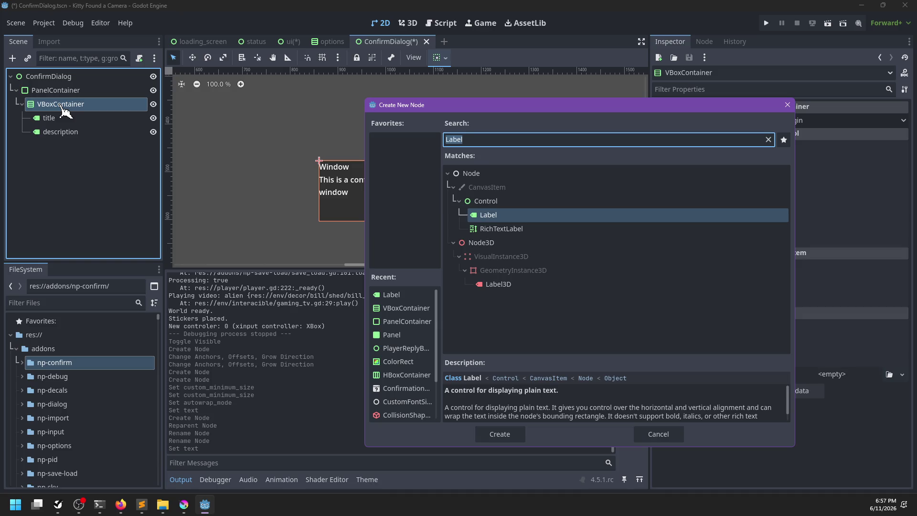
text(h)
key(BackSpace)
key(Escape)
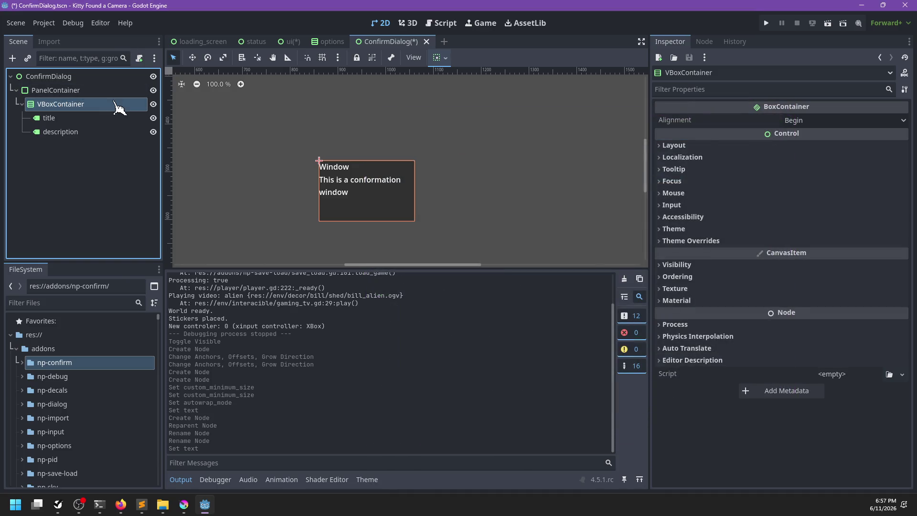
click(64, 121)
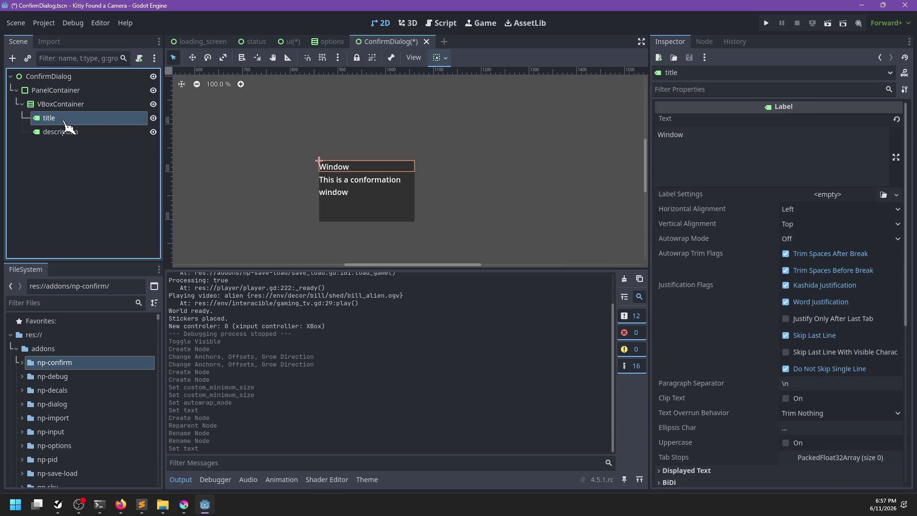
key(Delete)
Add an HBoxContainer under the VBoxContainer with a Button inside it
click(79, 106)
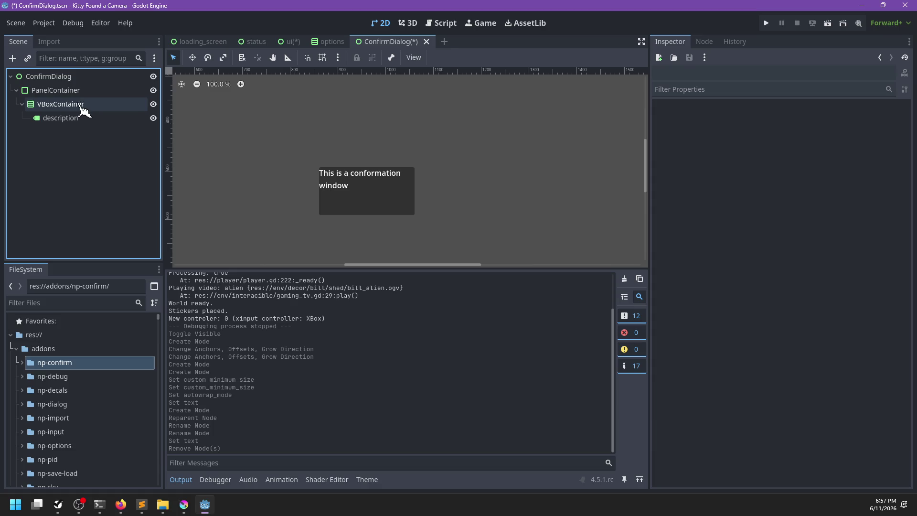
key(ctrl+a)
text(HBox)
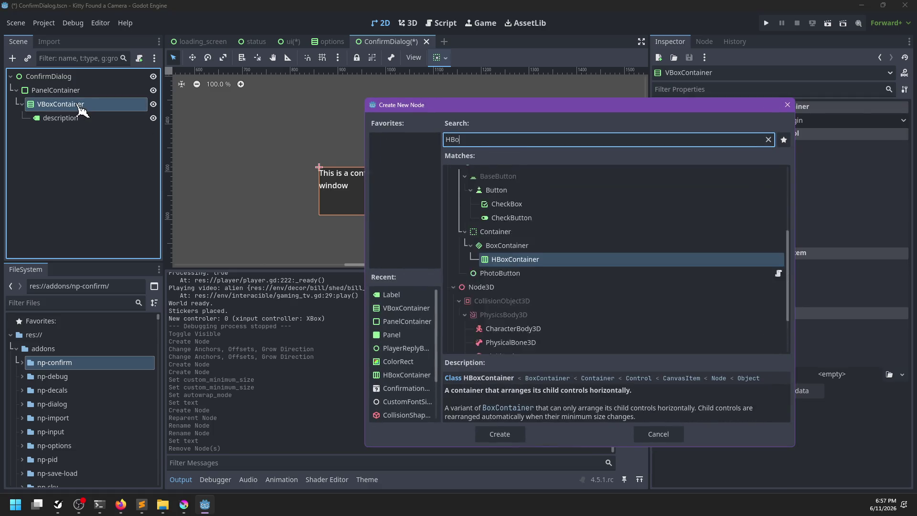
key(Return)
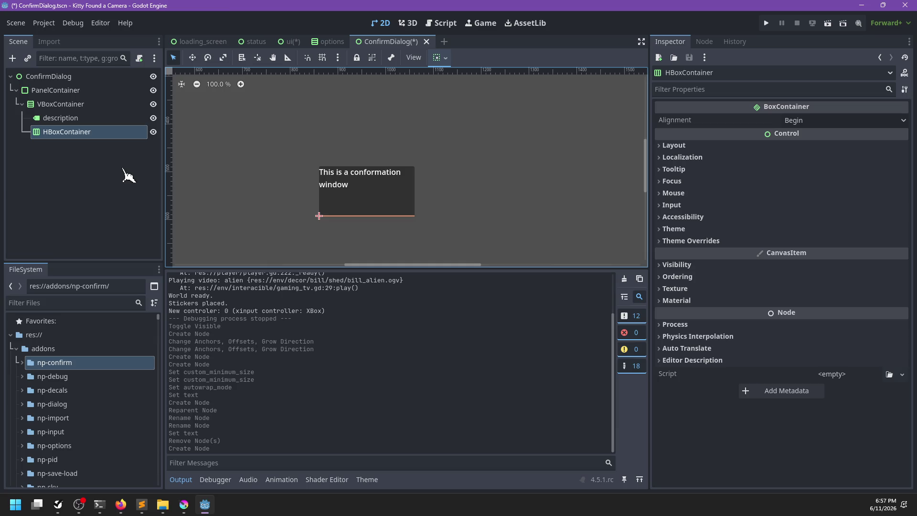
key(ctrl+a)
text(Butto)
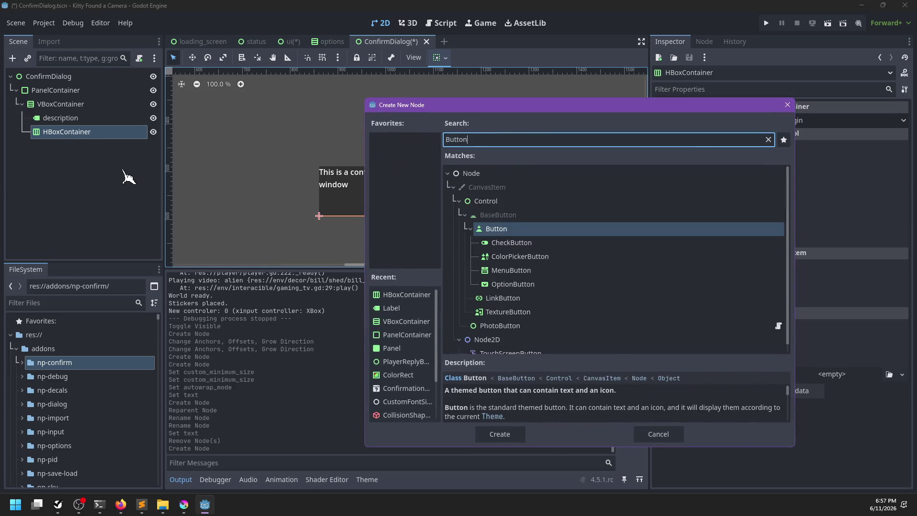
key(Return)
Set the button's text to Confirm, after checking the existing dialog in the ui scene
click(757, 149)
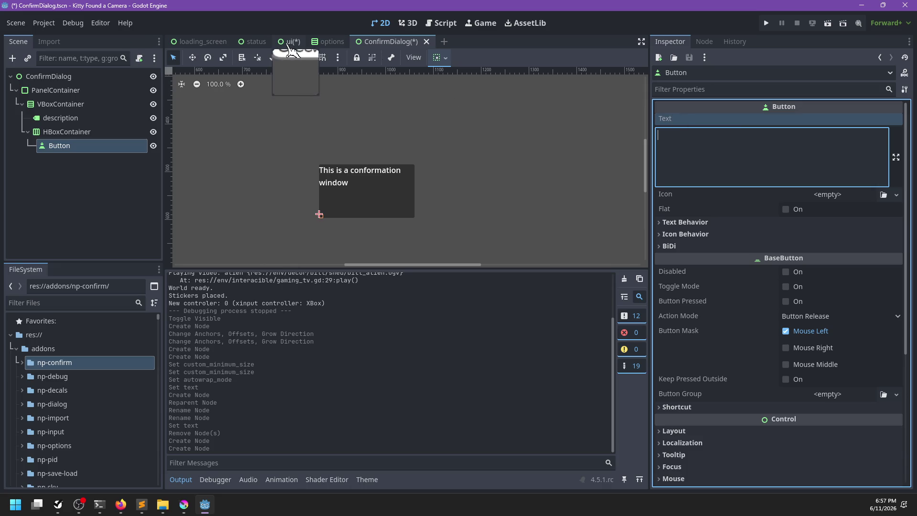
click(289, 43)
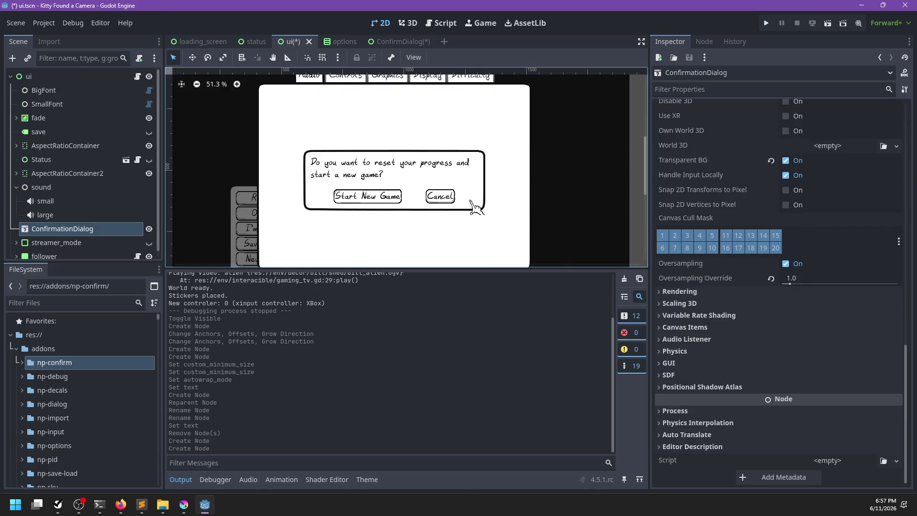
click(391, 42)
click(766, 146)
text(Cob)
text(nform)
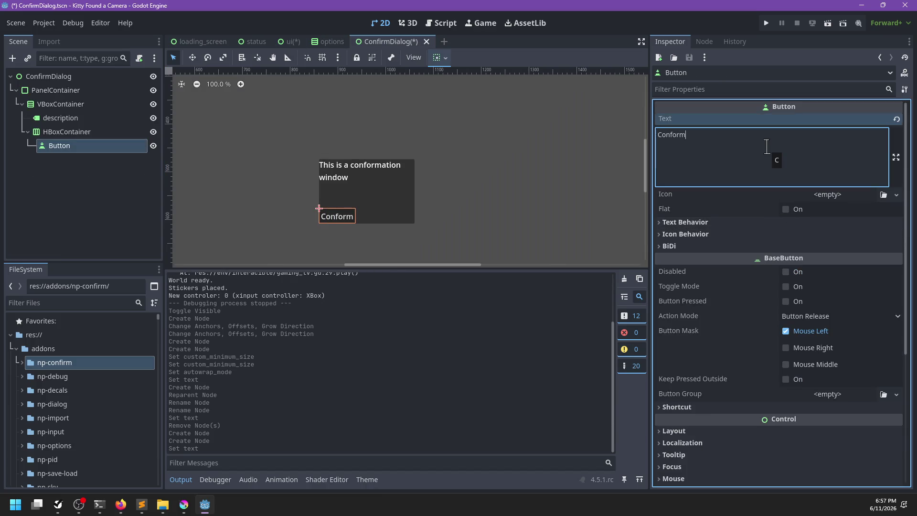
key(BackSpace)
key(BackSpace)
key(BackSpace)
text(irm)
Rename the button confirm_button and duplicate it as cancel_button with text Cancel
double_click(81, 146)
text(C)
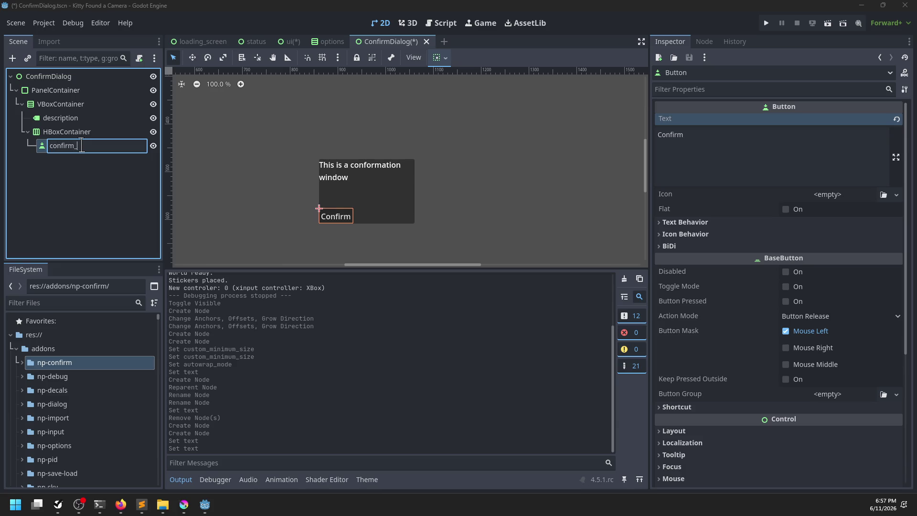
key(Return)
key(ctrl+d)
double_click(92, 159)
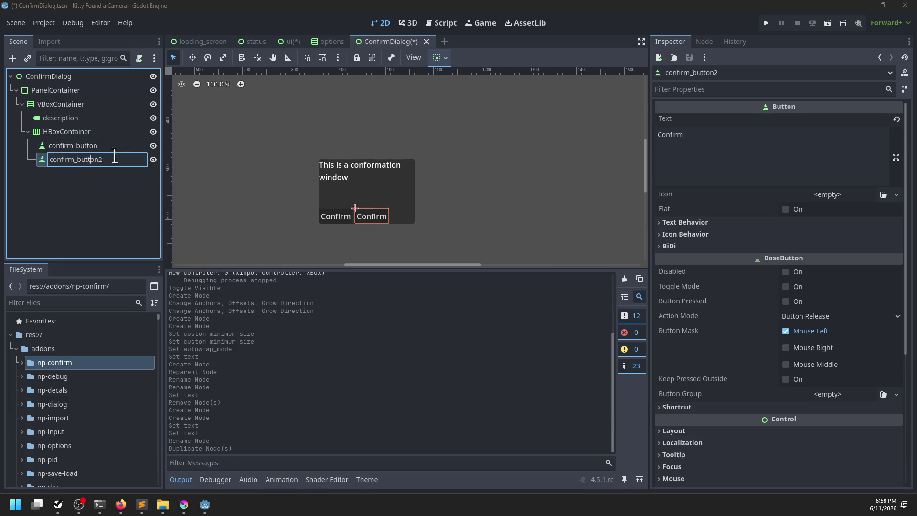
text(canc)
key(Return)
click(761, 127)
key(ctrl+a)
text(Cancel)
Add a Control node named spacer between confirm_button and cancel_button
click(54, 134)
key(ctrl+a)
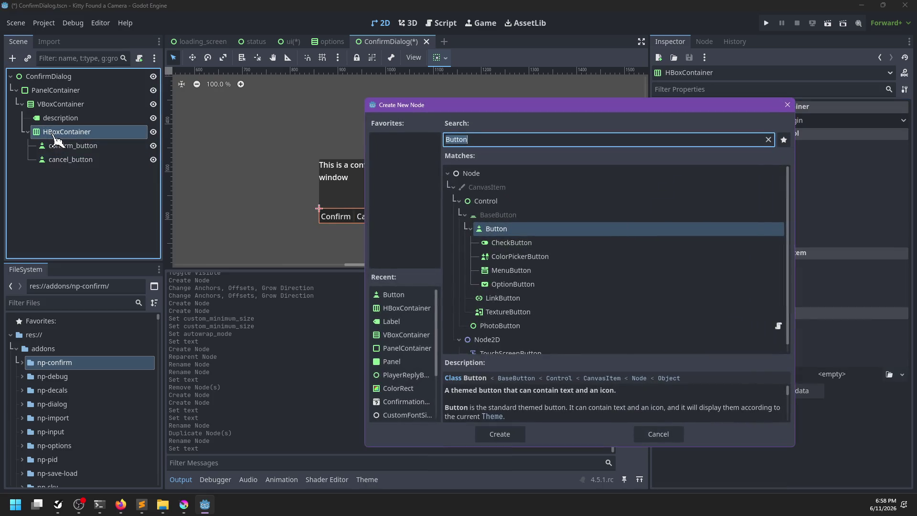
key(Up)
key(Up)
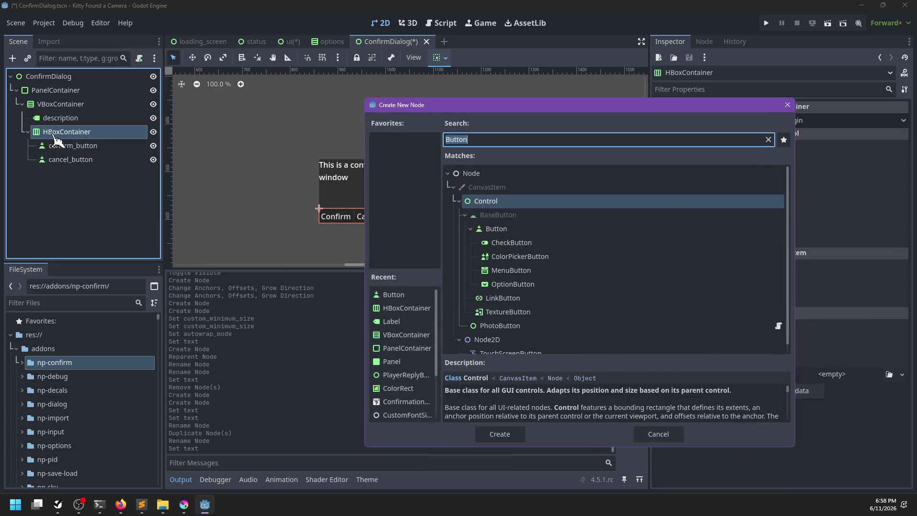
key(Return)
drag(91, 175, 90, 161)
double_click(91, 158)
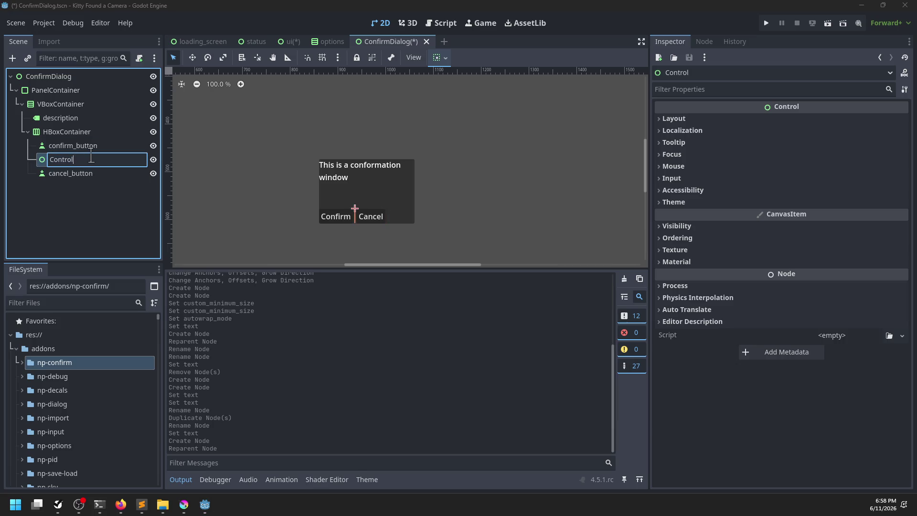
key(Return)
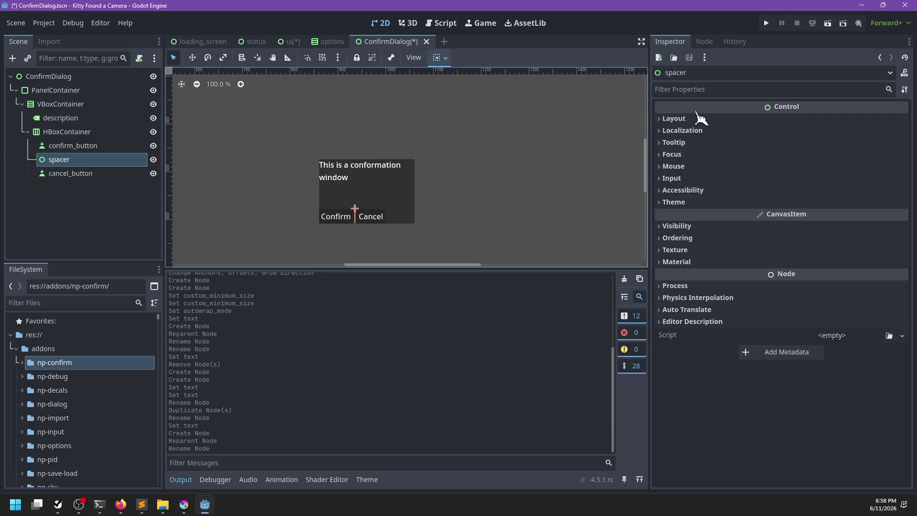
Turn on Horizontal Expand for the spacer, then select the ConfirmDialog root node
click(700, 119)
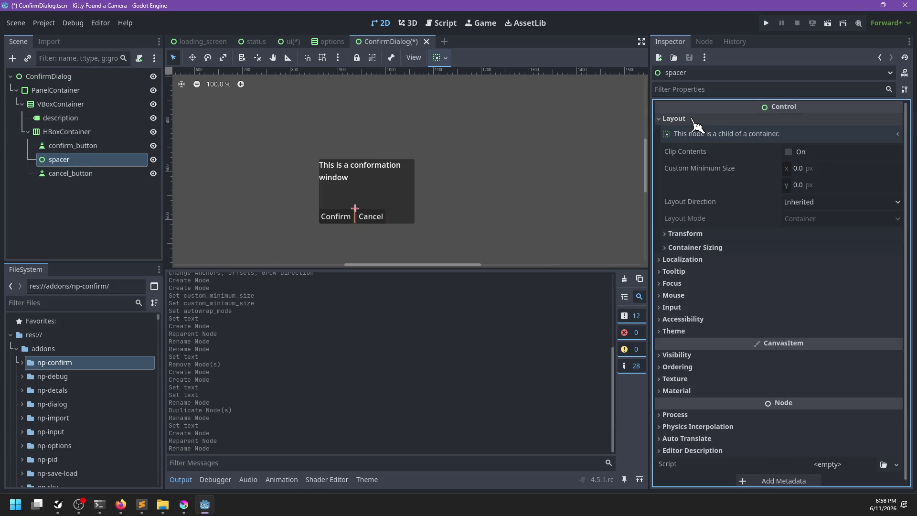
click(682, 254)
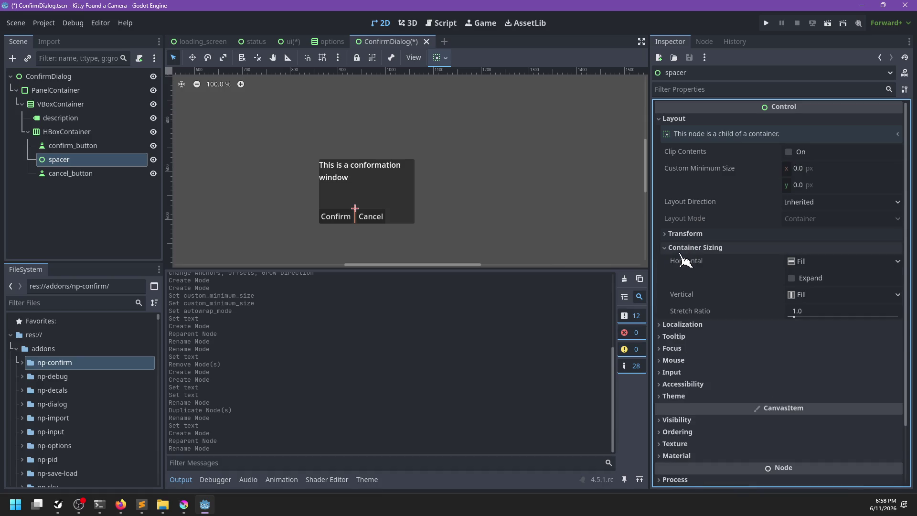
click(808, 278)
click(98, 146)
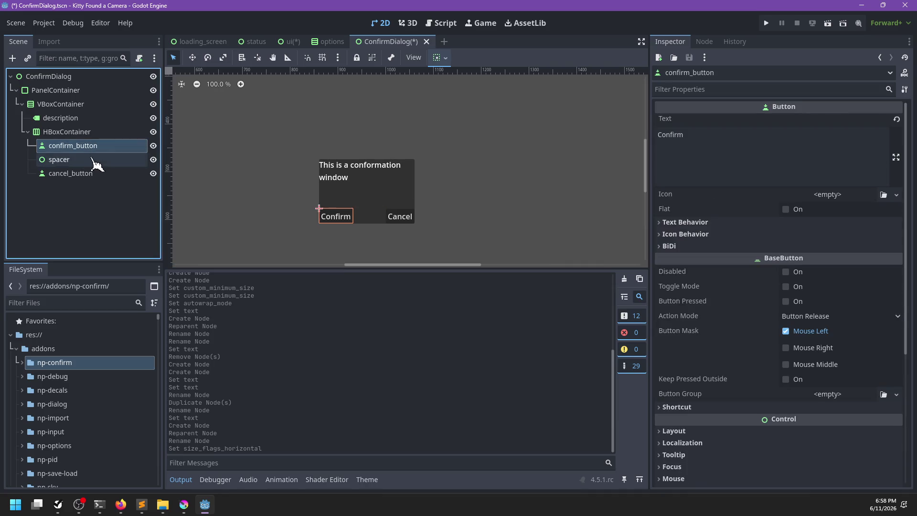
click(54, 106)
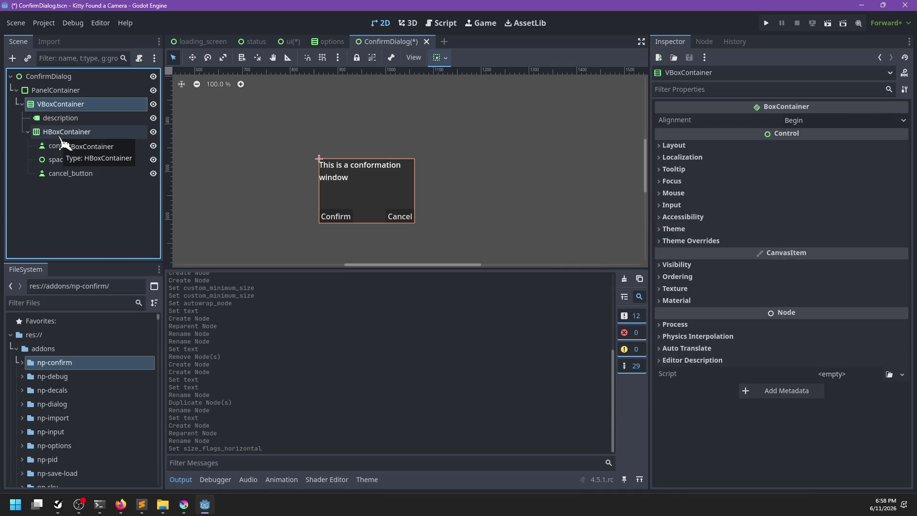
click(133, 76)
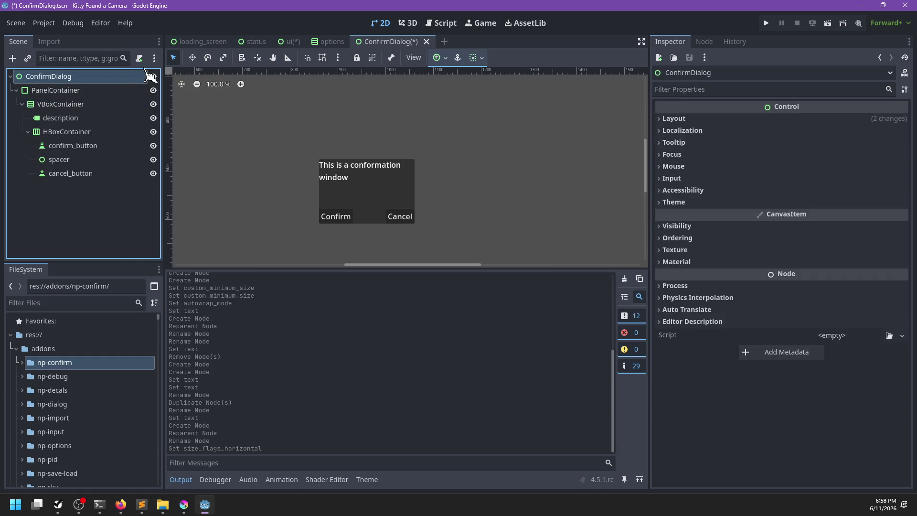
Attach a new confirm_dialog.gd script to the root and add a class_name line above extends Control
click(139, 58)
click(429, 337)
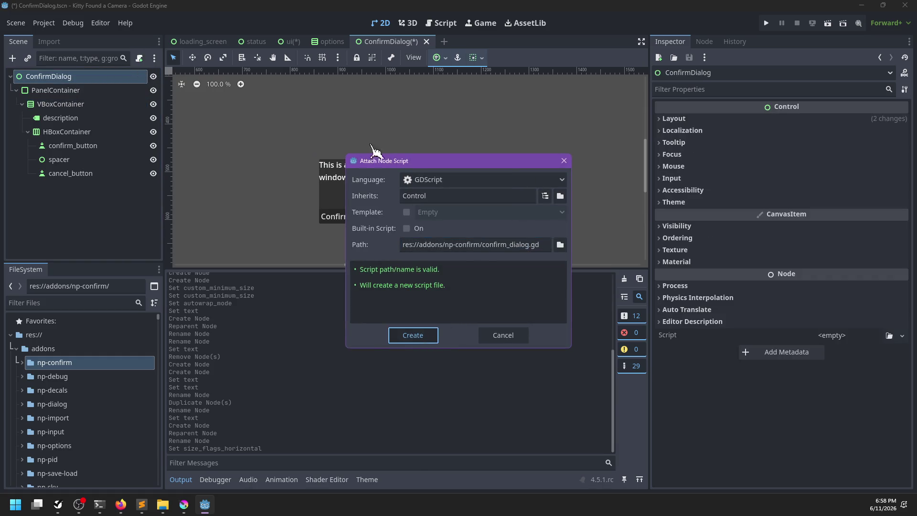
click(341, 90)
key(alt+Up)
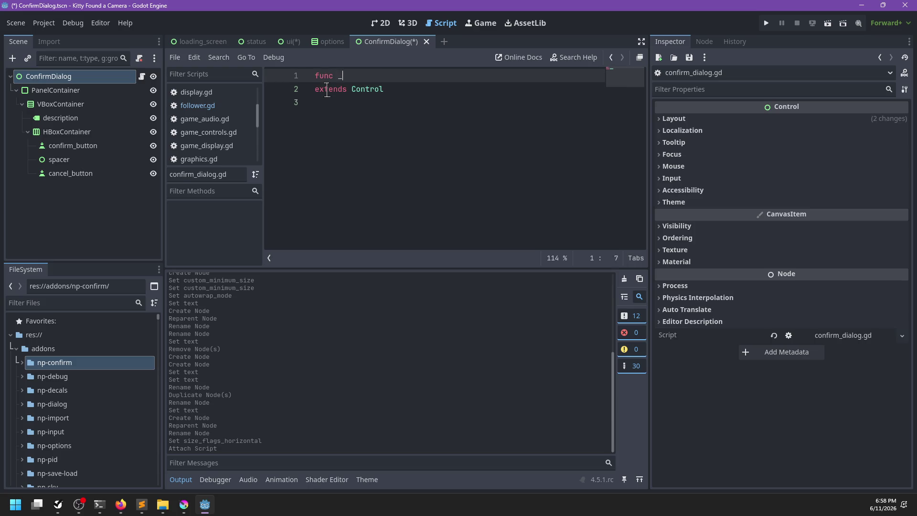
key(ctrl+BackSpace)
key(ctrl+BackSpace)
text(class_name NPConfirmDialog)
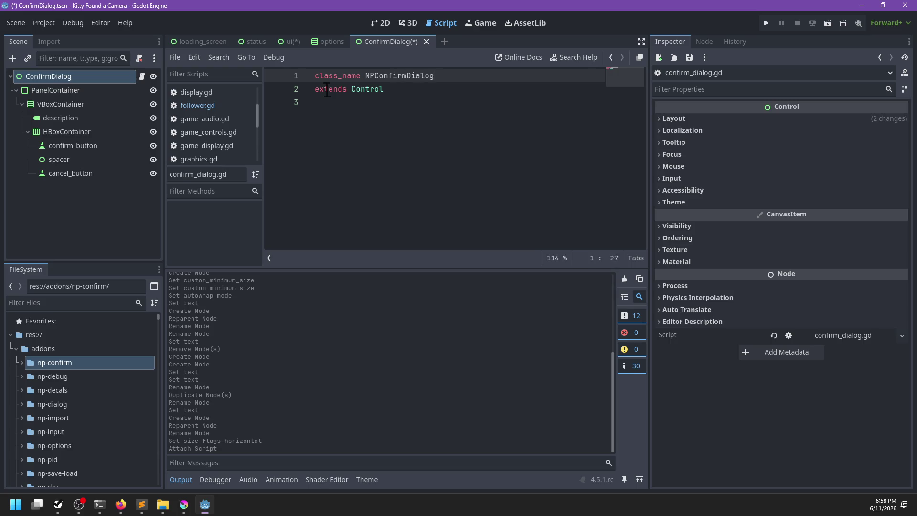
key(ctrl+shift+Return)
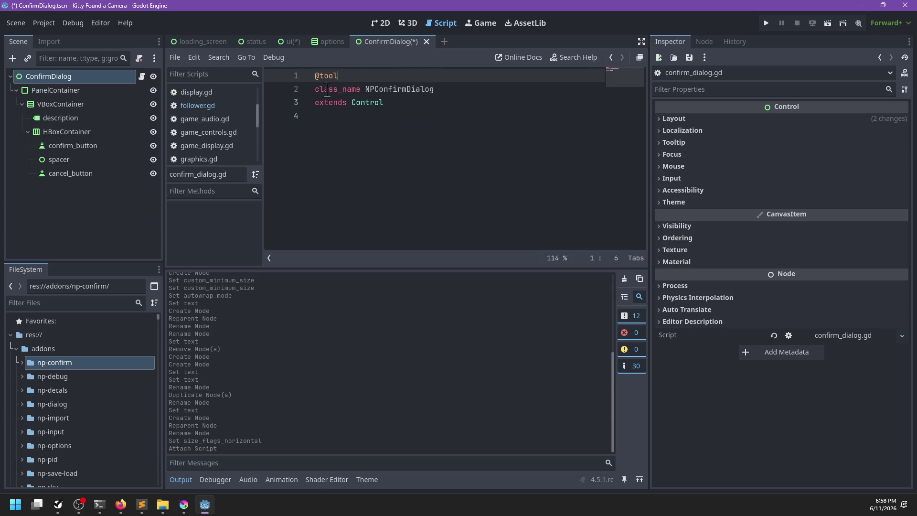
key(Escape)
key(Down)
key(Down)
key(Down)
Add an exported text property with a setter that assigns text = t
key(Return)
text(fu)
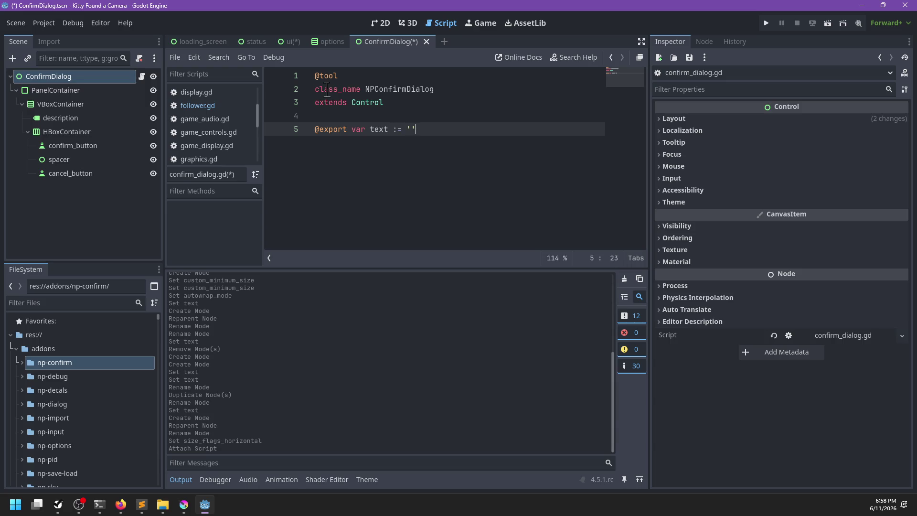
text(:)
key(Return)
text(:)
key(Return)
text(text = t)
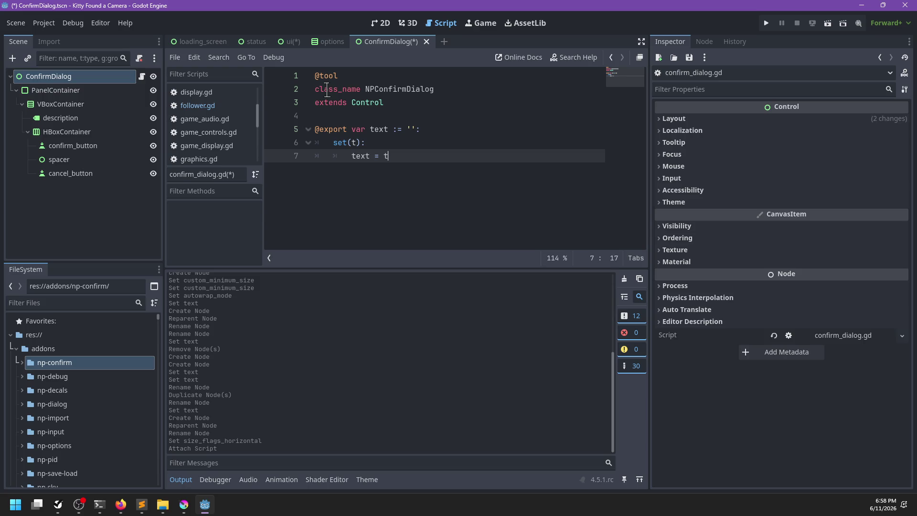
key(Return)
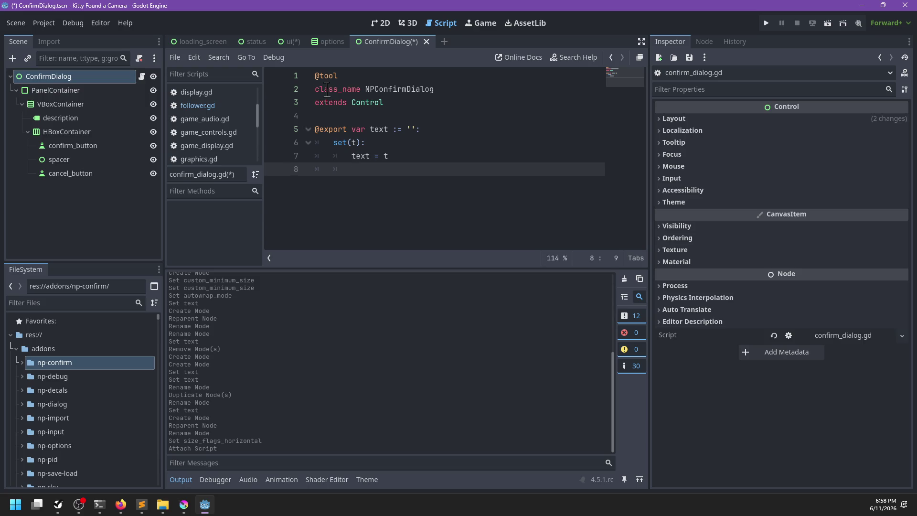
Add an is_inside_tree() check in the text setter and start a _ready function
key(Return)
key(Return)
key(BackSpace)
key(BackSpace)
key(BackSpace)
key(Return)
key(Return)
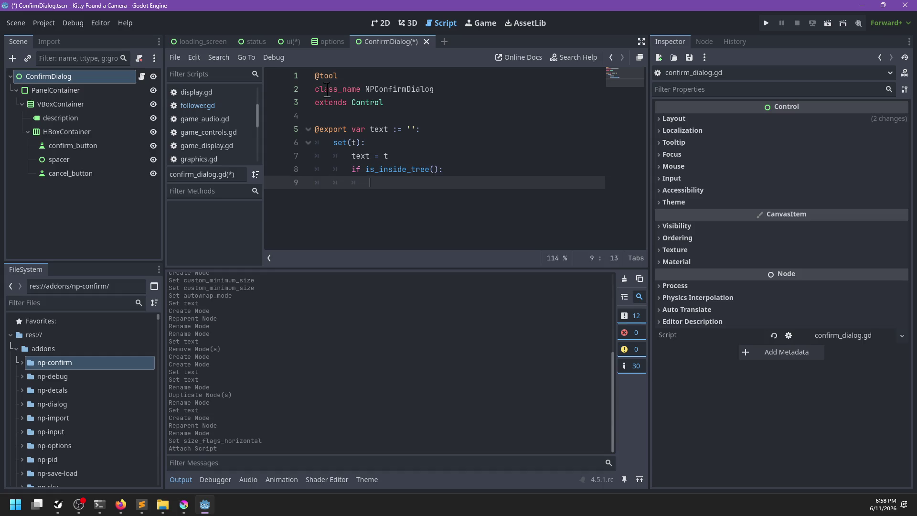
key(Return)
text(func _)
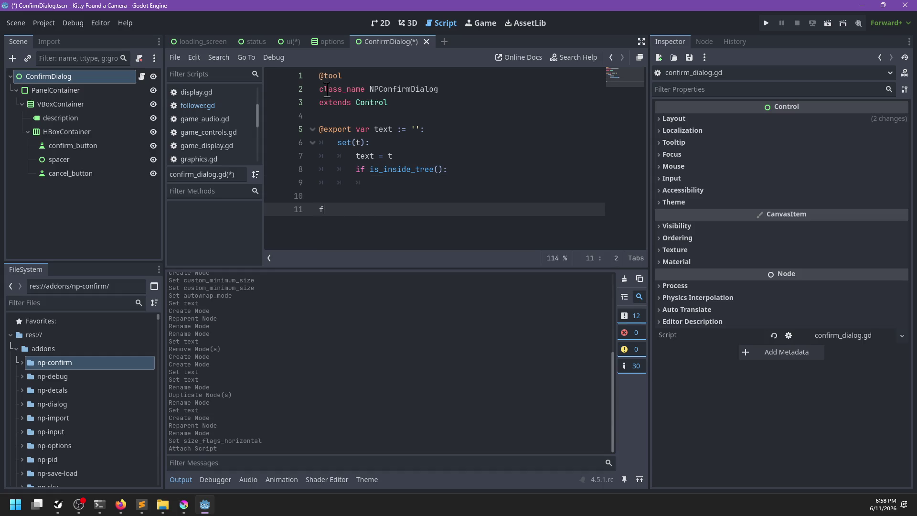
text(readty():)
key(Return)
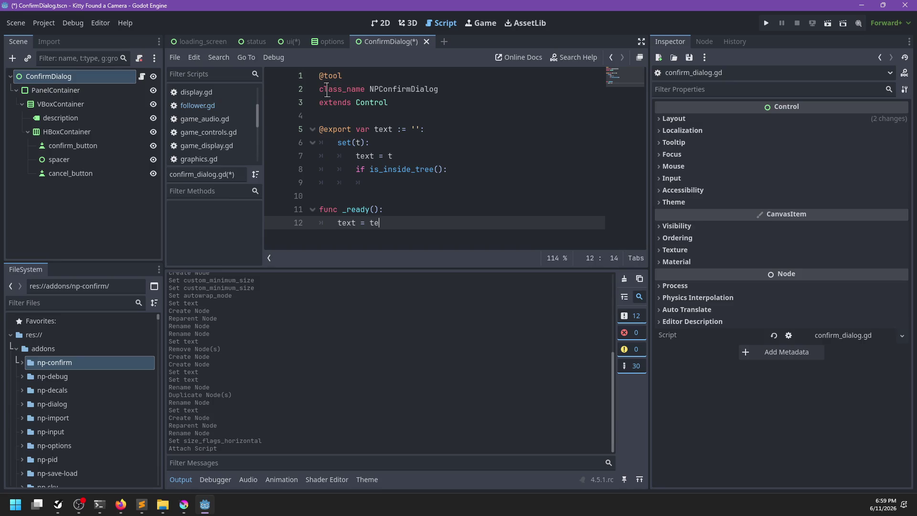
Inside the is_inside_tree() check, assign t to the description node
click(375, 179)
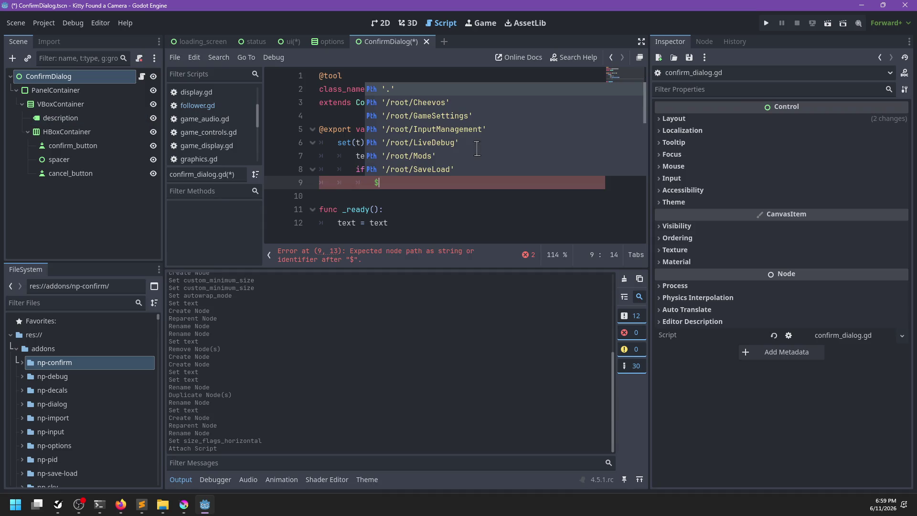
text(de)
key(Return)
text(= )
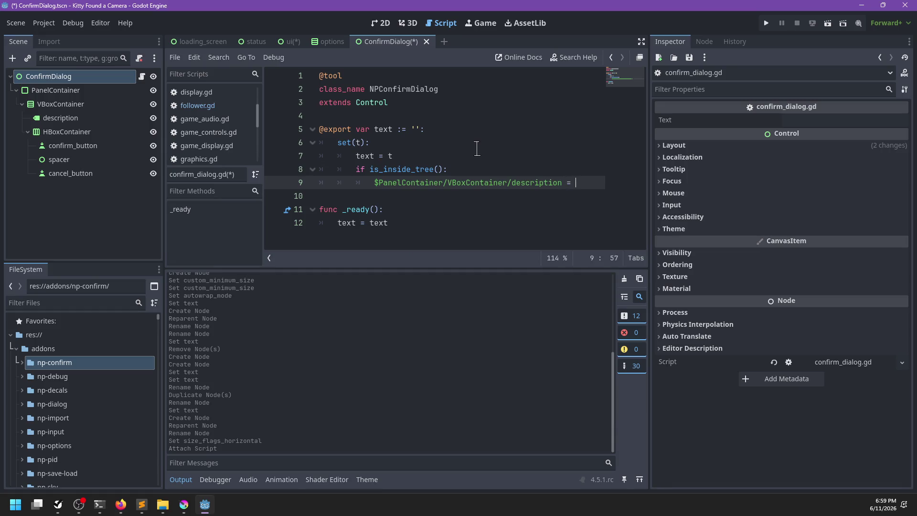
text(t)
key(Escape)
key(Return)
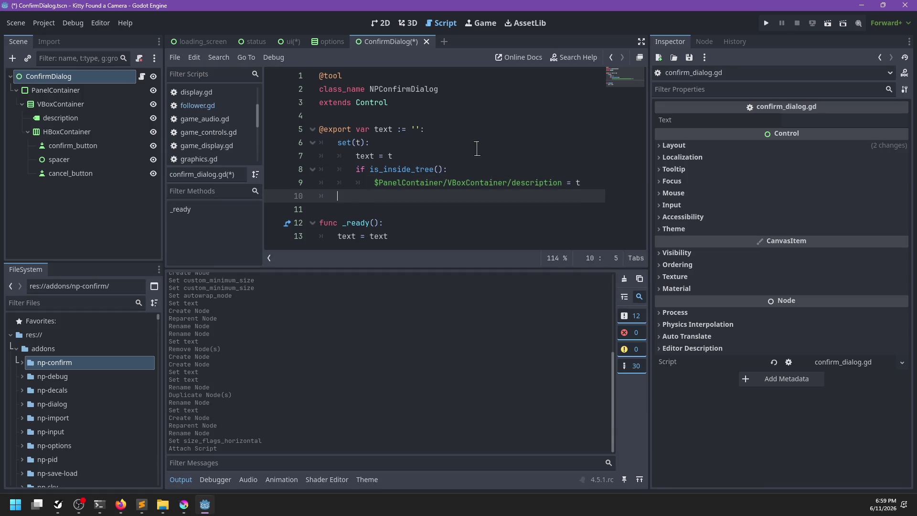
key(BackSpace)
key(Return)
Add an exported confirmation_text := '' whose setter sets the confirm_button's text to t
text(@export var confirmation_te)
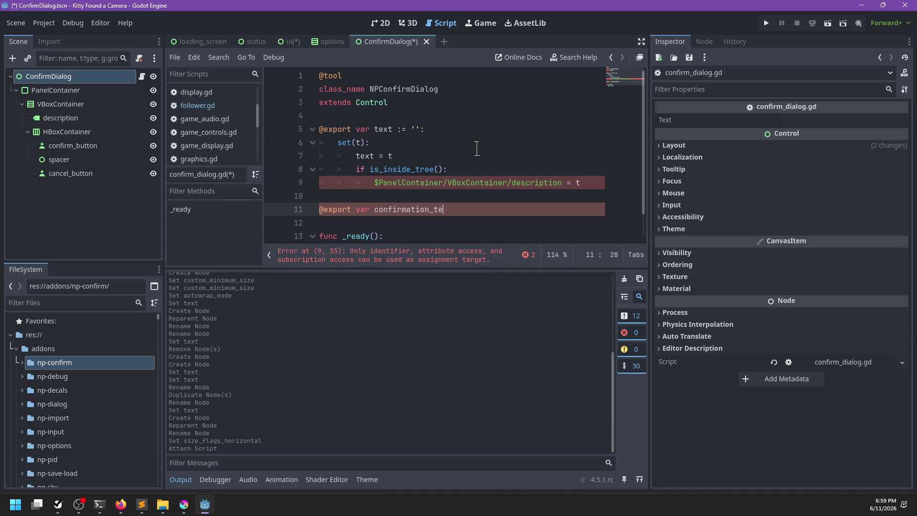
text(:= '':)
key(Return)
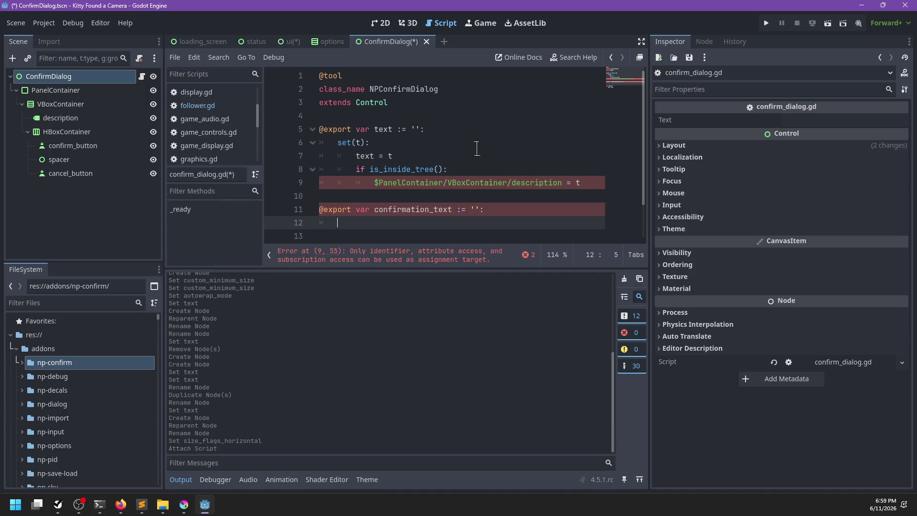
key(BackSpace)
text(firmation_text := '': 	)
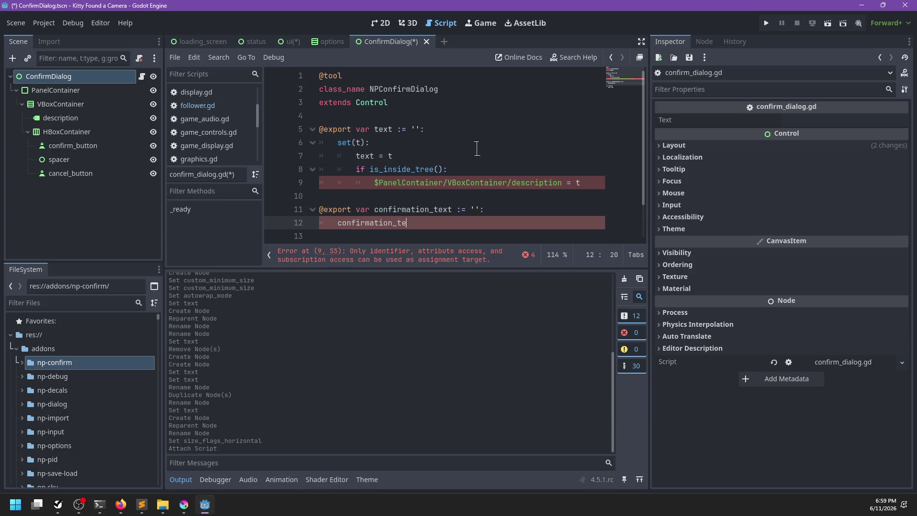
text(set(T))
text(:)
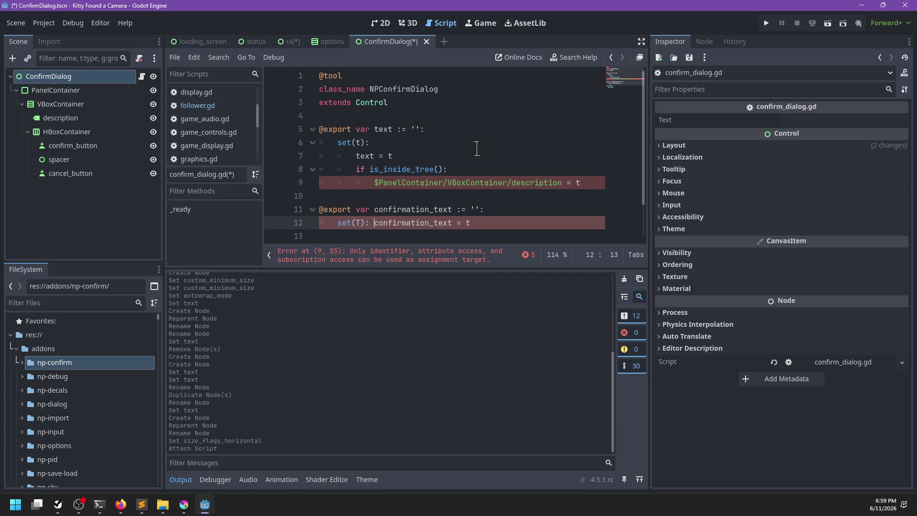
key(Return)
key(End)
key(Return)
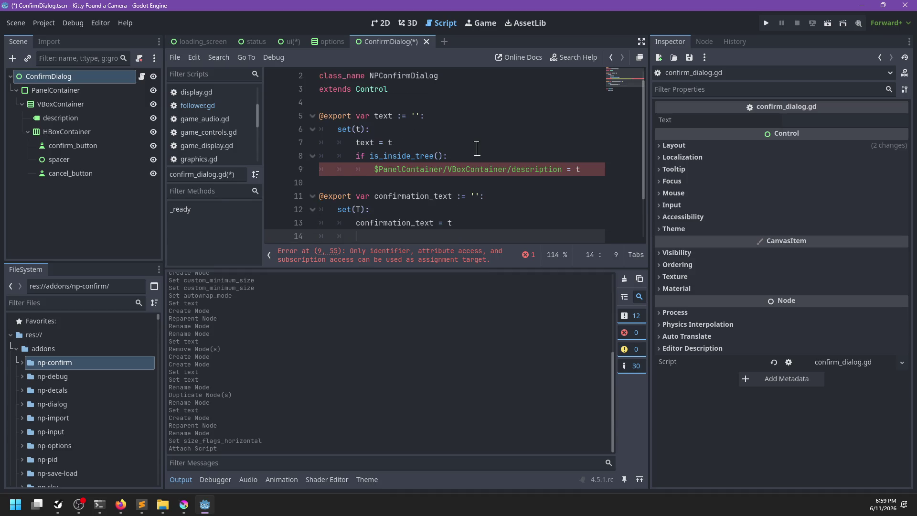
text($con)
key(Return)
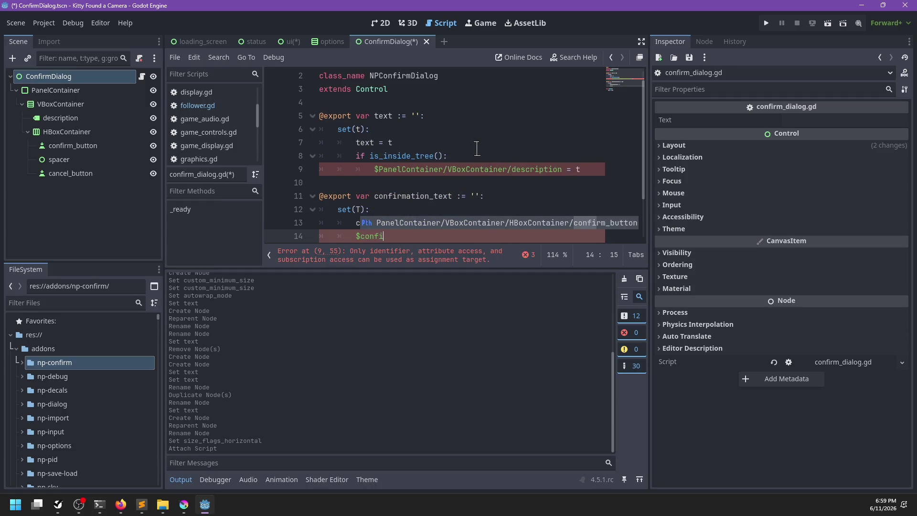
text(.text = t)
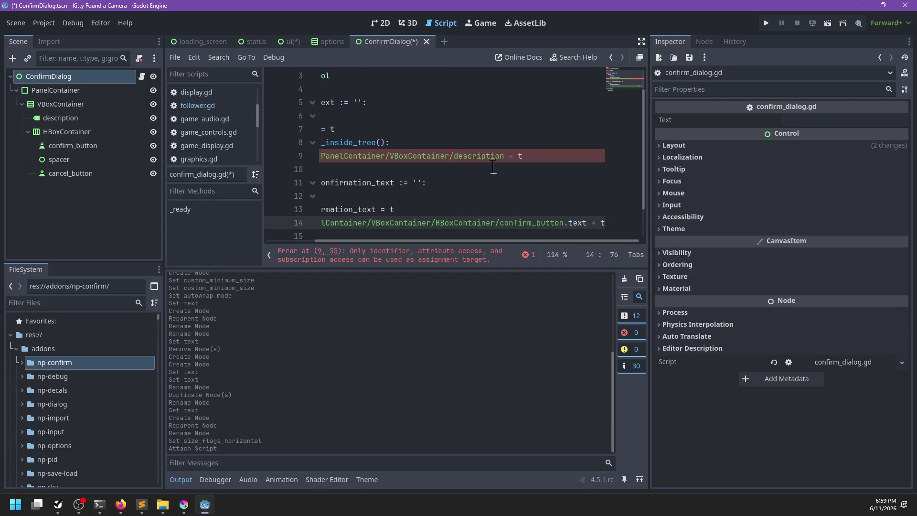
Fix the description assignment to use .text and rename the setter parameter T to t
click(503, 159)
text(xt)
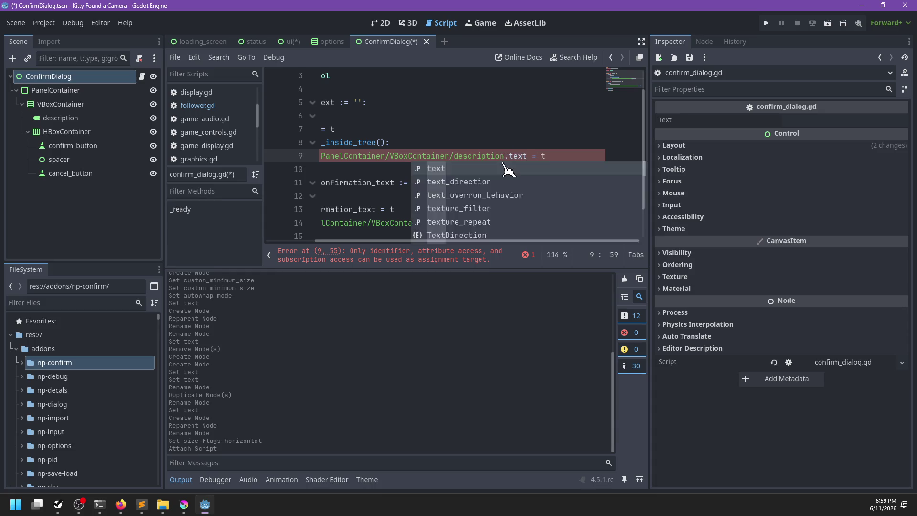
key(Escape)
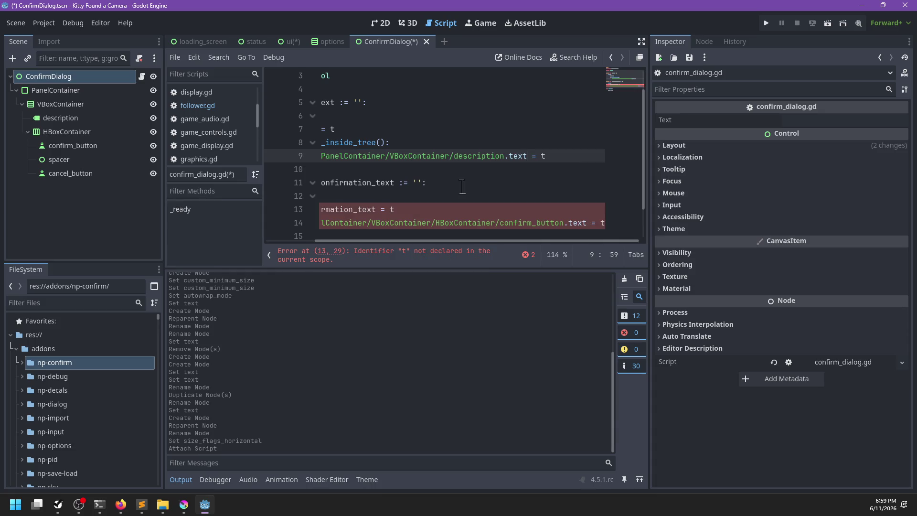
scroll(461, 186, left, 3)
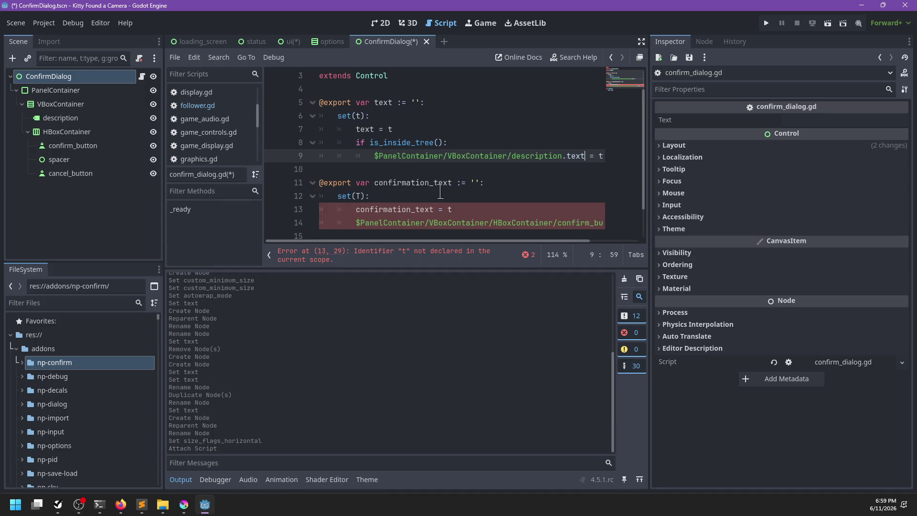
scroll(428, 214, down, 1)
click(359, 156)
key(BackSpace)
text(t)
key(Down)
key(Down)
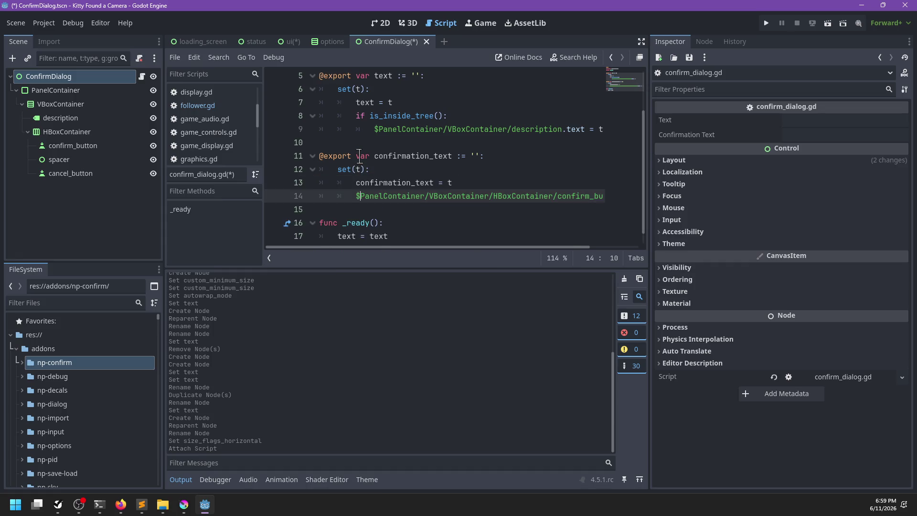
key(End)
key(Return)
Add 'confirmation_text = confirmation_text' at the end of _ready()
key(Return)
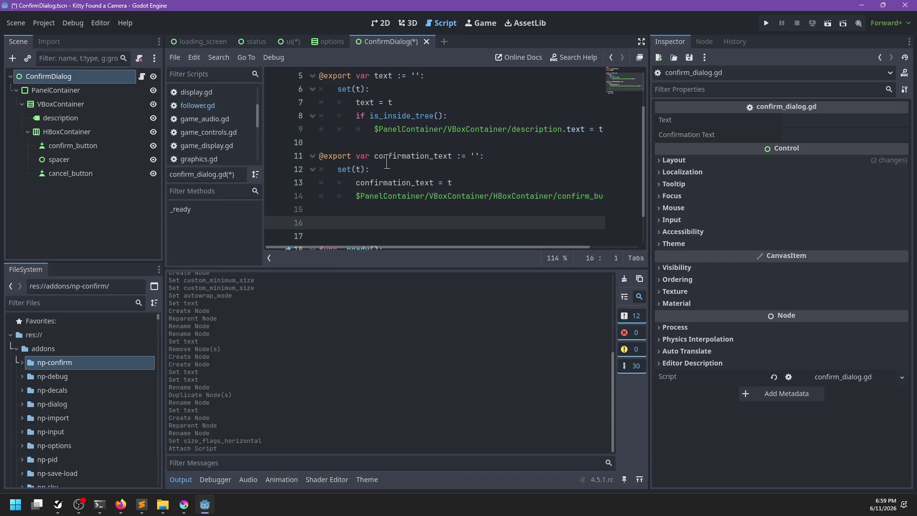
double_click(390, 156)
scroll(400, 167, down, 1)
key(ctrl+c)
click(409, 223)
key(Return)
key(ctrl+v)
text(=)
key(ctrl+v)
click(357, 169)
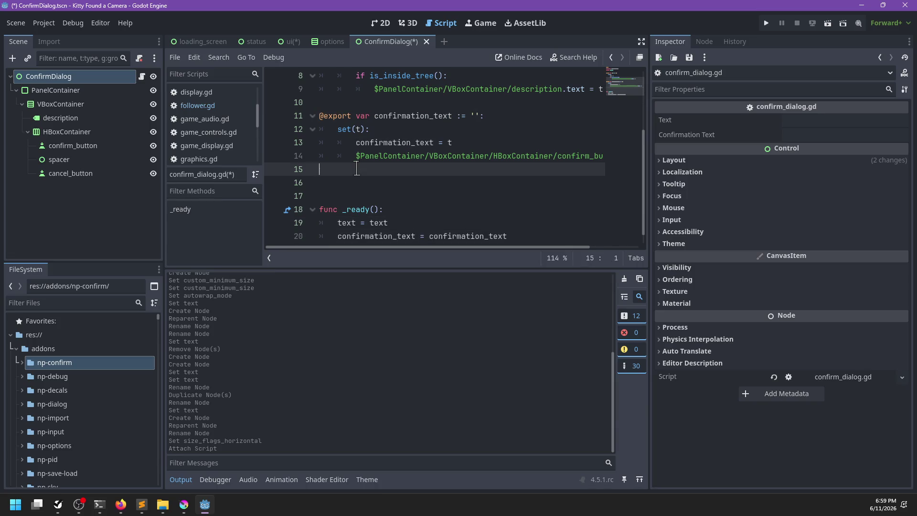
Add an exported cancel_text := '' whose setter sets the cancel_button's text to t
key(Return)
text(@export var cancel_text)
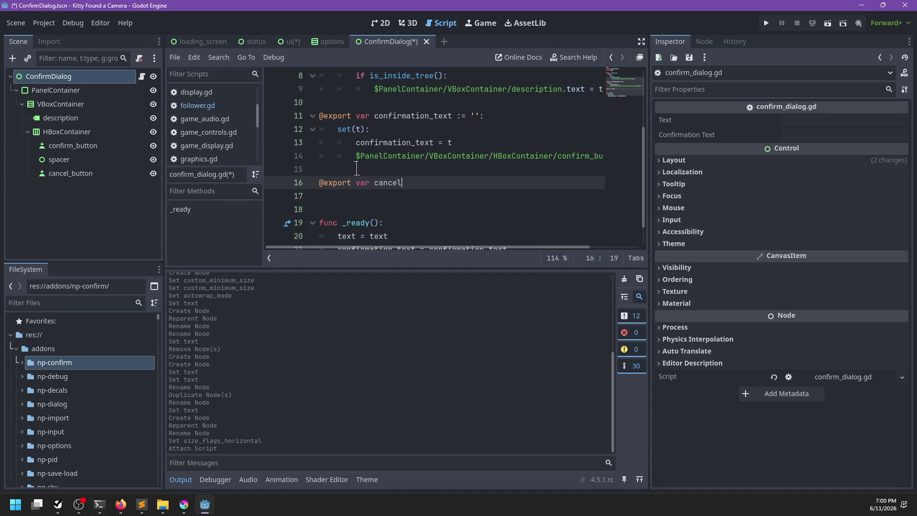
text( := '':)
key(Return)
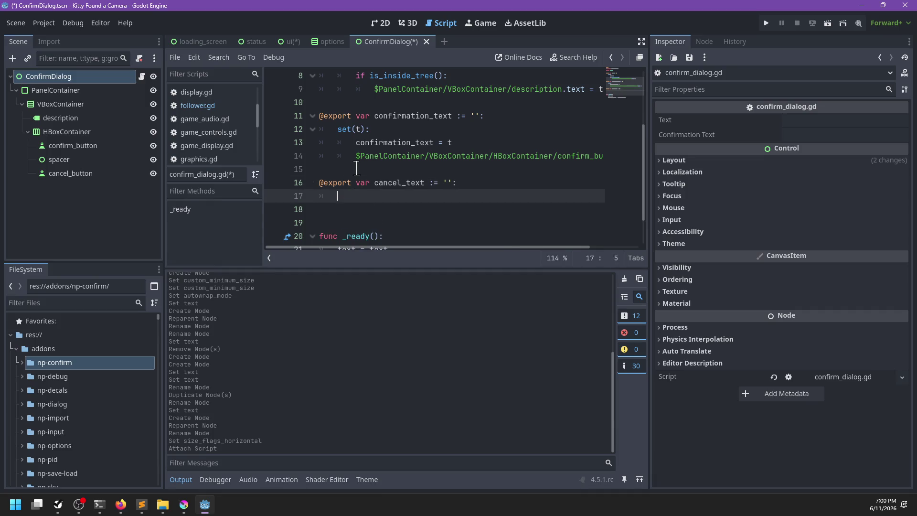
text(:)
key(Return)
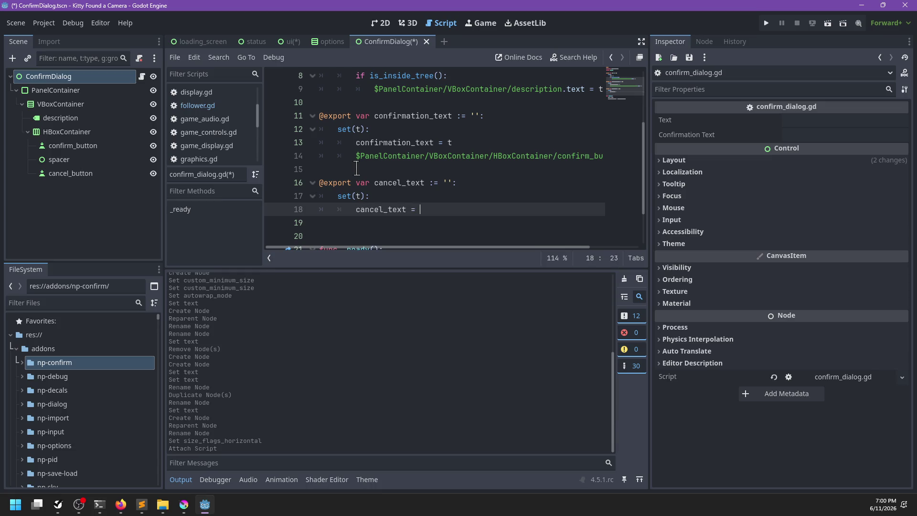
key(Escape)
key(Return)
text($cancel)
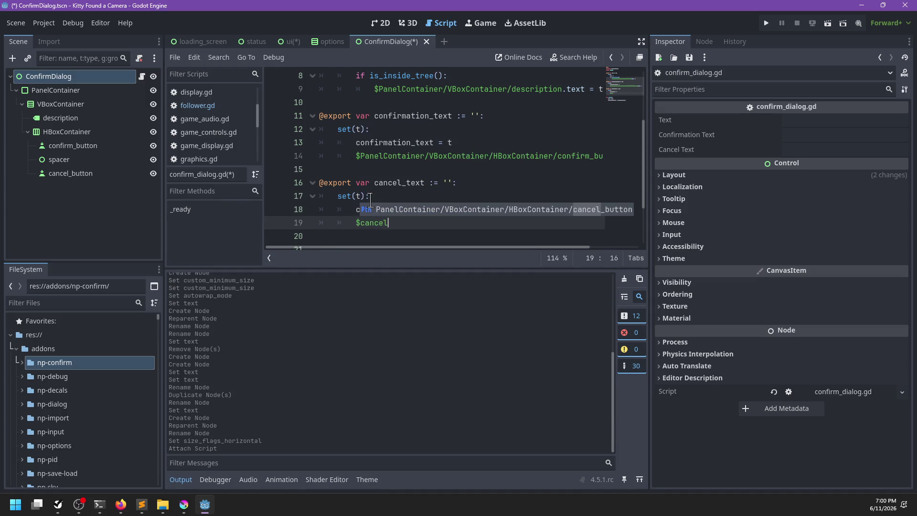
key(Return)
text(.text = t)
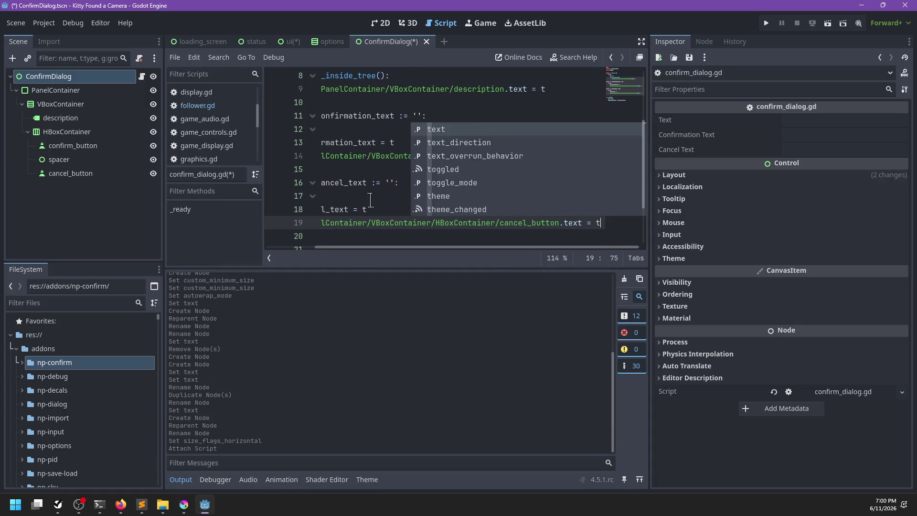
key(Escape)
Wrap both the cancel_button and confirm_button text updates in an is_inside_tree() check, and save
key(Home)
key(Return)
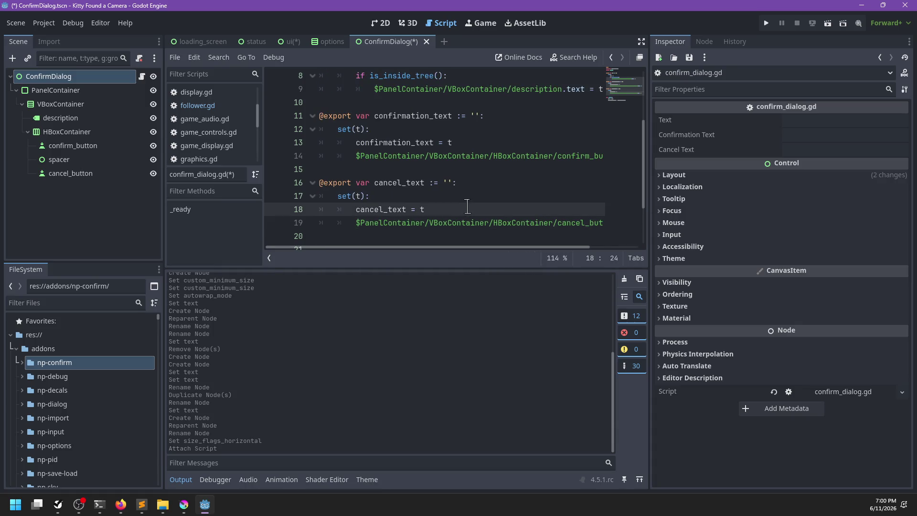
key(Up)
text(is_inside_tr)
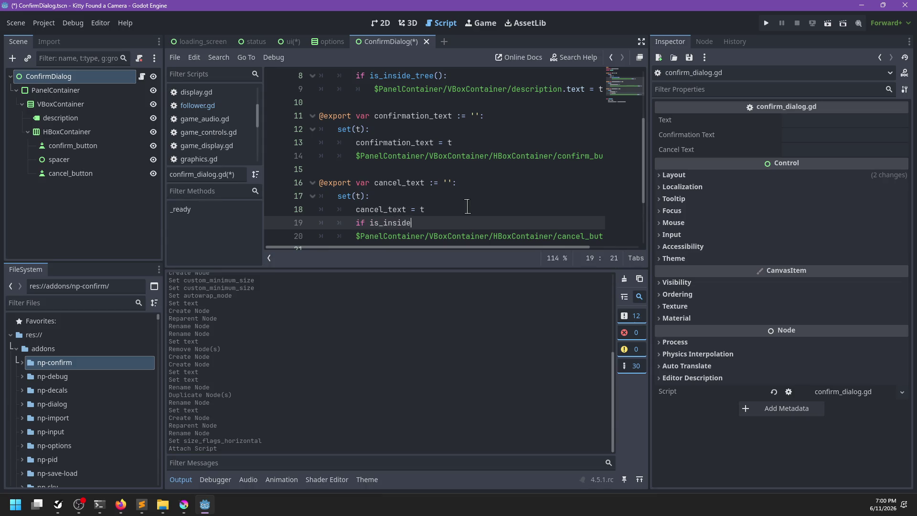
text(ee())
click(361, 236)
key(Tab)
drag(454, 222, 460, 209)
key(ctrl+c)
click(452, 142)
key(ctrl+v)
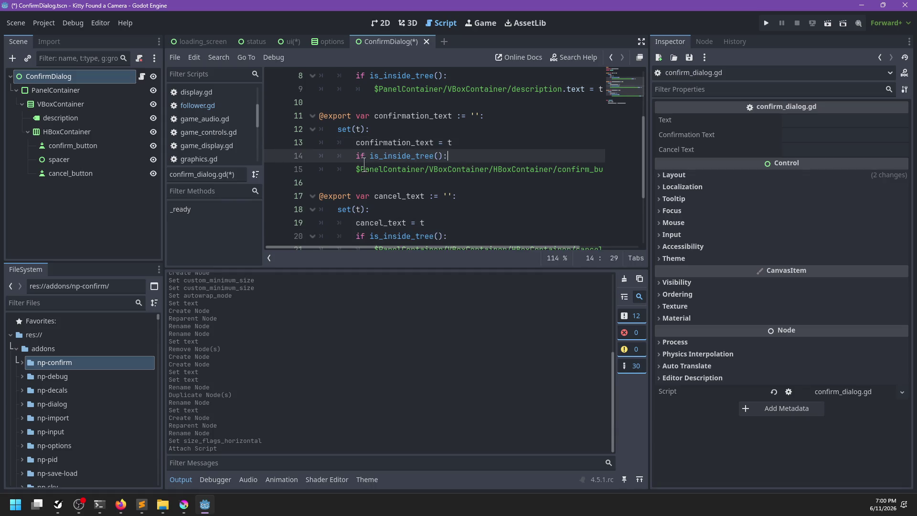
click(357, 169)
key(Tab)
key(ctrl+s)
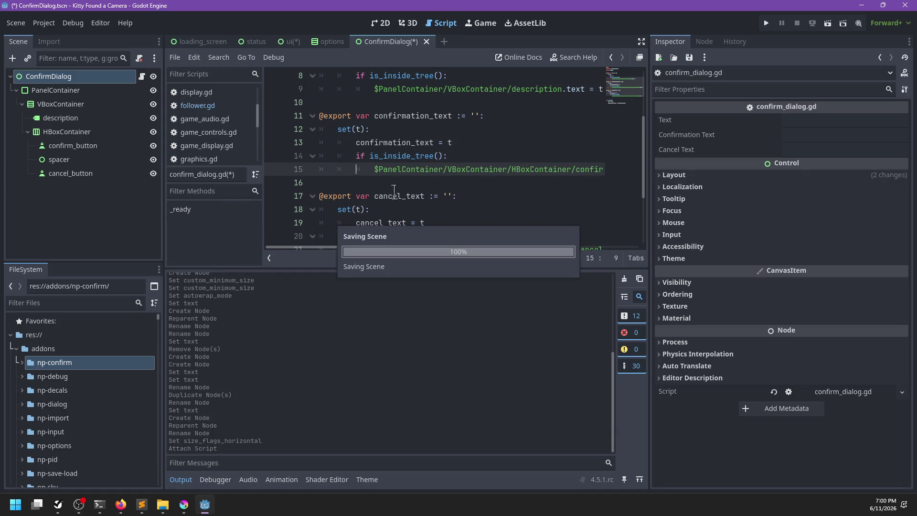
Add 'cancel_text = cancel_text' to _ready() and save the script
double_click(393, 196)
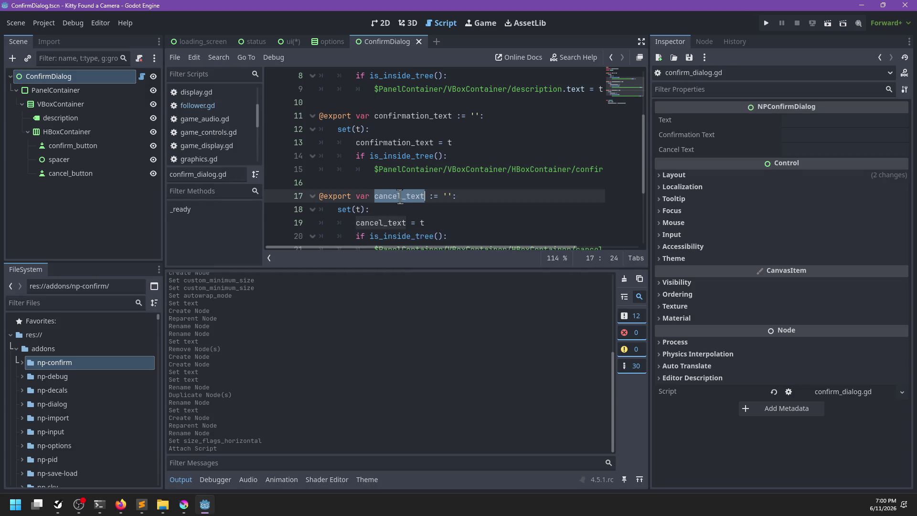
scroll(393, 196, down, 3)
click(494, 221)
key(Tab)
key(ctrl+v)
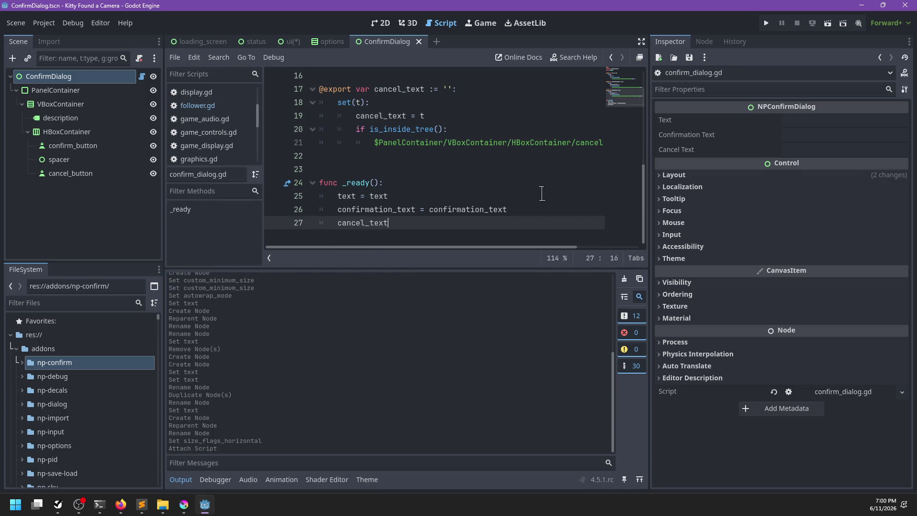
key(ctrl+v)
key(ctrl+s)
Give ConfirmDialog an 'Are you…' question, Confirmation Text 'Confirm' and Cancel Text 'Cancel', then save
click(409, 23)
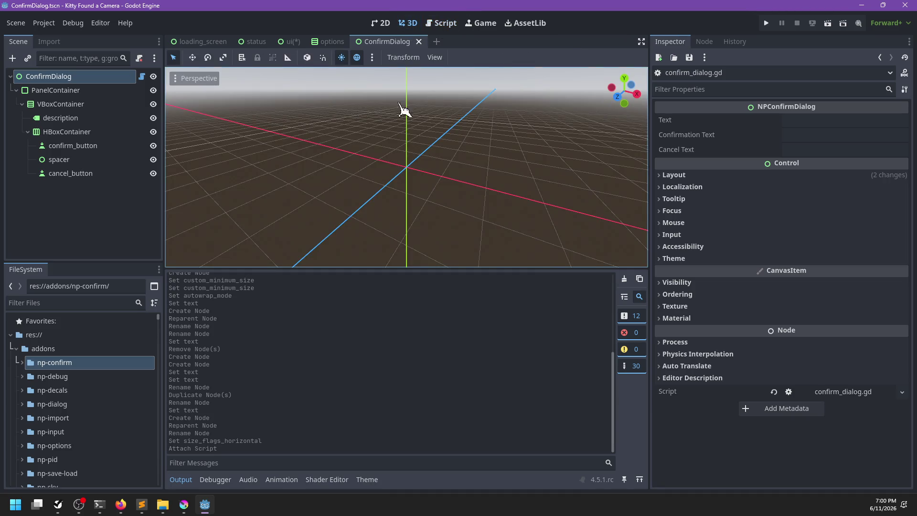
click(96, 79)
click(797, 119)
text(Are you sure bla bla ba)
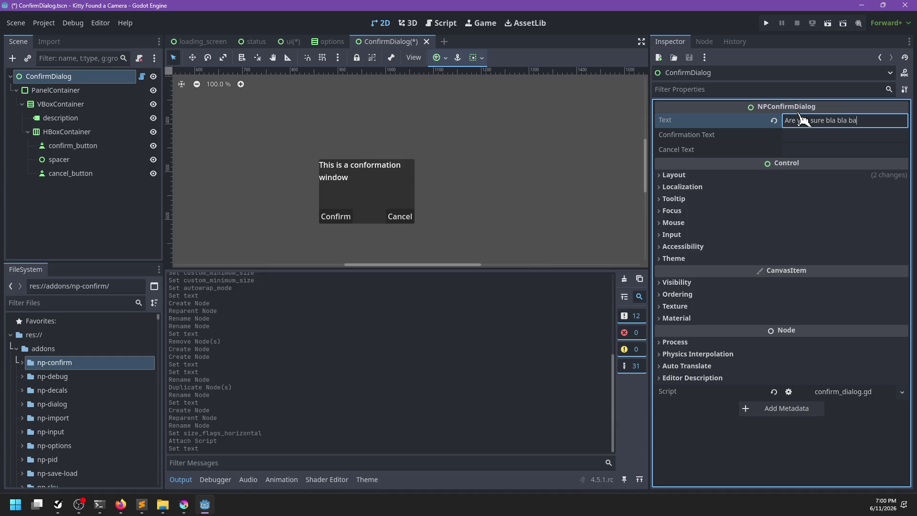
key(BackSpace)
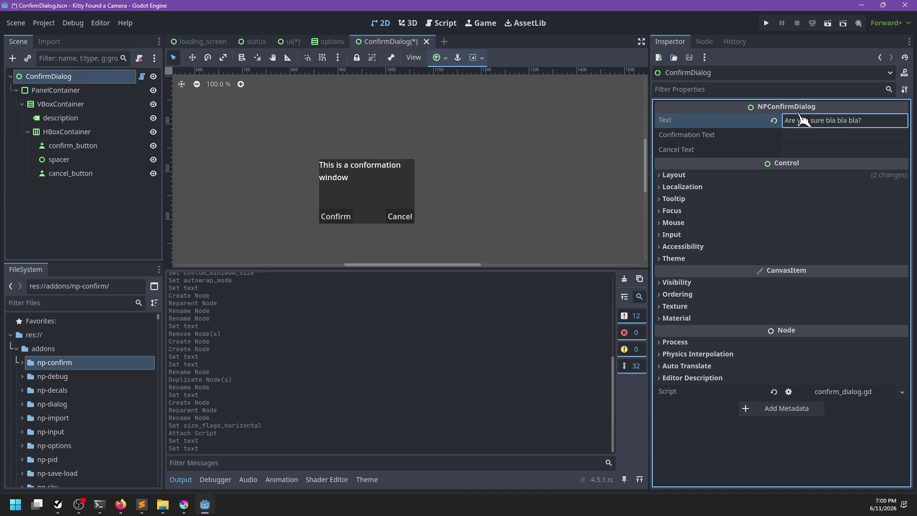
key(Tab)
text(Confi)
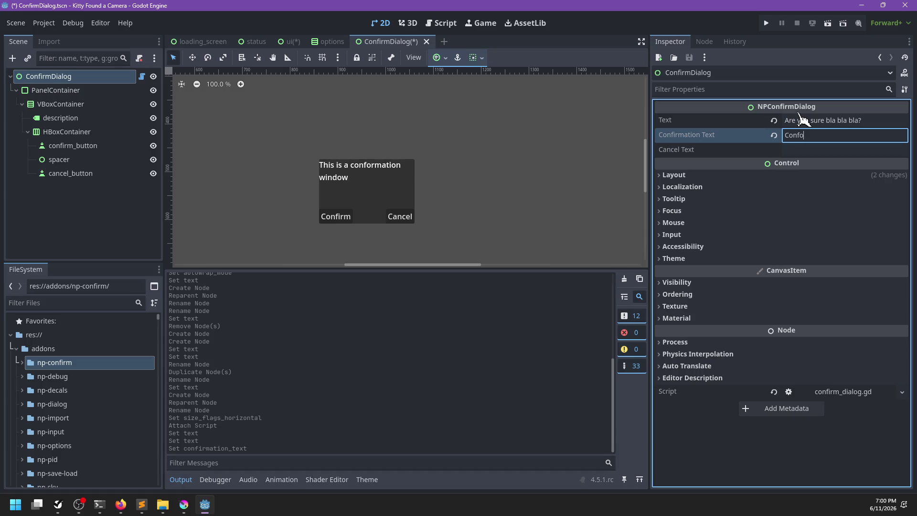
text(rm)
key(Tab)
text(Cancel)
key(ctrl+s)
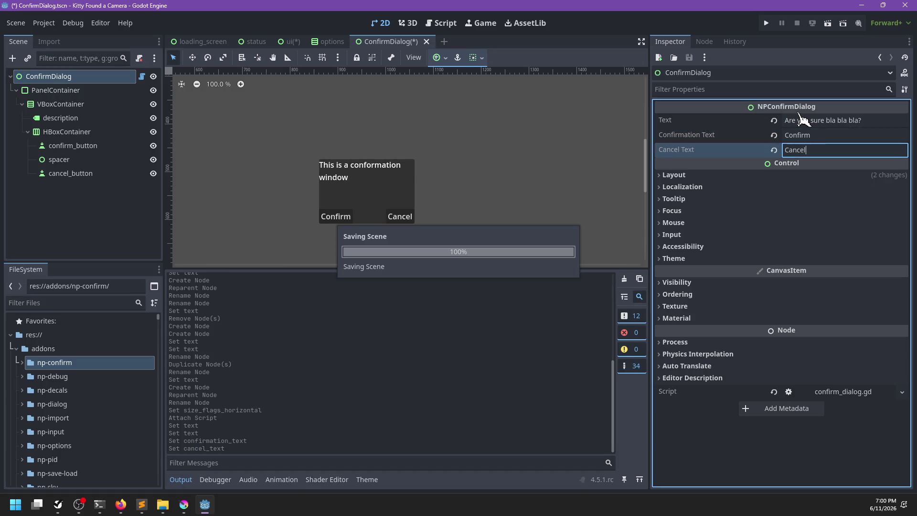
Close all scene tabs, saving ui.tscn, and filter the project files to 'ui'
right_click(371, 44)
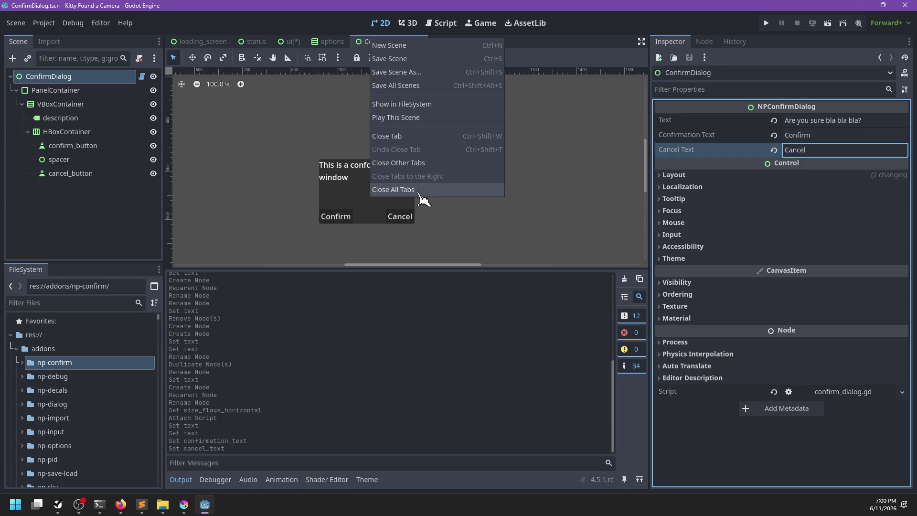
click(419, 191)
click(416, 286)
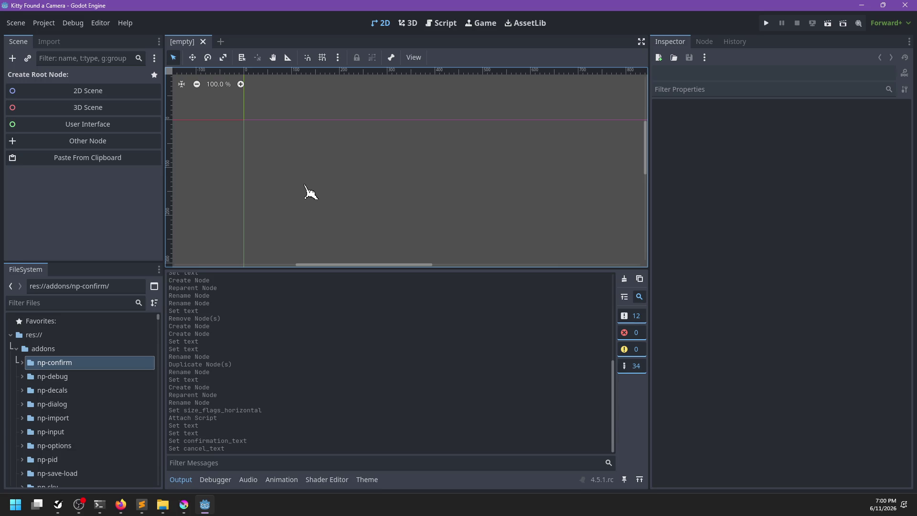
click(95, 304)
text(ui)
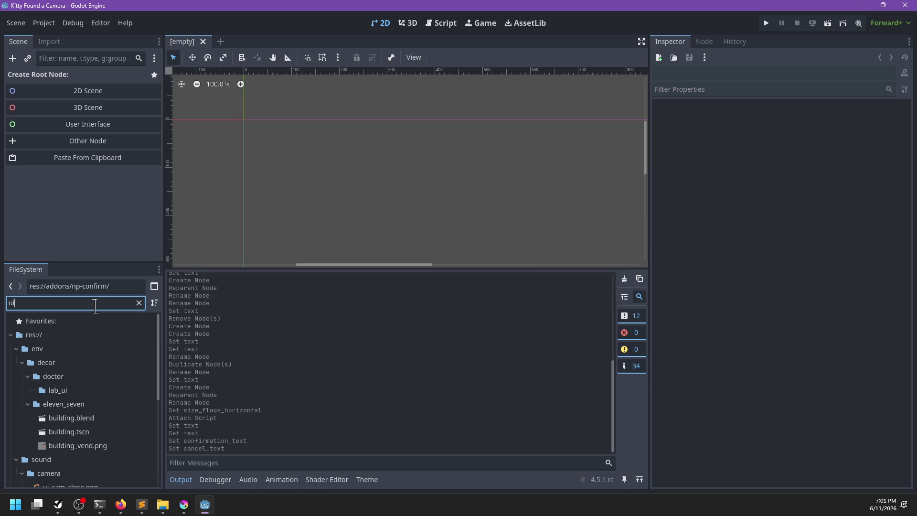
click(141, 504)
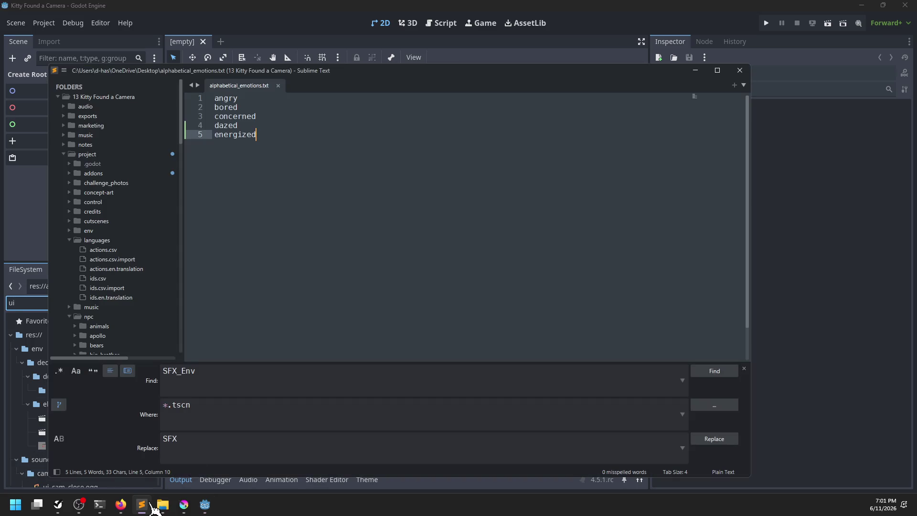
Search the project's .tscn files for 'Dialog'
key(ctrl+shift+f)
key(BackSpace)
key(BackSpace)
key(BackSpace)
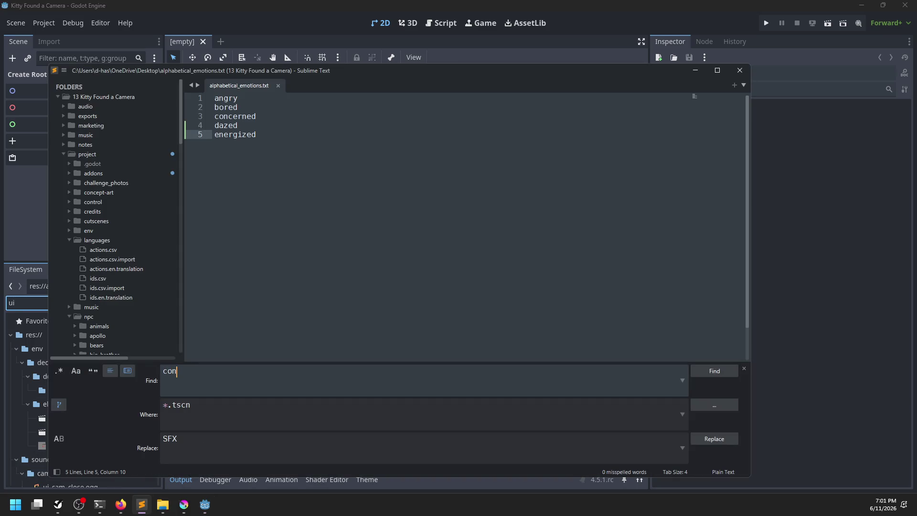
text(Dialog)
key(Tab)
text(1)
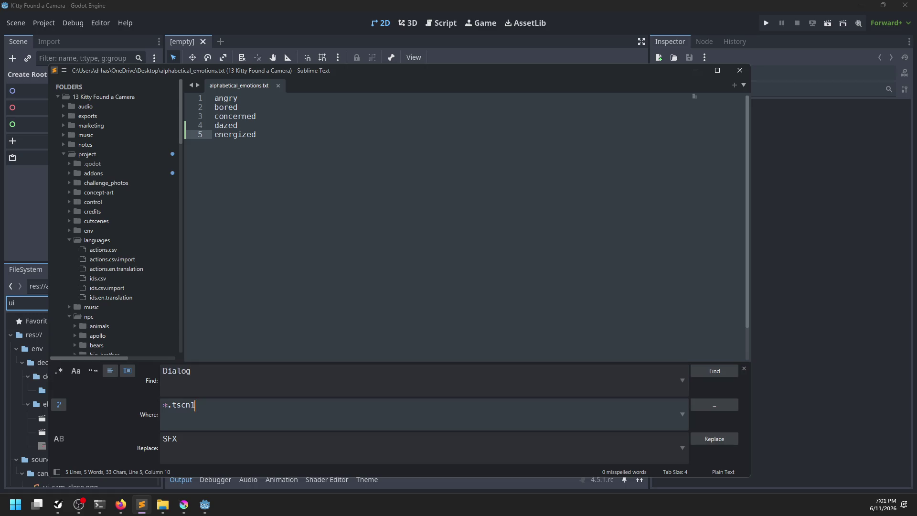
key(BackSpace)
key(Return)
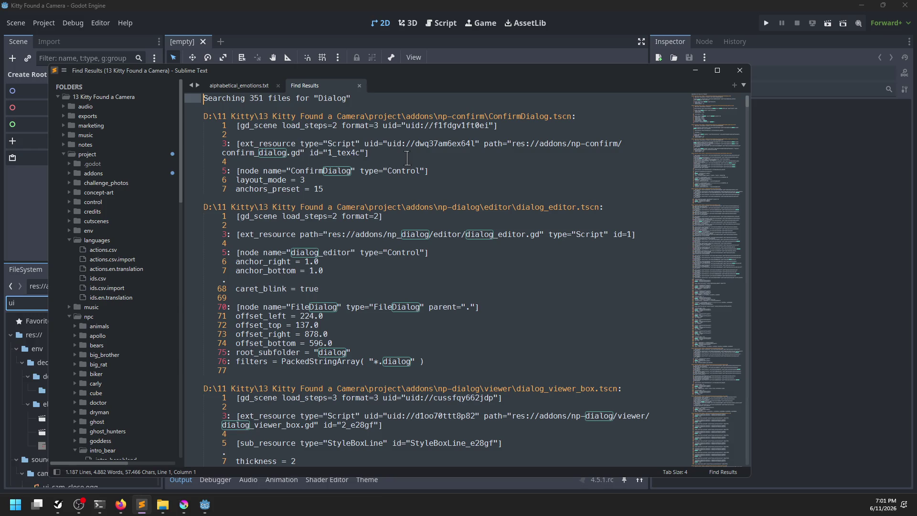
scroll(426, 180, down, 3)
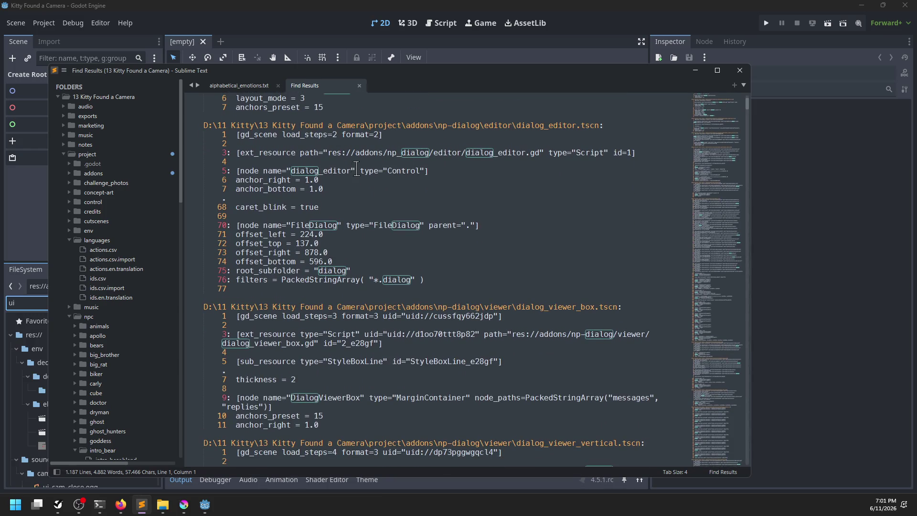
click(379, 213)
Narrow the .tscn search to 'ConfirmationDialog'
key(ctrl+shift+f)
text(Confirmation)
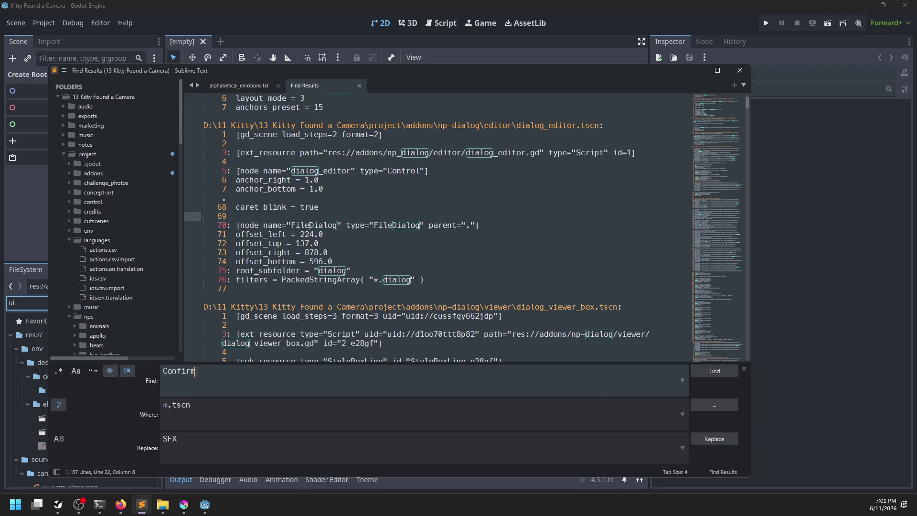
text(Dialog)
key(Return)
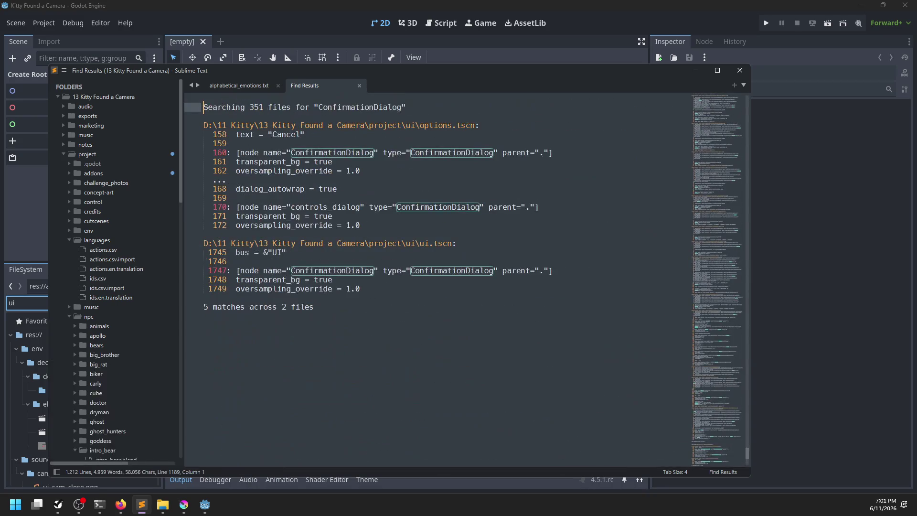
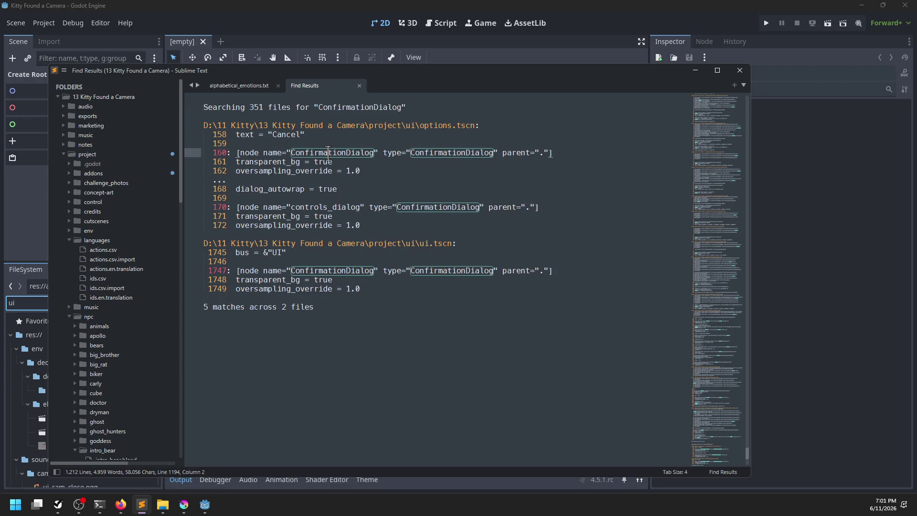
Open options.tscn at the line 160 ConfirmationDialog match, then return to Godot
double_click(329, 153)
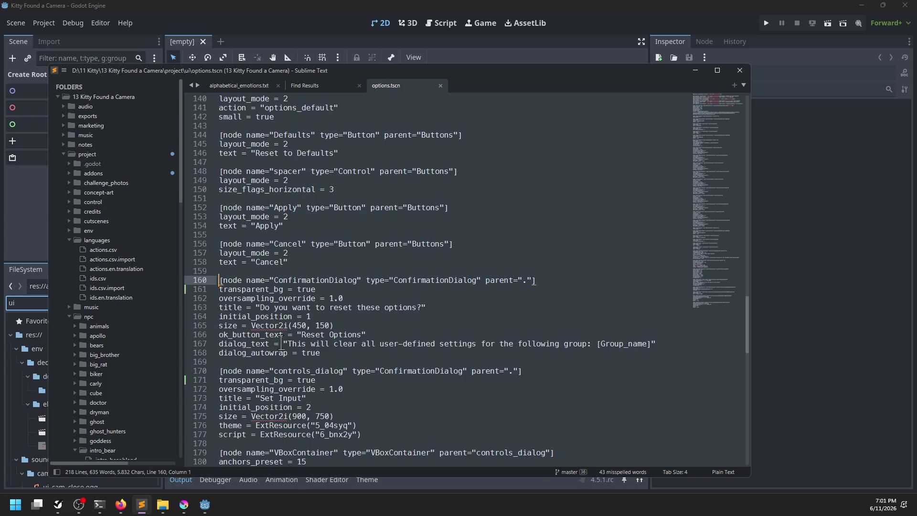
click(22, 302)
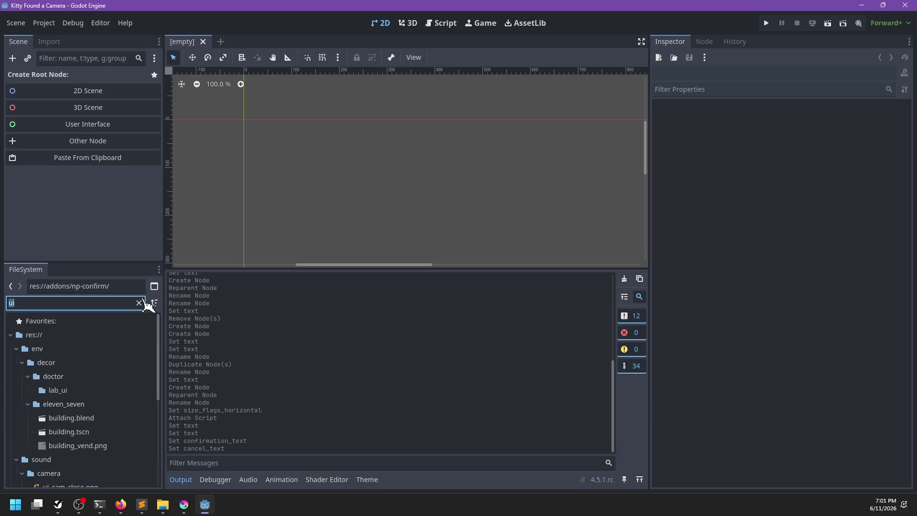
Open confirm_dialog.gd and rename every confirmation_text to ok_button_text
text(confirm)
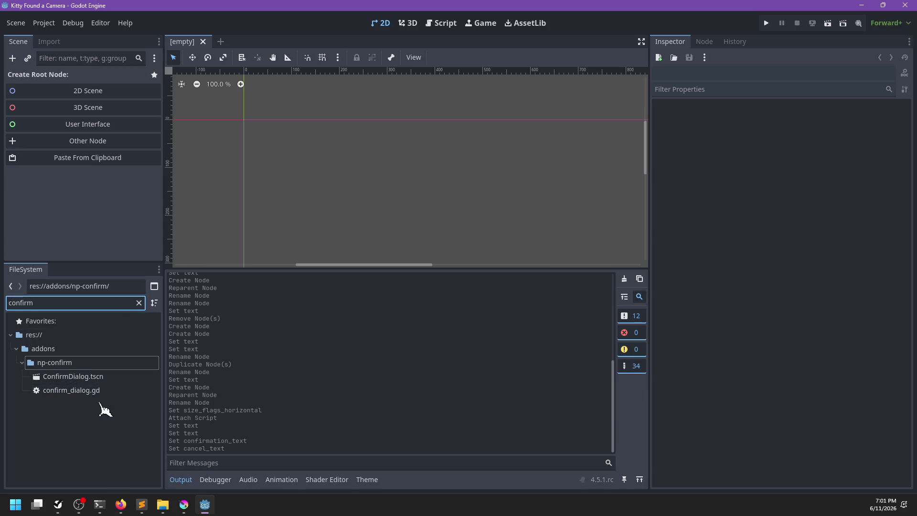
double_click(99, 391)
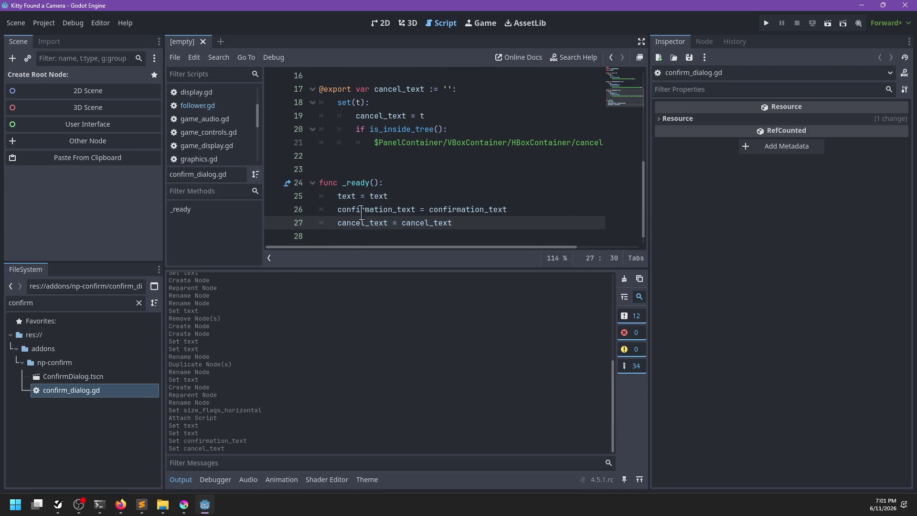
click(181, 479)
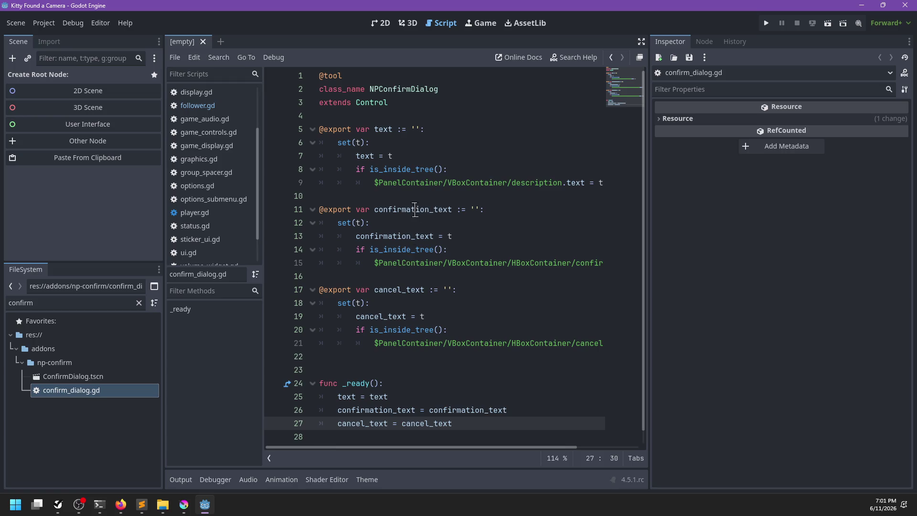
scroll(410, 224, down, 1)
double_click(407, 196)
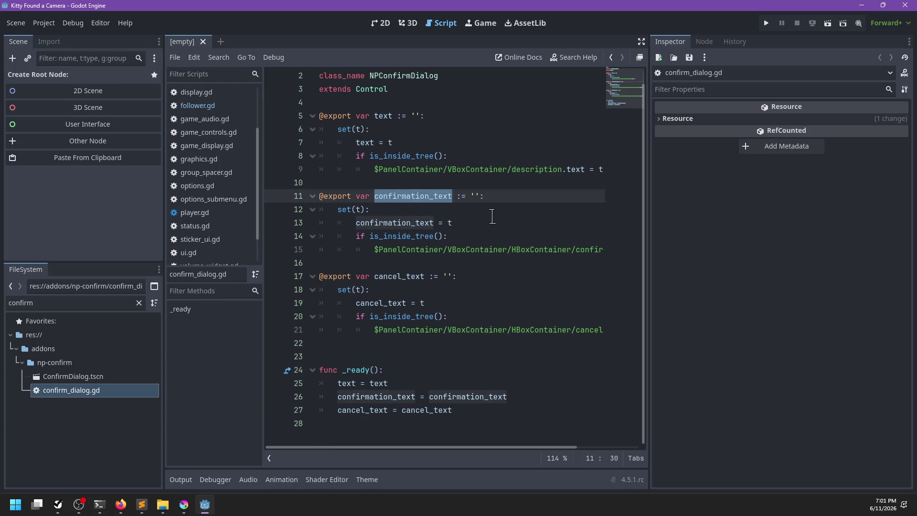
key(ctrl+d)
key(ctrl+d)
key(ctrl+d)
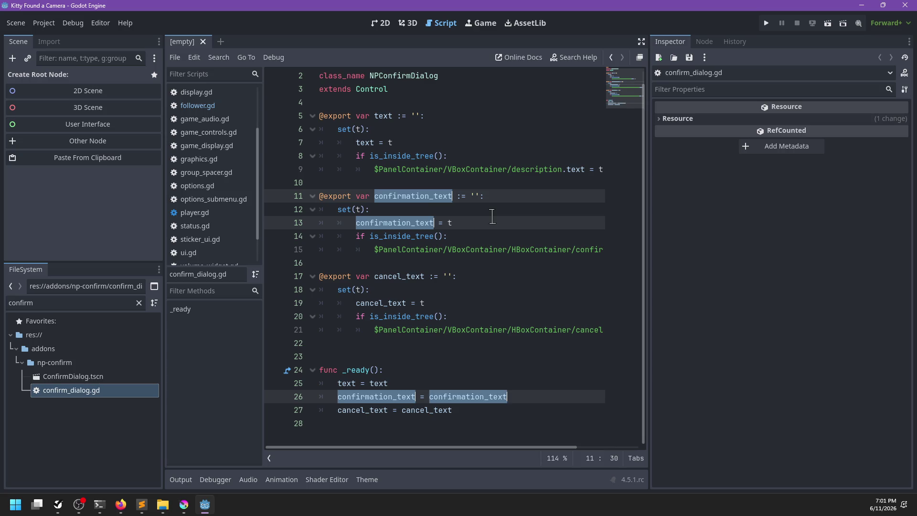
key(alt+Tab)
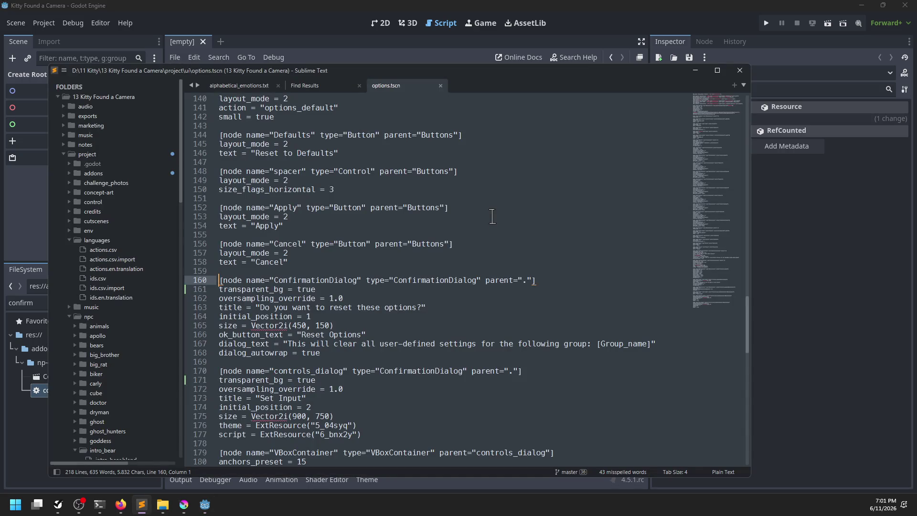
key(alt+Tab)
text(op_but)
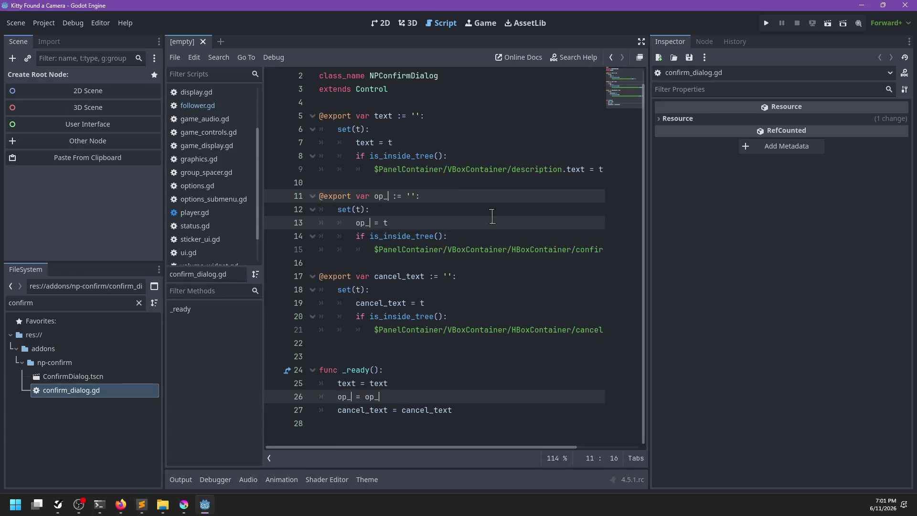
key(BackSpace)
key(BackSpace)
key(BackSpace)
text(k_button_text)
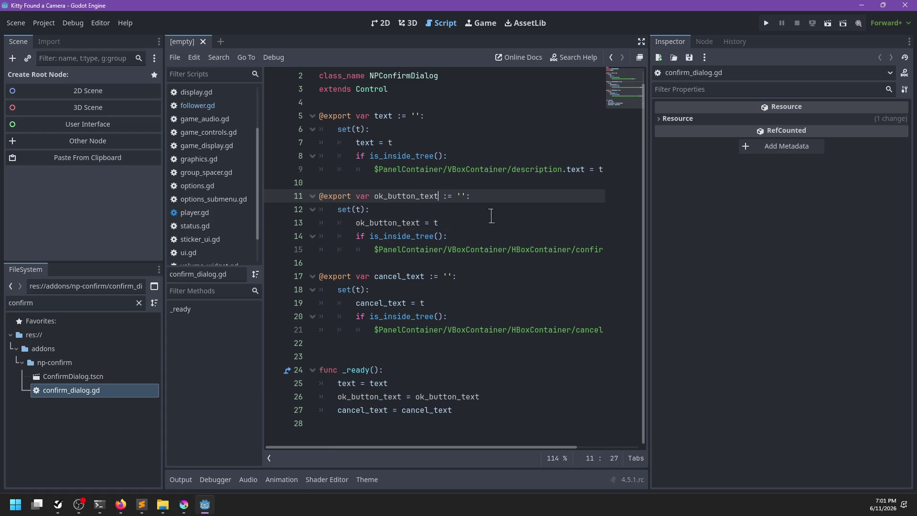
Rename the text property and its uses to dialog_text
double_click(383, 116)
key(ctrl+d)
key(ctrl+d)
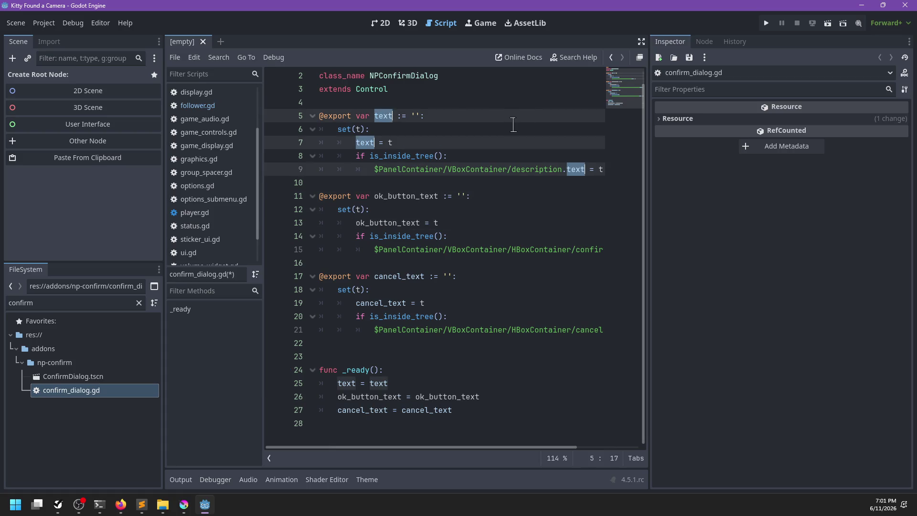
key(alt+Tab)
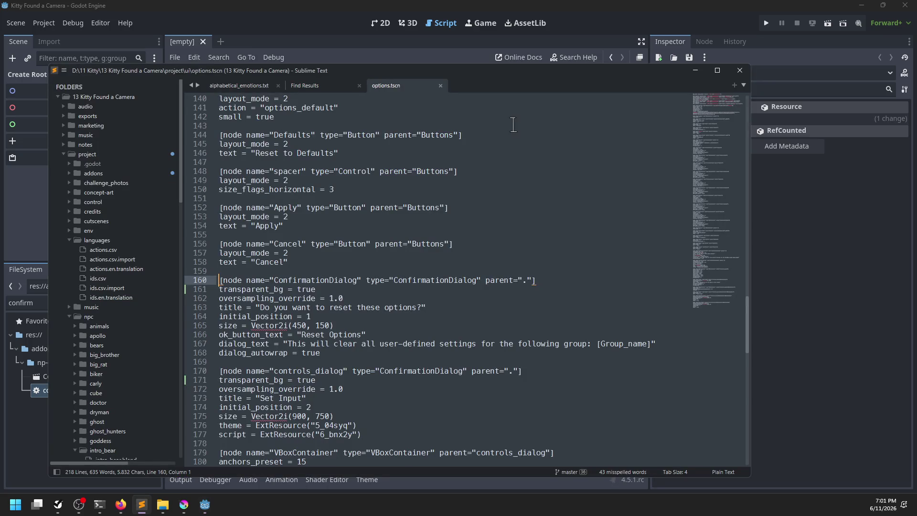
key(alt+Tab)
key(ctrl+d)
key(ctrl+d)
key(ctrl+d)
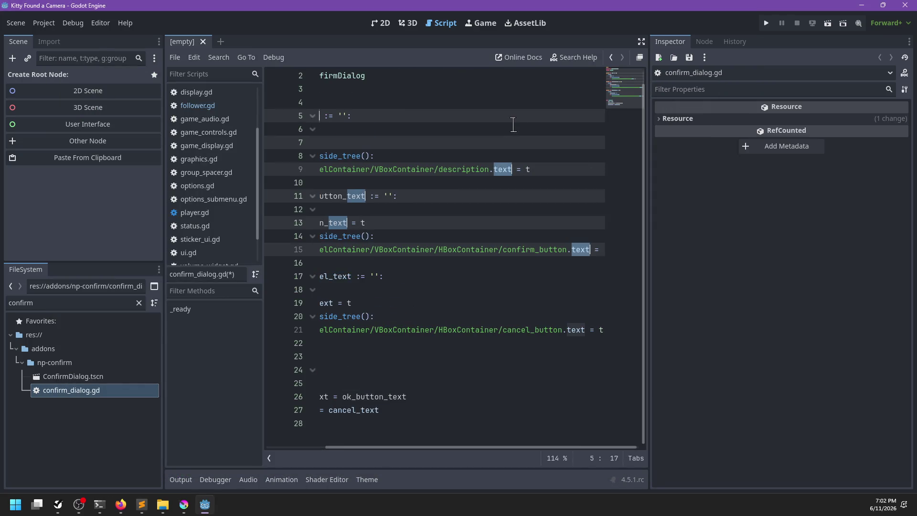
key(Escape)
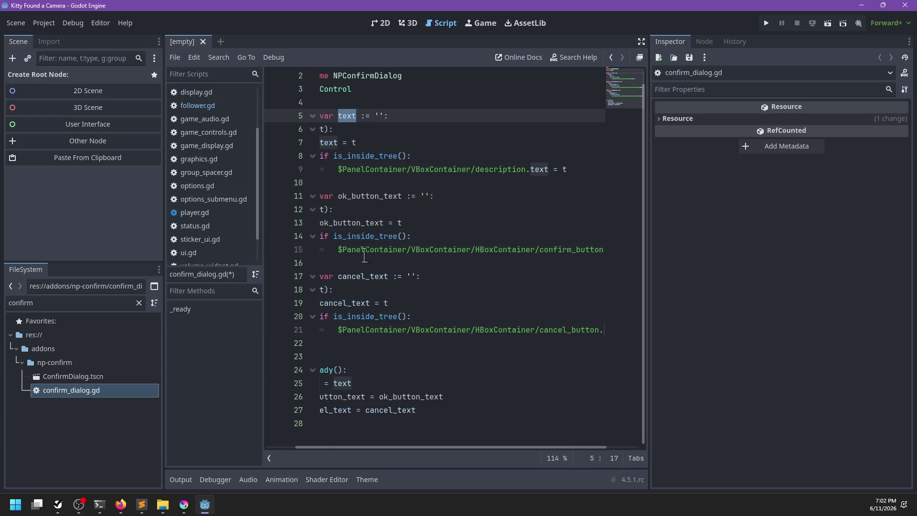
scroll(372, 242, left, 3)
key(ctrl+d)
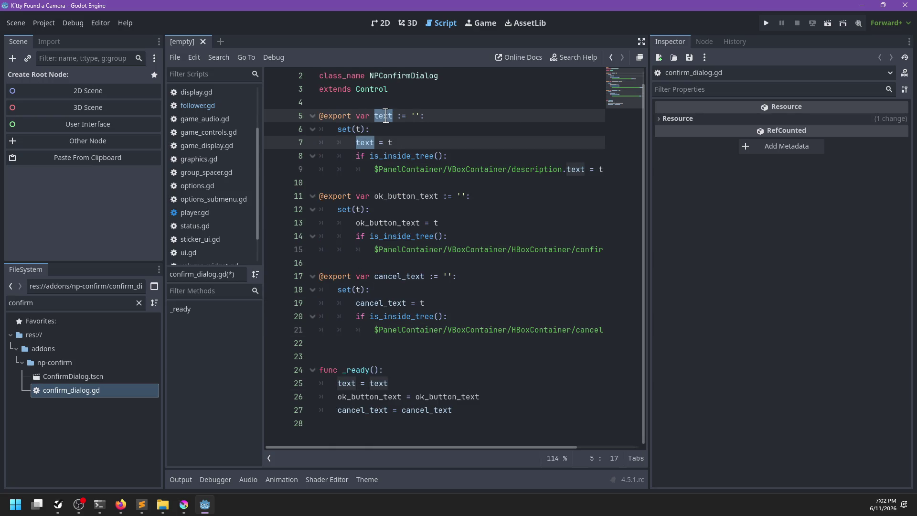
text(dialog_te)
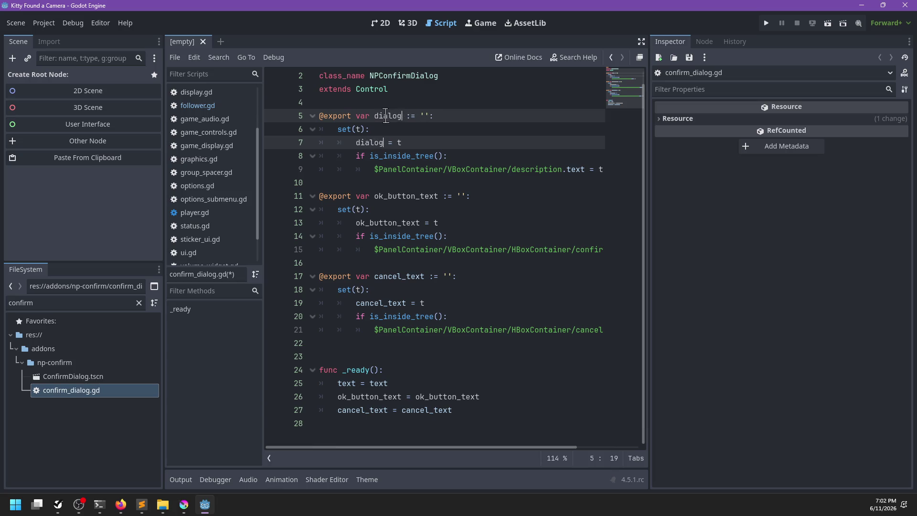
text(xt)
key(Escape)
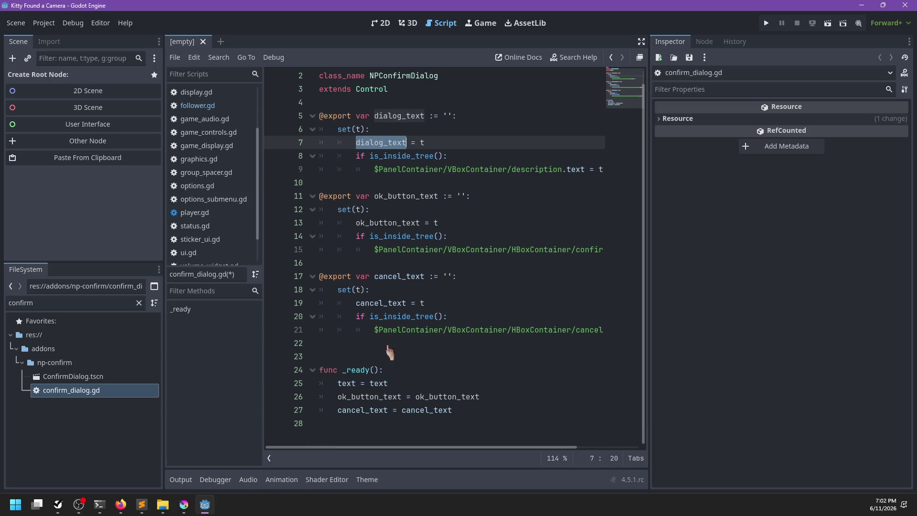
Rename the cancel text property on line 25 to cancel_button_text
double_click(348, 383)
key(ctrl+d)
text(dialog_text)
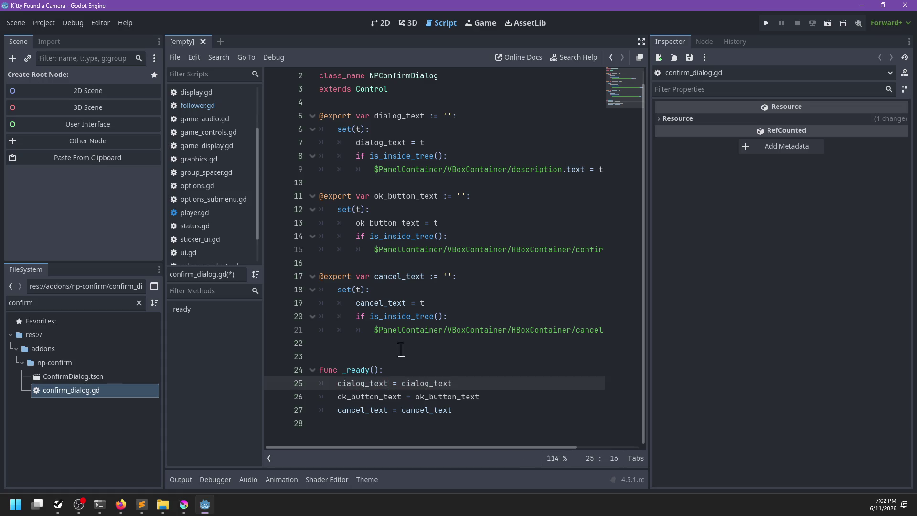
key(alt+Tab)
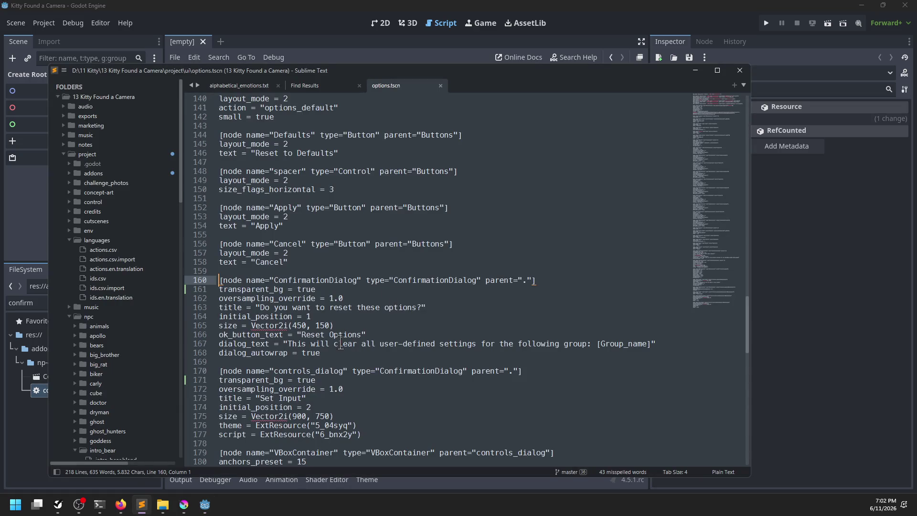
scroll(340, 344, down, 1)
click(325, 88)
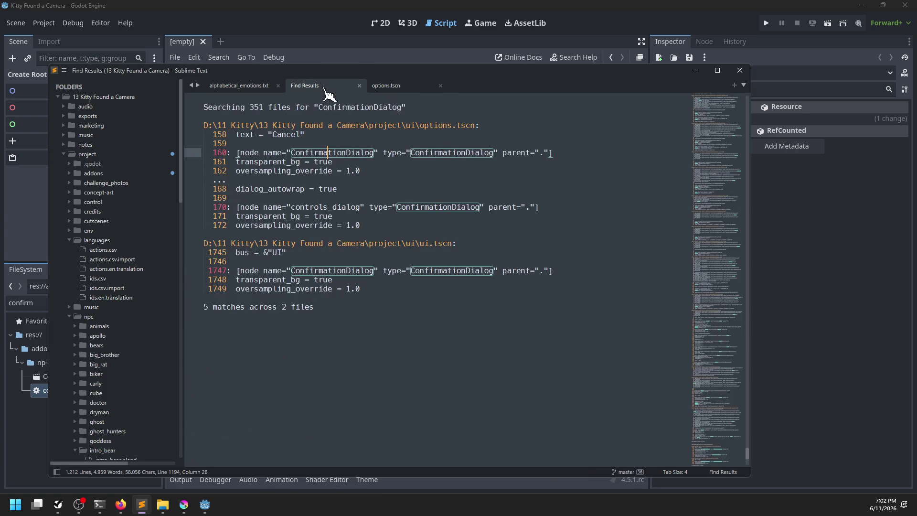
key(alt+Tab)
text(cancel_button_text := '':)
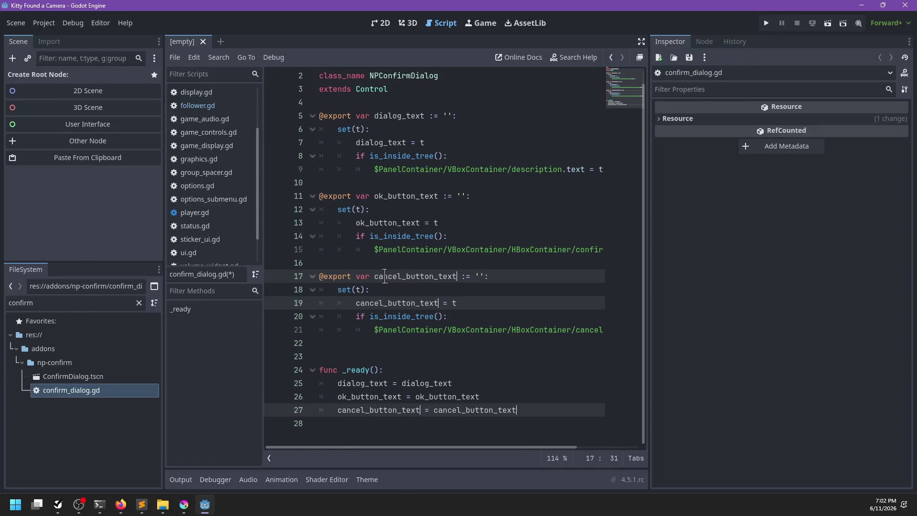
Compare the ConfirmationDialog's initial_position and size settings in ui.tscn, then recheck cancel_button_text
key(alt+Tab)
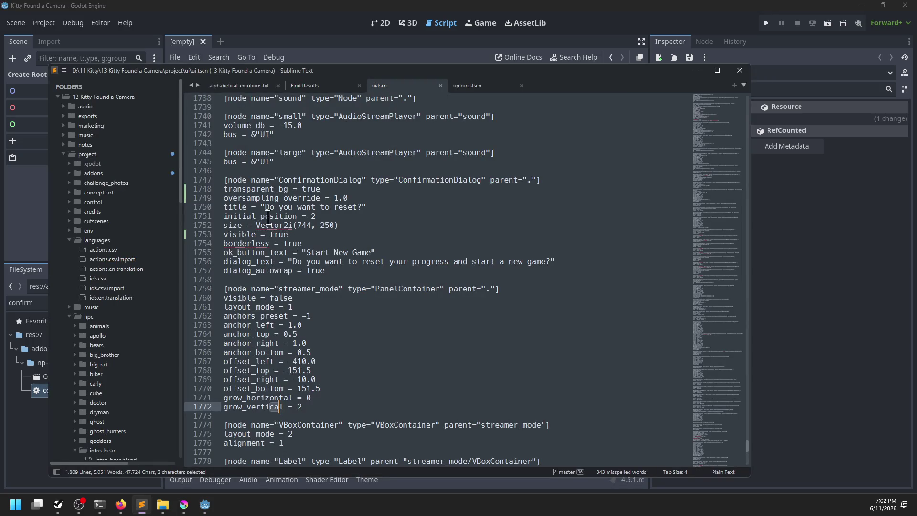
double_click(274, 216)
click(373, 223)
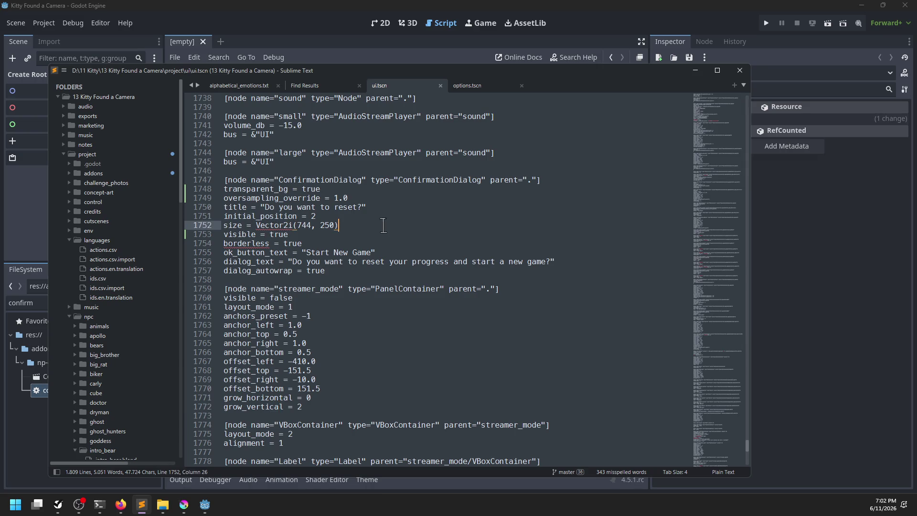
scroll(363, 243, up, 1)
double_click(447, 207)
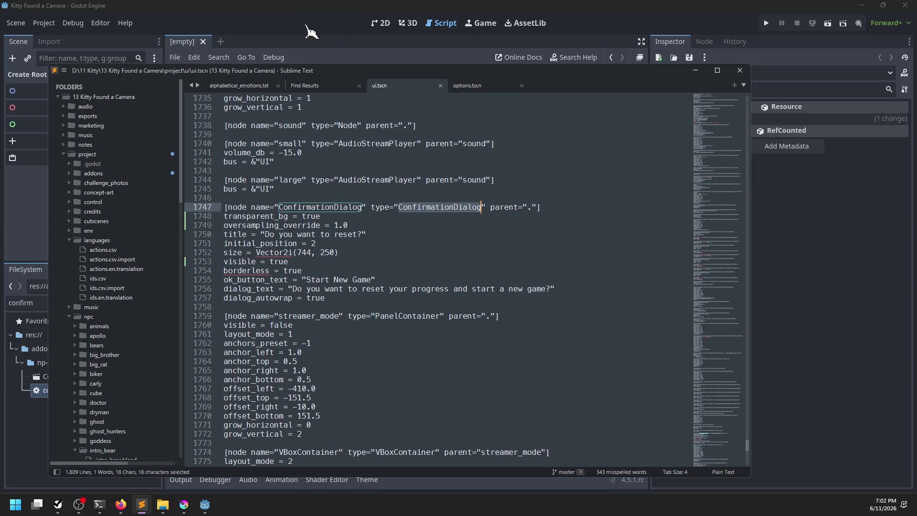
click(317, 49)
click(410, 276)
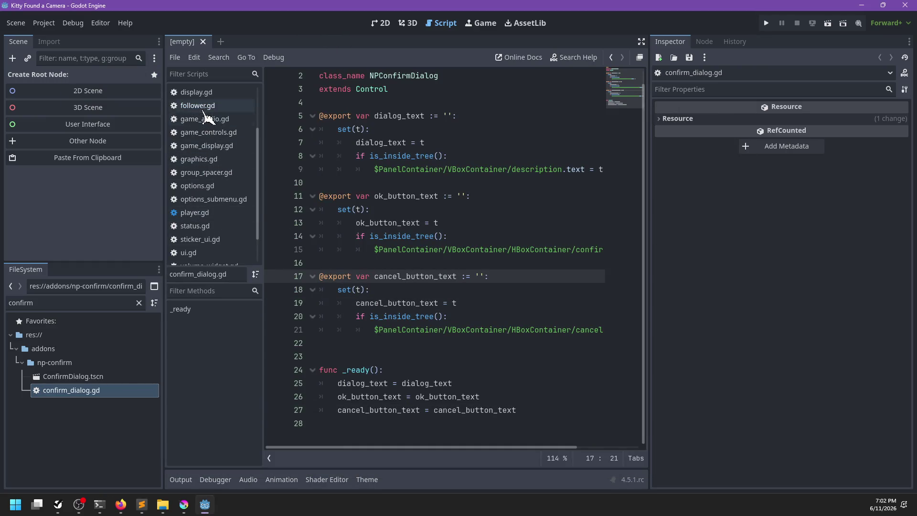
Open player.gd, then search all .gd files in Sublime Text for 'popup'
click(210, 214)
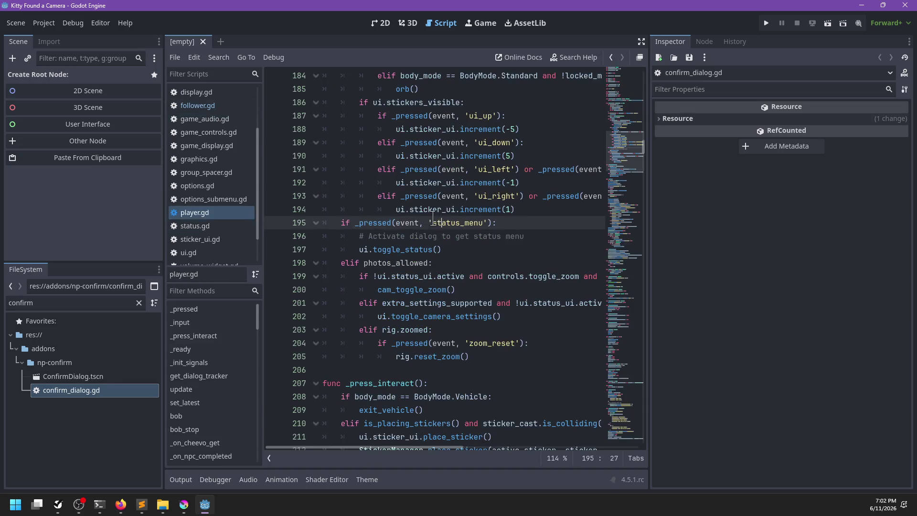
key(ctrl+f)
key(Escape)
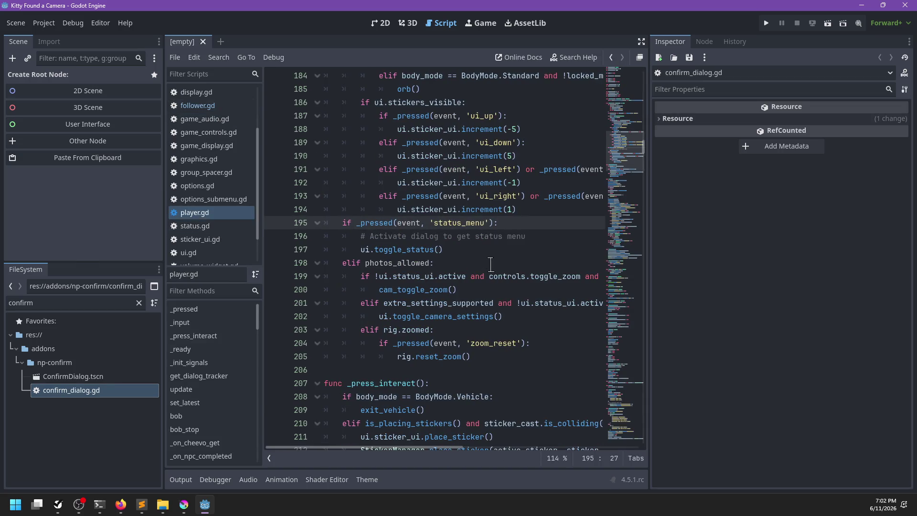
key(alt+Tab)
key(ctrl+shift+f)
text(popup)
key(Tab)
key(BackSpace)
key(BackSpace)
key(BackSpace)
text(gd)
key(Return)
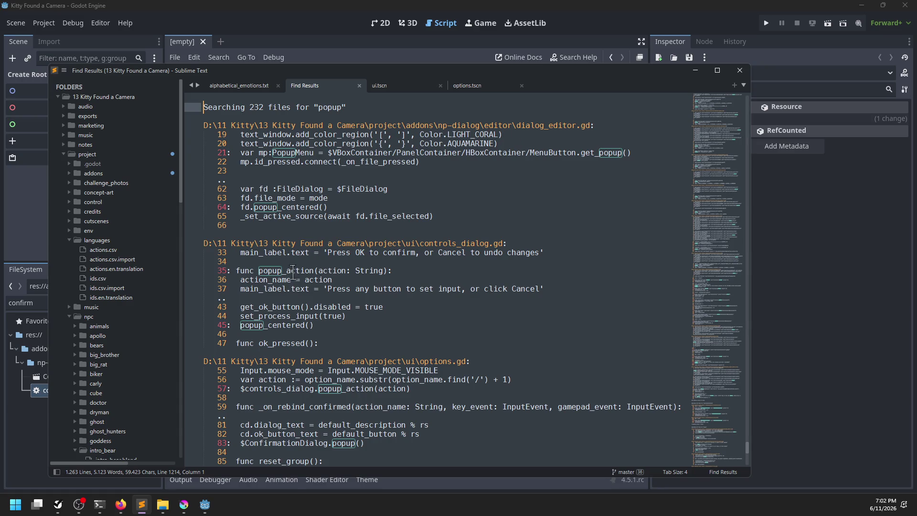
Open controls_dialog.gd at line 45 and review it from the top before returning to Godot
scroll(275, 280, down, 2)
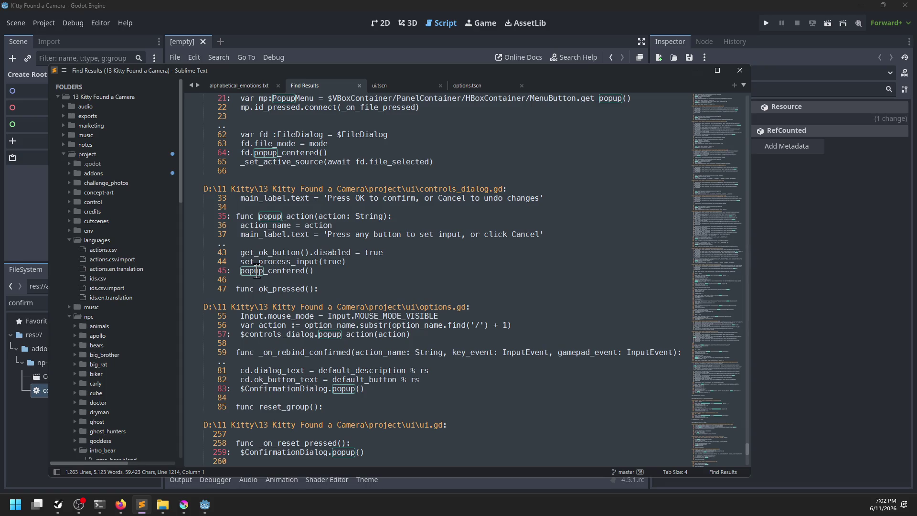
double_click(257, 271)
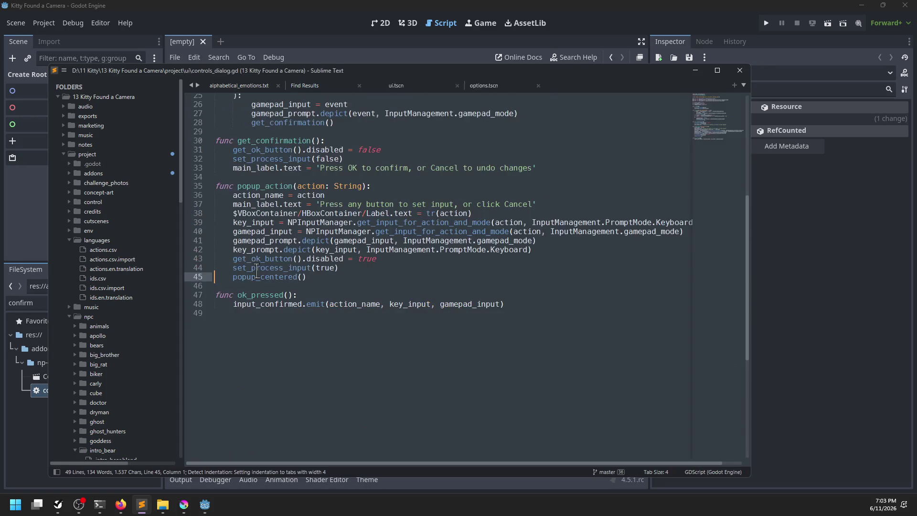
scroll(424, 267, up, 7)
scroll(425, 267, up, 1)
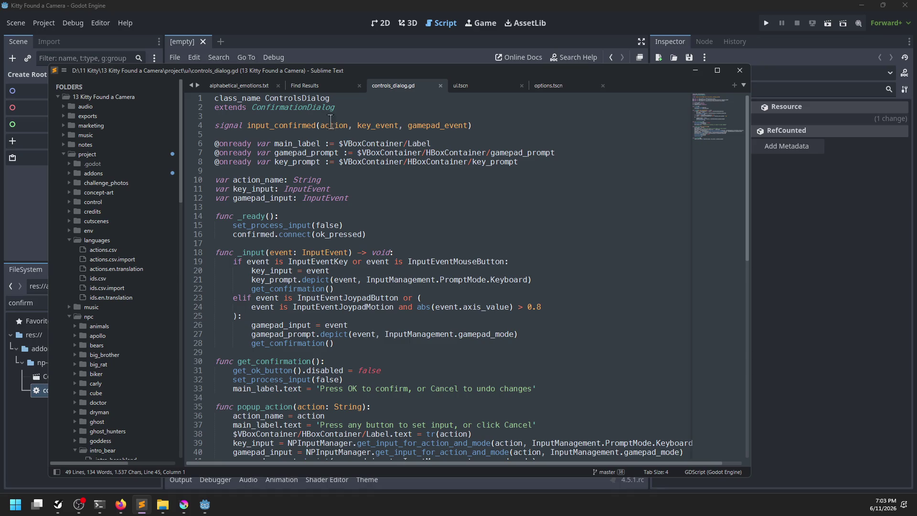
click(353, 26)
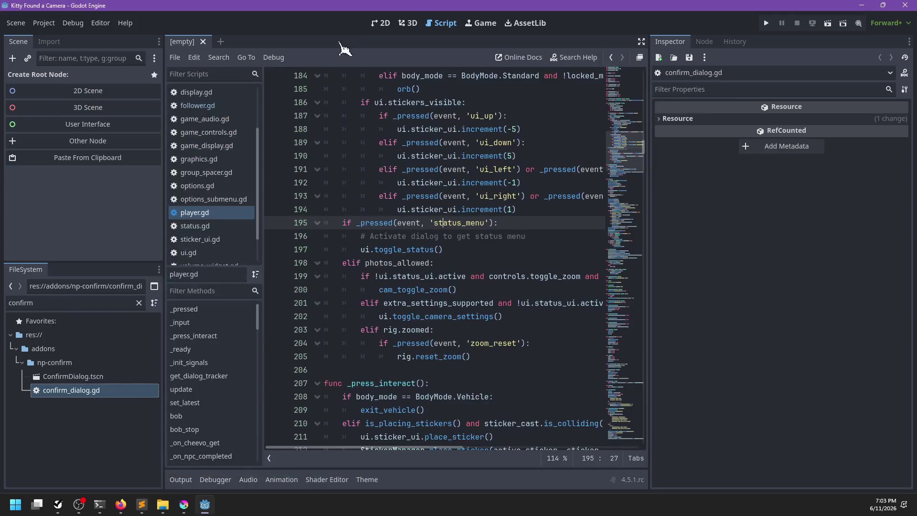
Locate controls_dialog.gd, then filter for 'options' and open options.tscn
double_click(101, 300)
text(controls)
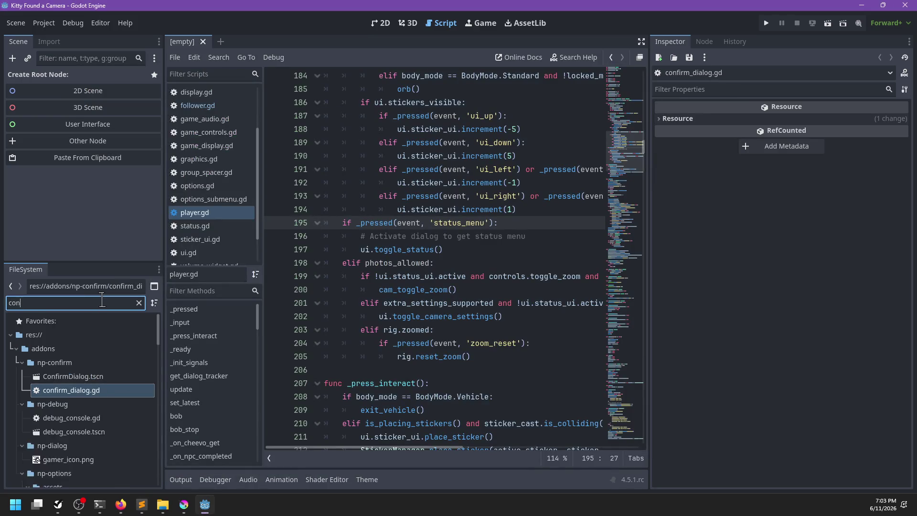
click(95, 461)
click(139, 304)
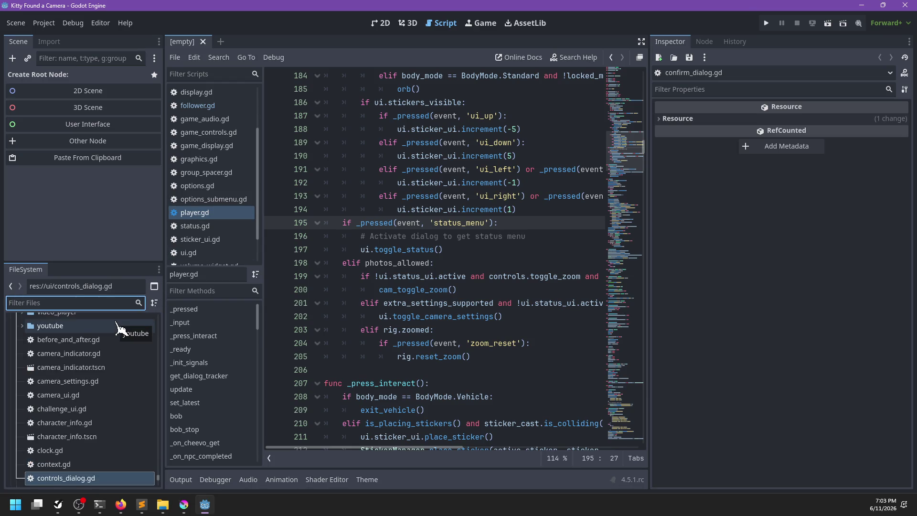
text(options)
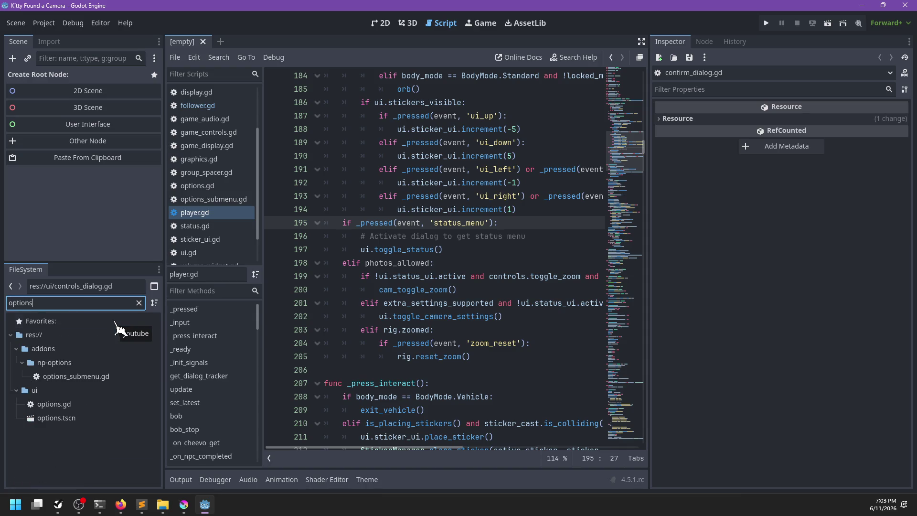
double_click(109, 419)
Make controls_dialog visible on the 2D canvas of the options scene
scroll(114, 220, down, 4)
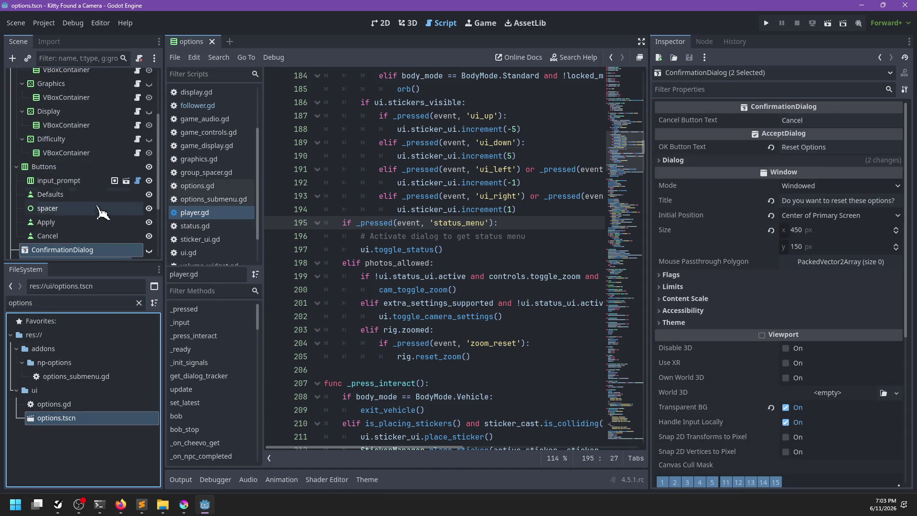
click(29, 184)
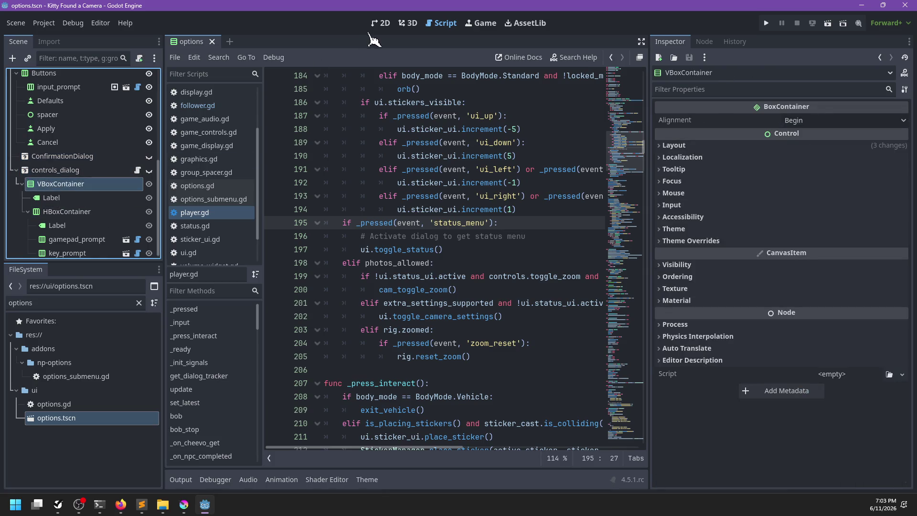
click(406, 24)
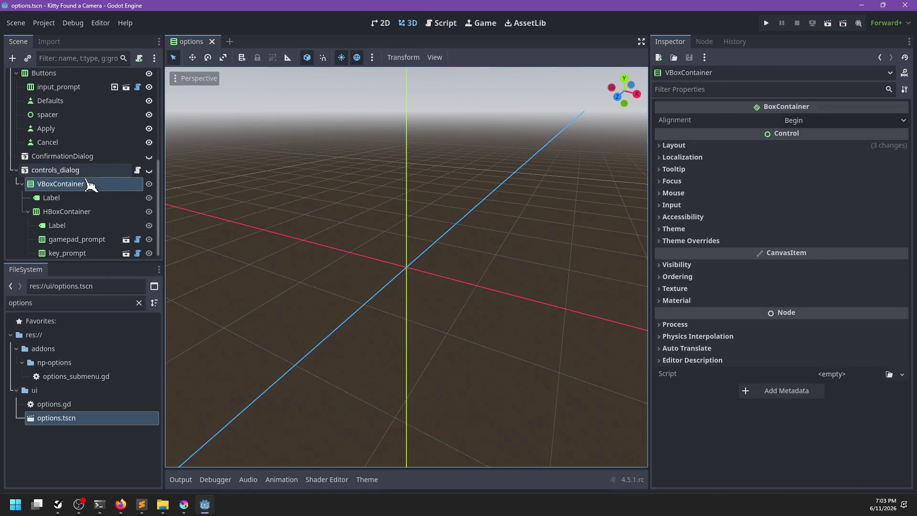
click(382, 22)
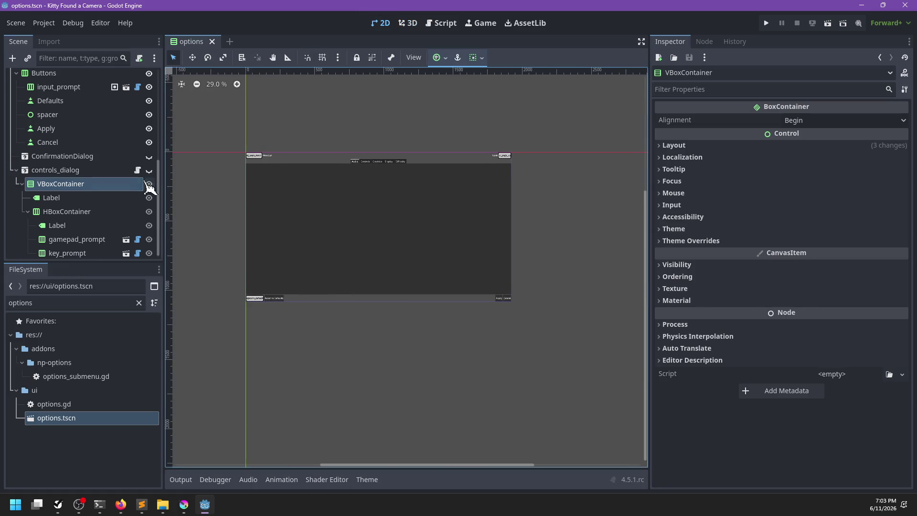
click(149, 170)
scroll(241, 218, up, 2)
drag(341, 231, 303, 230)
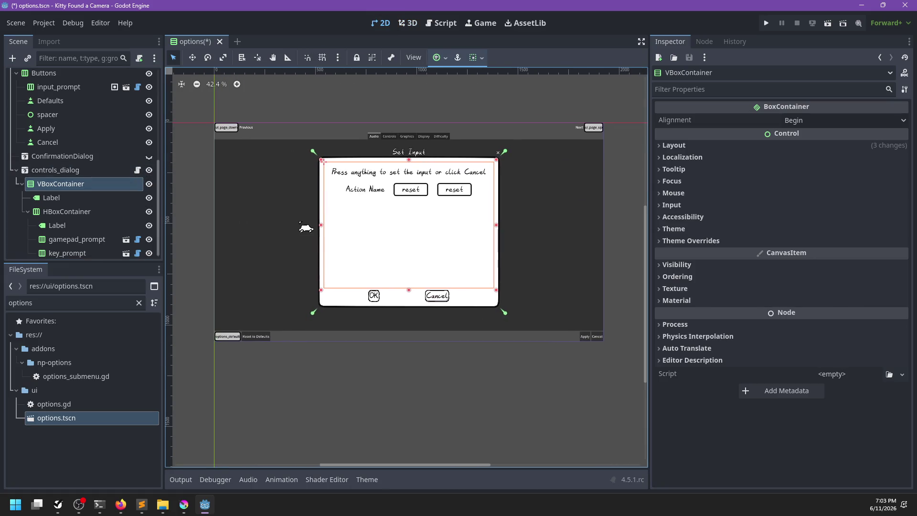
Inspect the controls_dialog script and its dialog properties, comparing against the code in Sublime Text
click(101, 301)
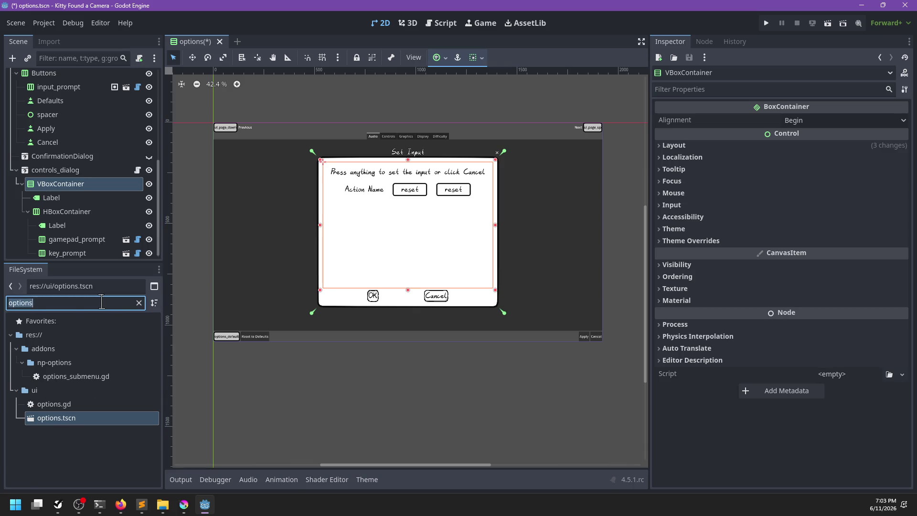
text(controls)
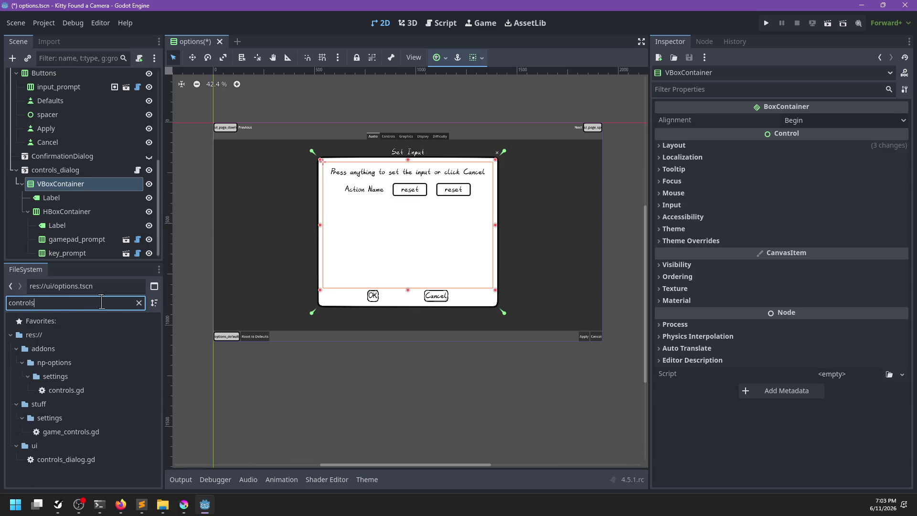
click(138, 170)
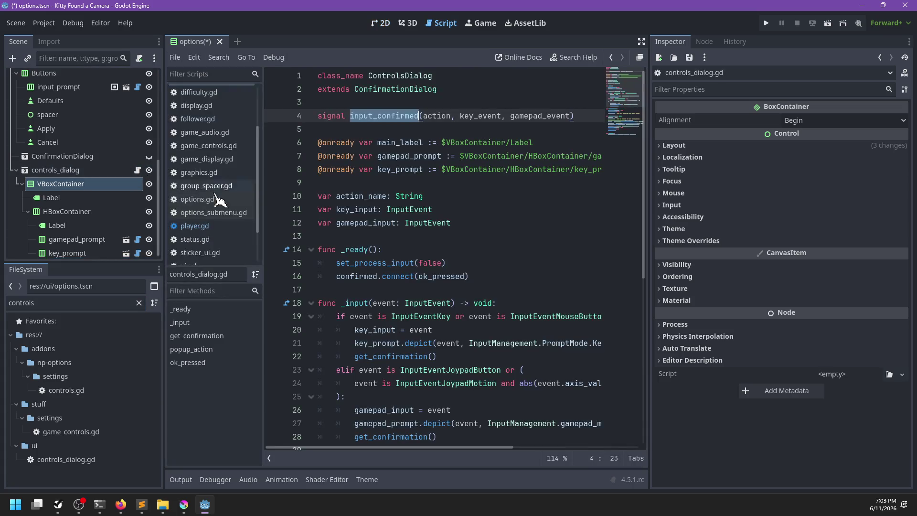
click(88, 170)
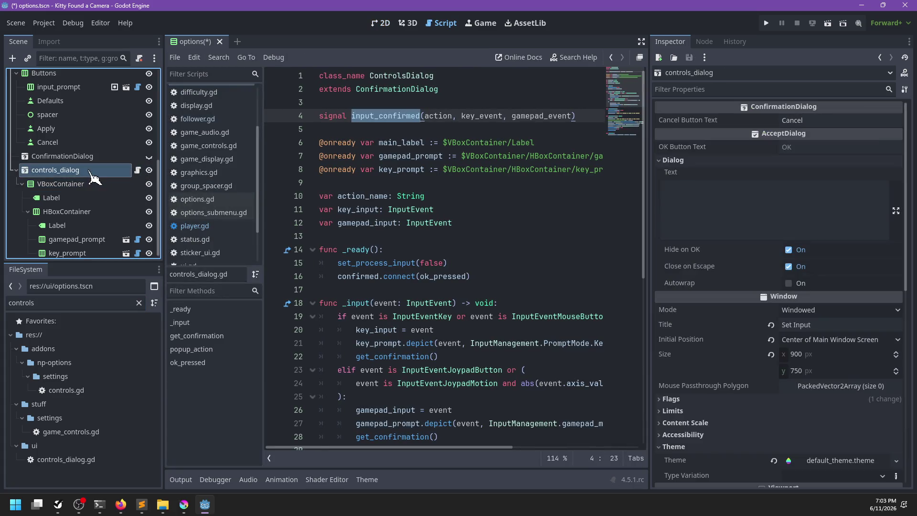
scroll(716, 202, down, 4)
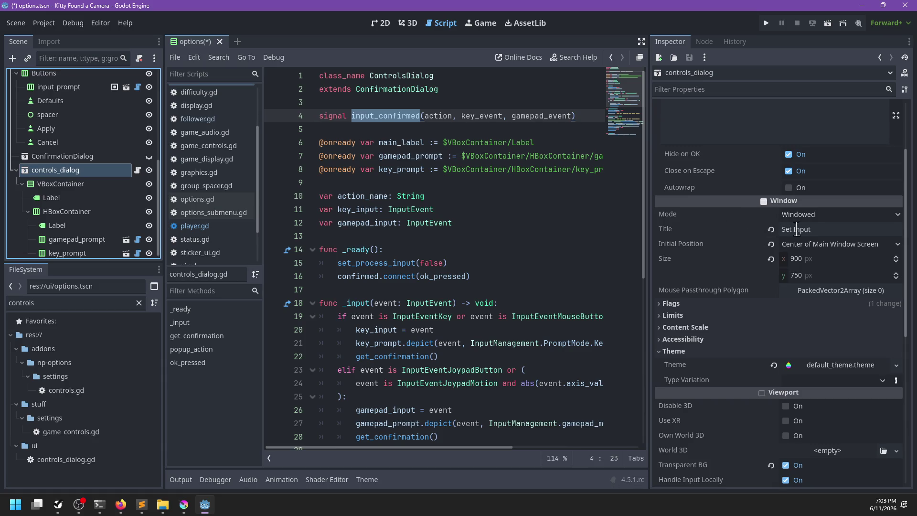
key(alt+Tab)
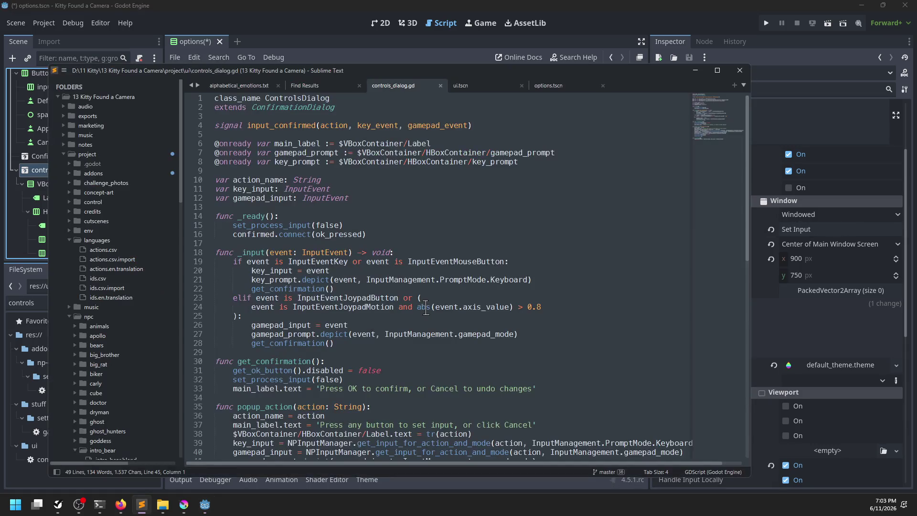
key(alt+Tab)
click(211, 123)
click(225, 226)
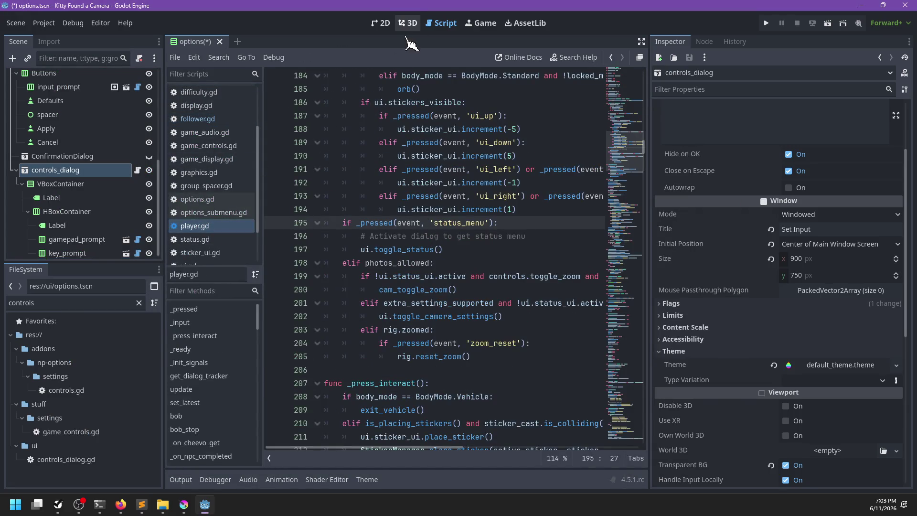
Open ConfirmDialog.tscn from the np-confirm addon and select its PanelContainer and root nodes
double_click(111, 302)
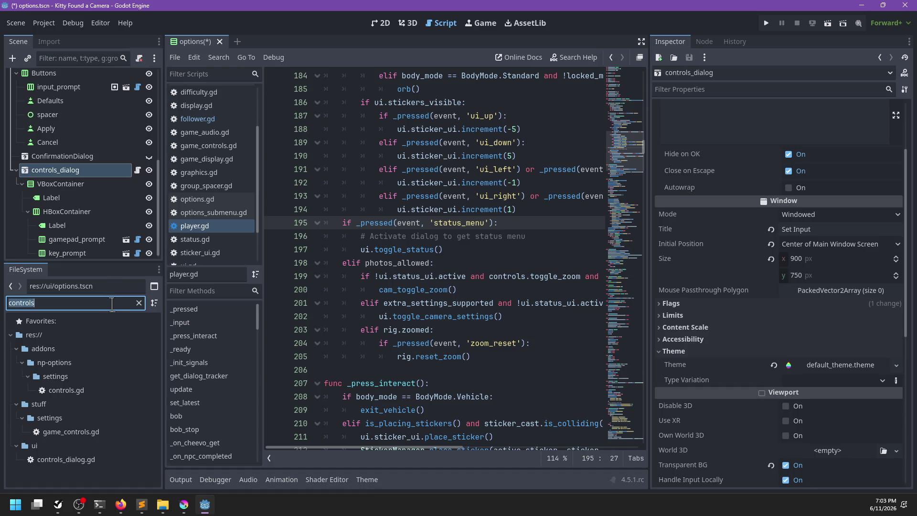
text(confirm)
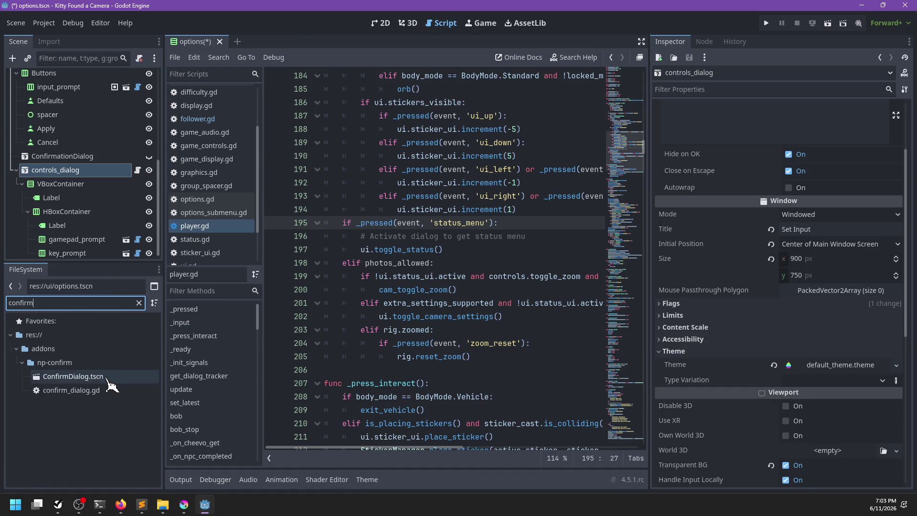
double_click(113, 377)
click(82, 90)
click(100, 81)
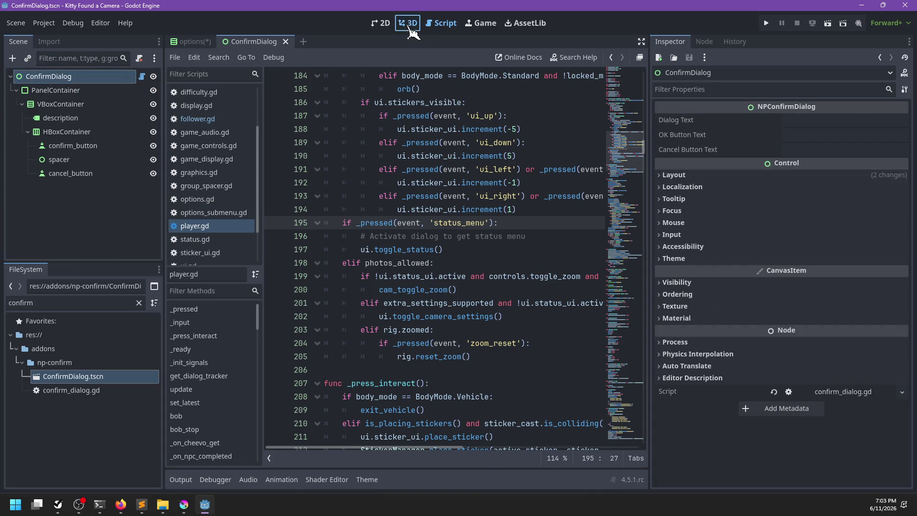
Add a VBoxContainer holding the PanelContainer and centre it with the Center anchor preset
click(408, 23)
click(380, 23)
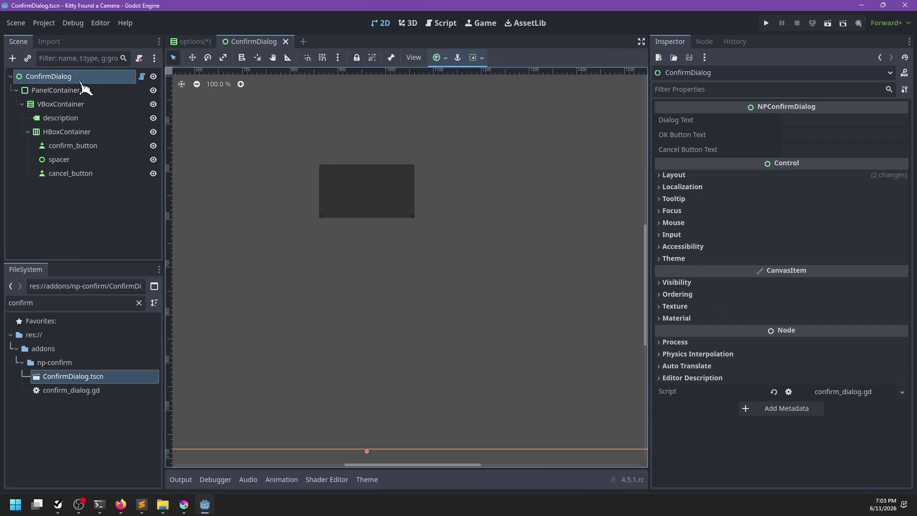
scroll(324, 250, down, 5)
key(ctrl+a)
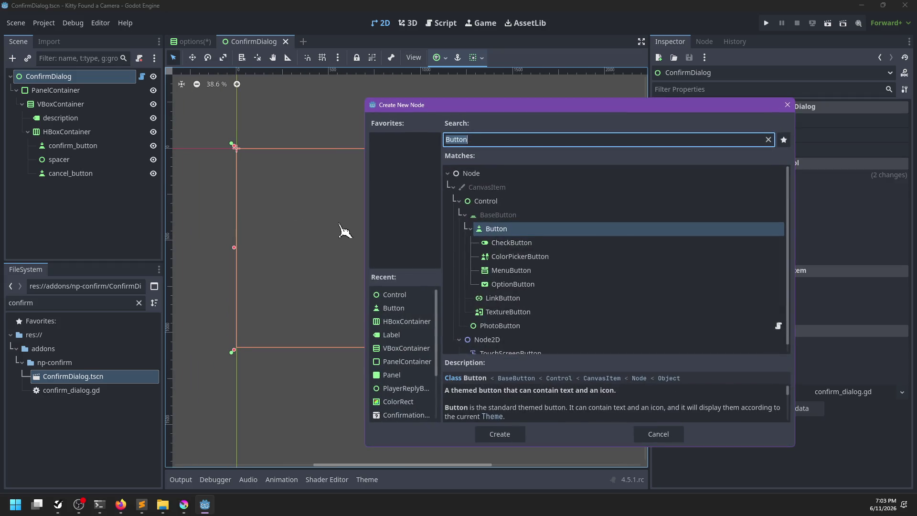
text(VBox)
key(Return)
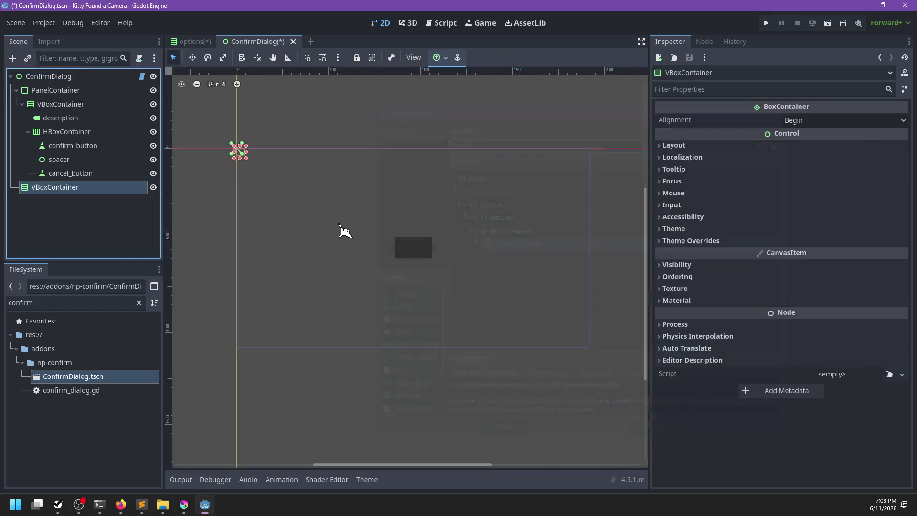
mouse_move(53, 91)
mouse_down()
mouse_move(53, 118)
mouse_move(80, 186)
mouse_up()
click(72, 91)
click(446, 59)
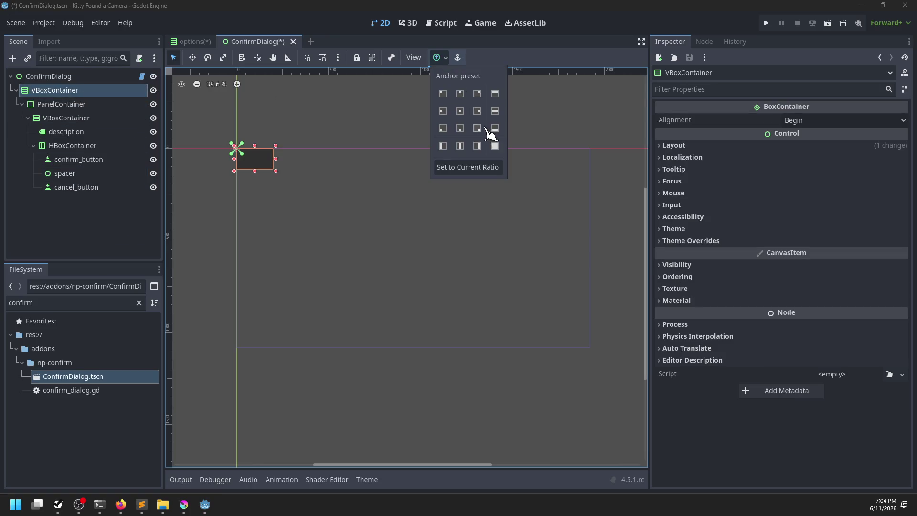
click(460, 111)
scroll(302, 215, up, 2)
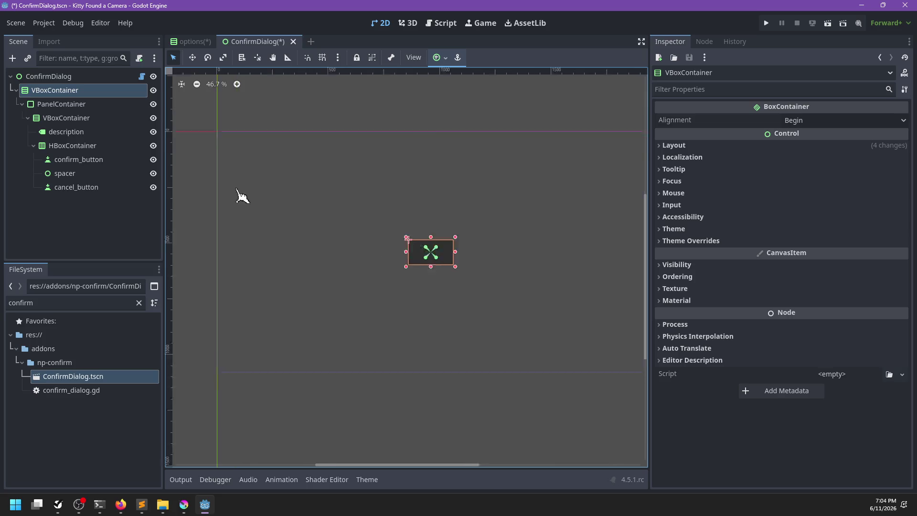
Add a Label reading 'Title' above the PanelContainer and save the scene
key(ctrl+a)
text(Label)
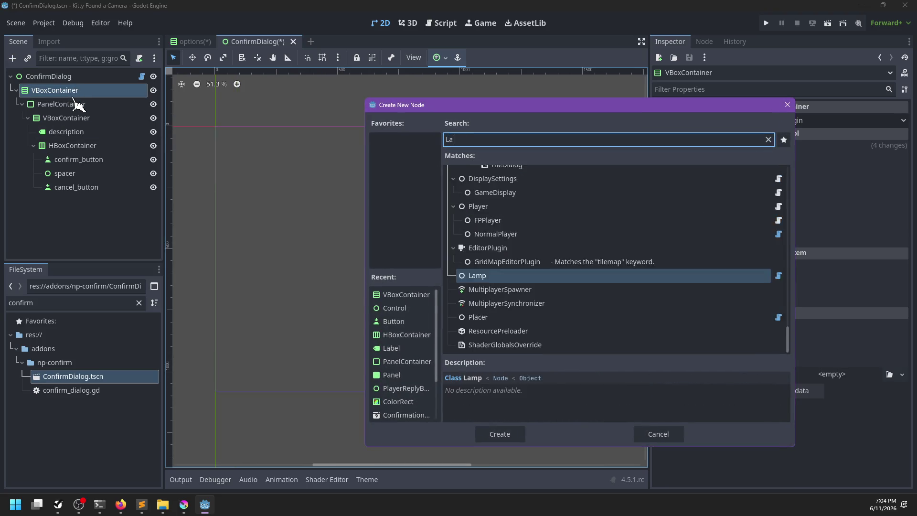
key(Return)
mouse_move(84, 202)
mouse_down()
mouse_move(73, 128)
mouse_move(46, 99)
mouse_move(57, 99)
mouse_up()
click(724, 151)
text(Title)
key(ctrl+s)
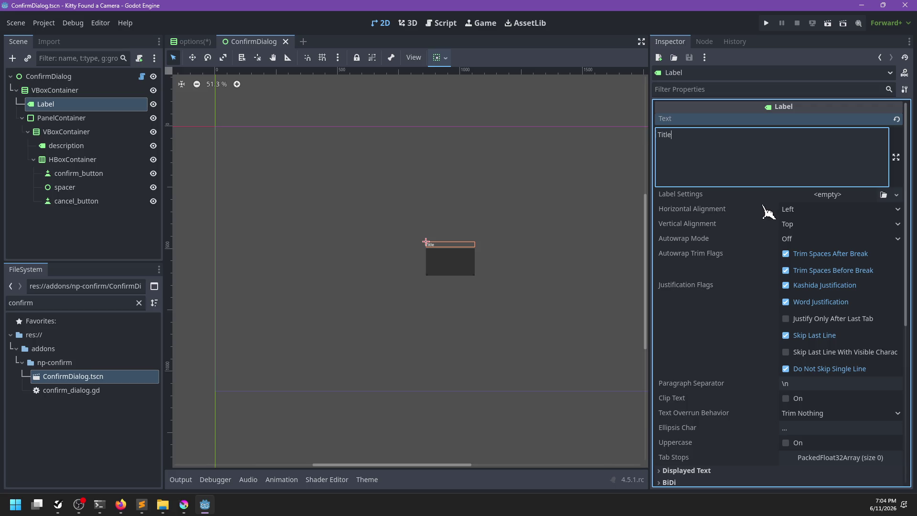
click(141, 76)
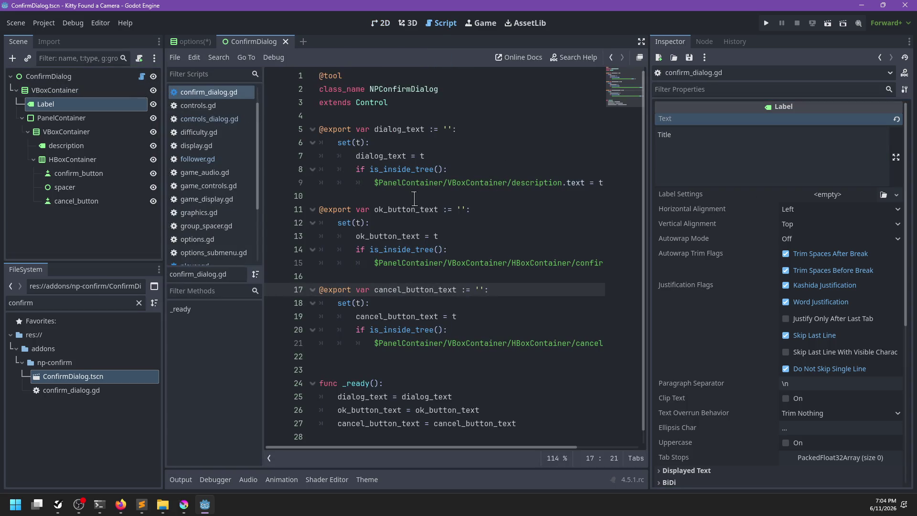
Add an exported title property whose setter updates $VBoxContainer/Label.text
click(428, 116)
key(Return)
key(Return)
key(Up)
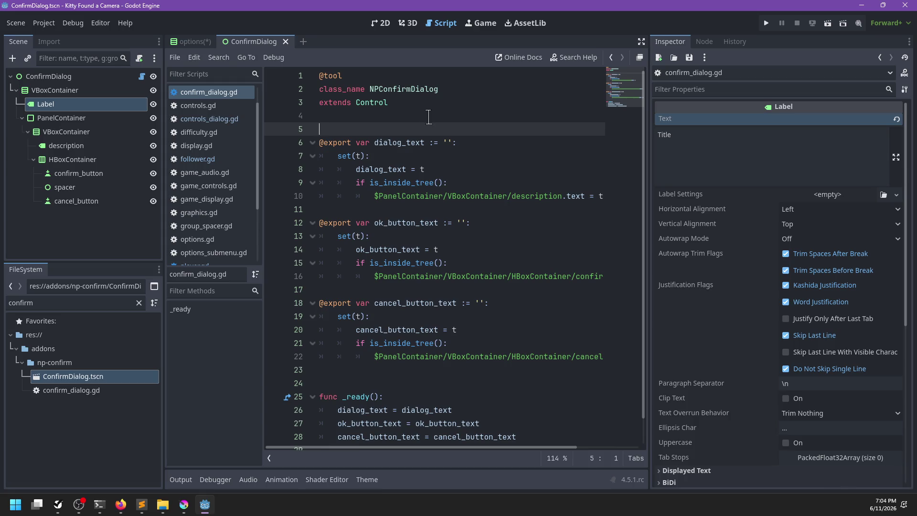
text(@export var titl)
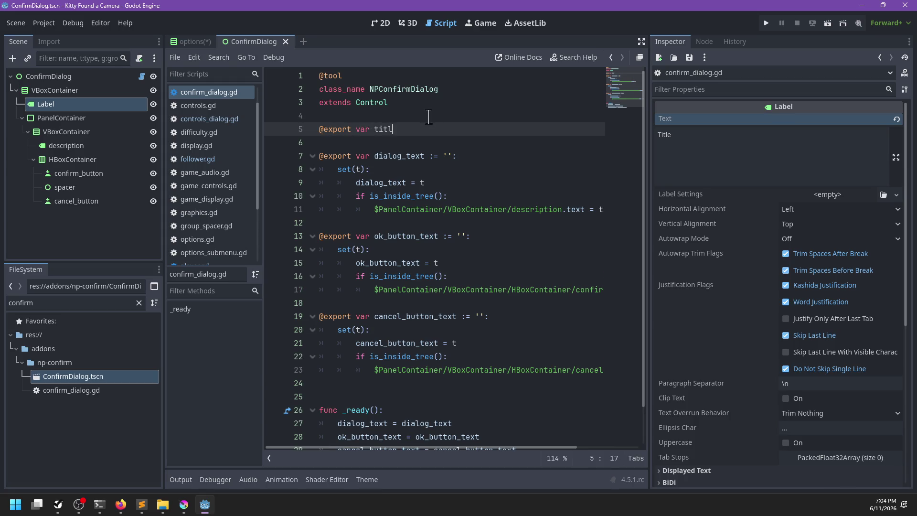
text('':)
key(Return)
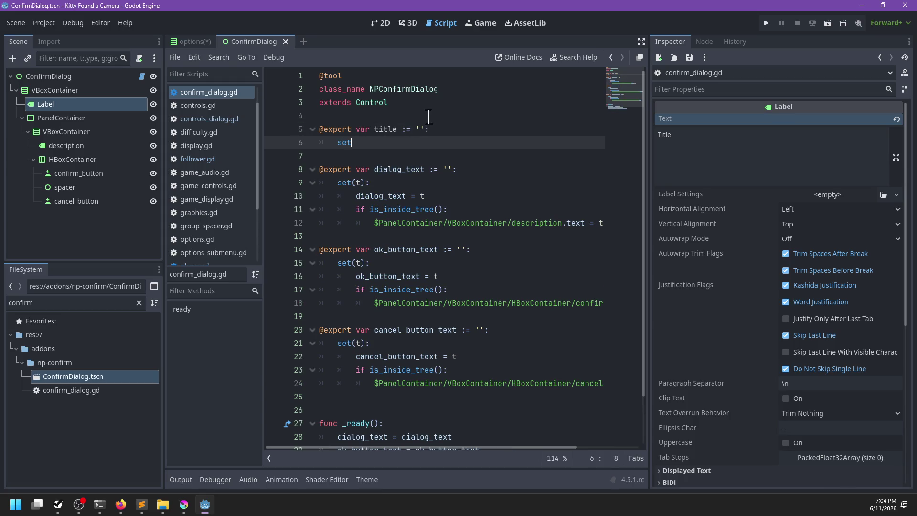
text(:)
key(Return)
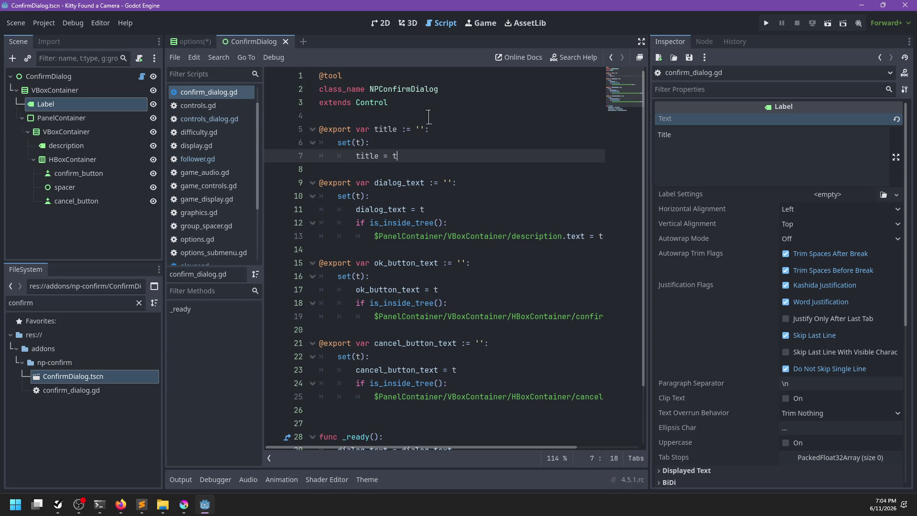
key(Return)
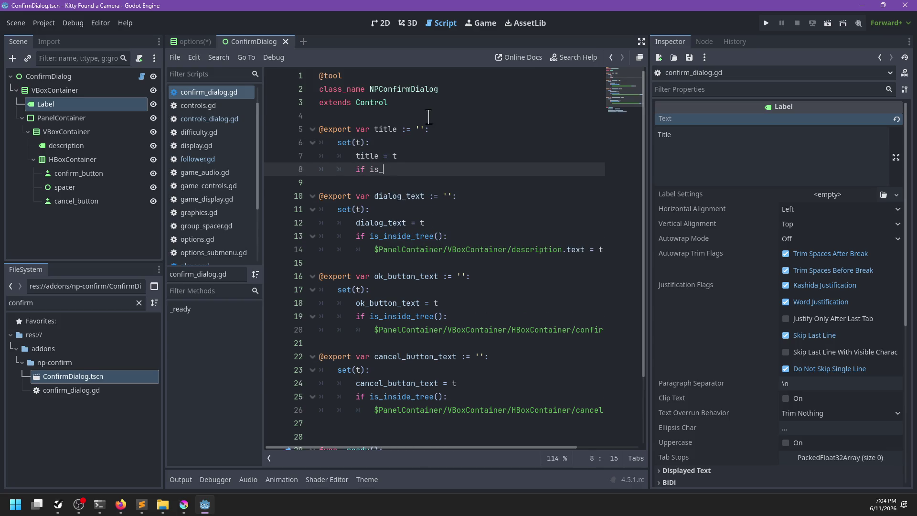
text(ree():)
key(Return)
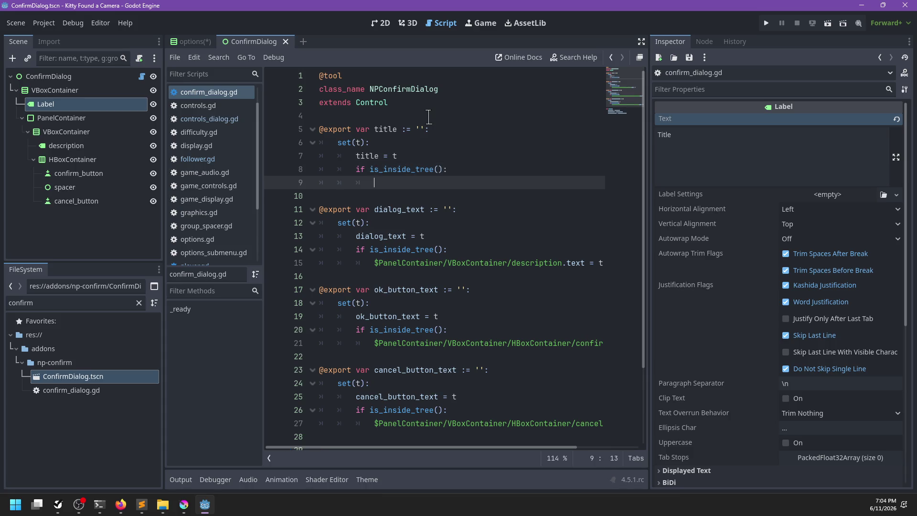
text($)
text(VBoxContainer/Label.text = t)
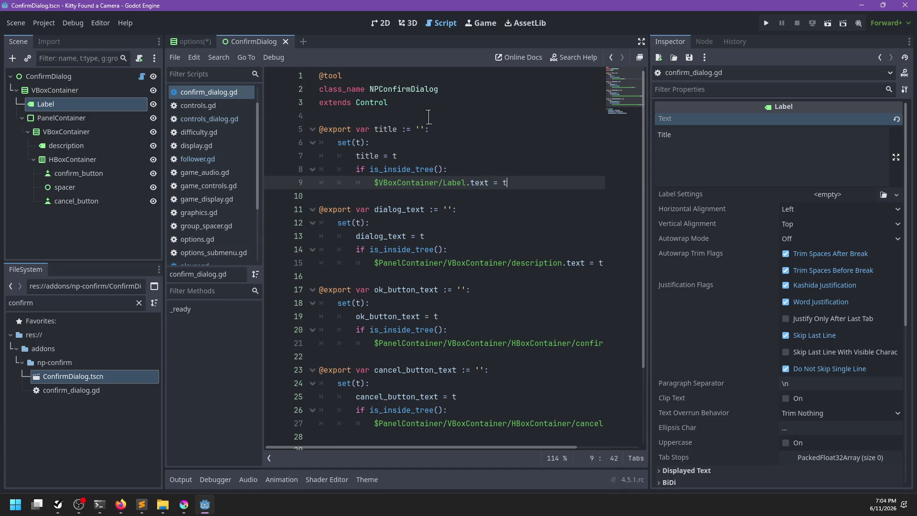
Apply title = title in _ready, save, and confirm the root shows a Title property
scroll(429, 124, down, 3)
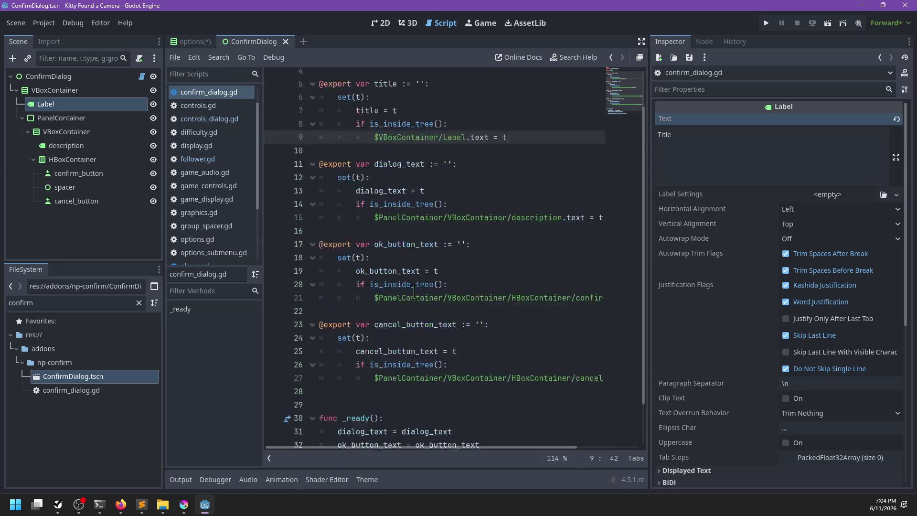
click(449, 370)
key(Return)
text(title =)
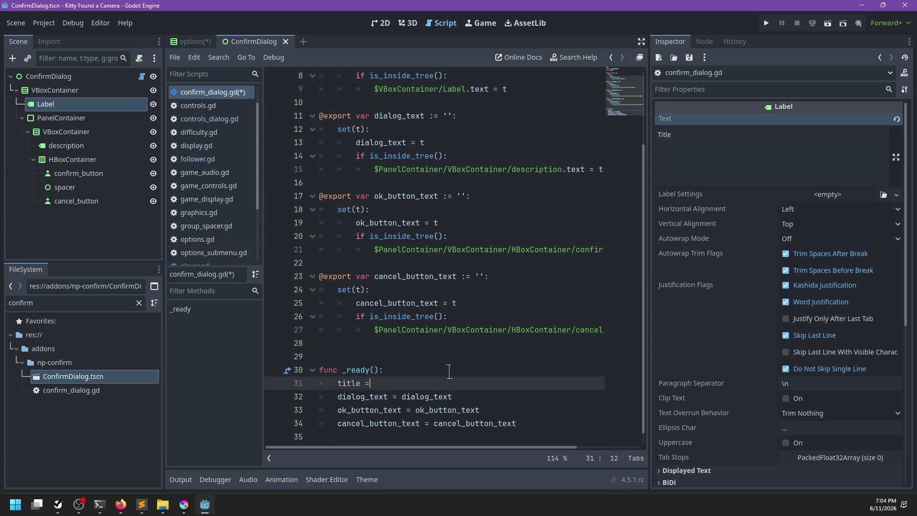
key(Return)
key(ctrl+s)
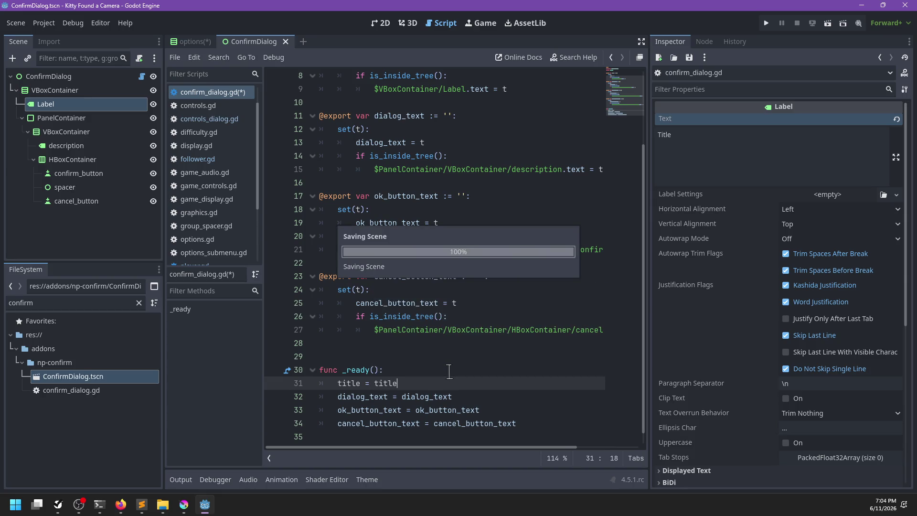
click(124, 77)
click(779, 122)
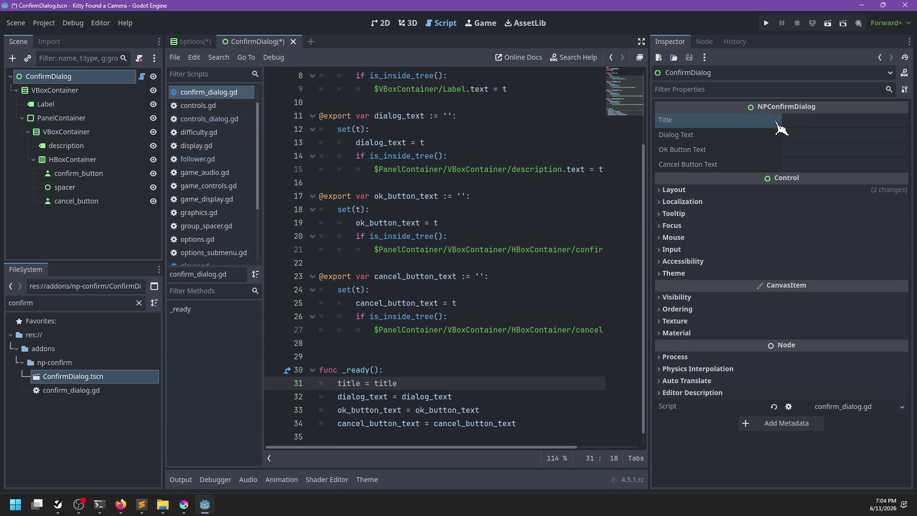
click(410, 182)
scroll(410, 182, up, 2)
key(ctrl+s)
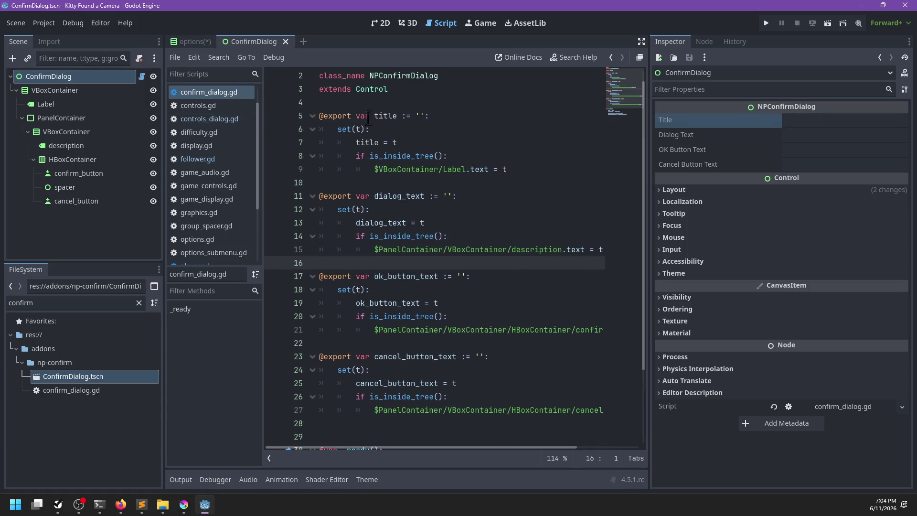
click(191, 42)
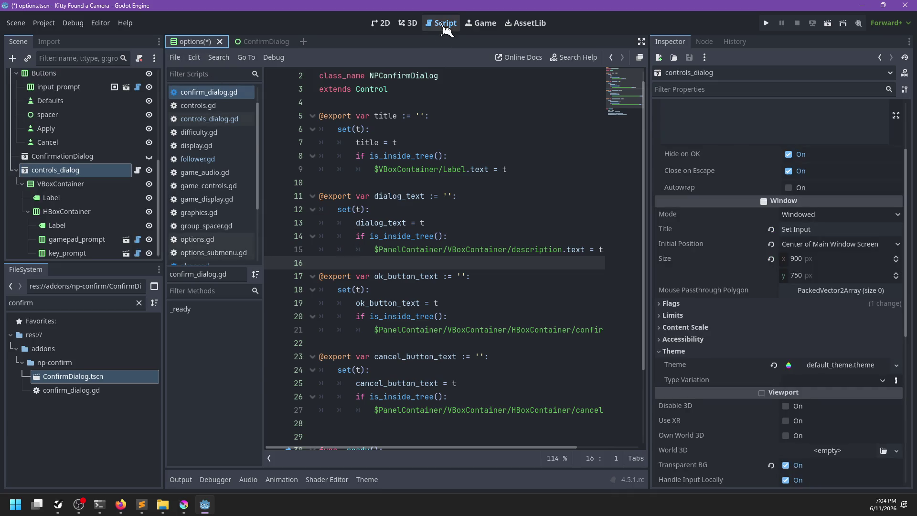
Create a new inherited scene from ConfirmDialog.tscn
click(419, 27)
right_click(79, 390)
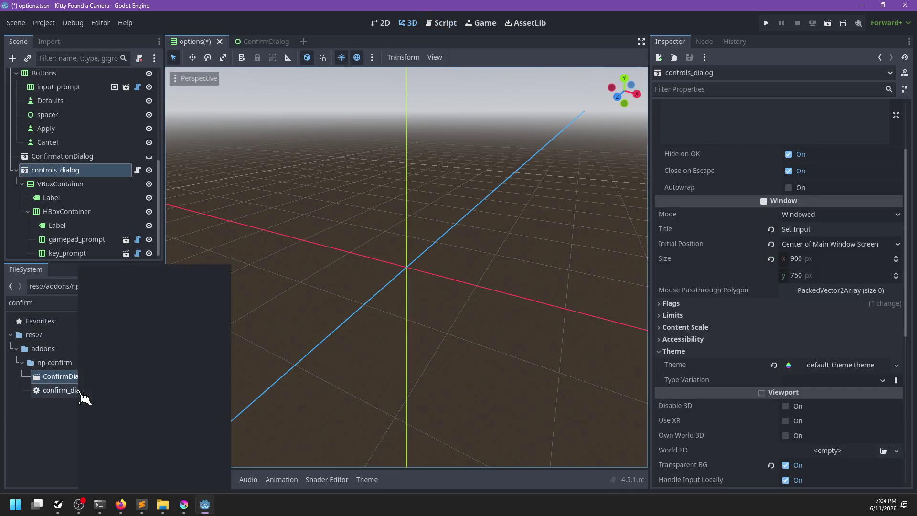
right_click(56, 376)
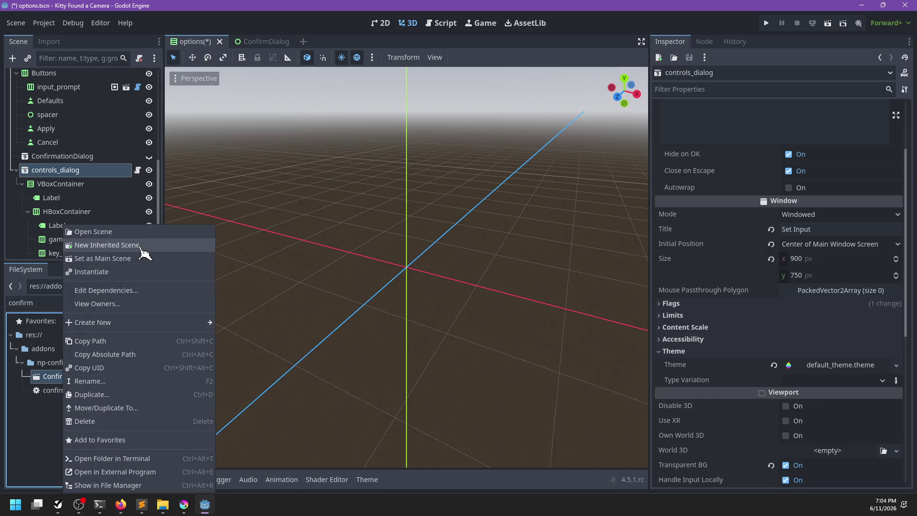
click(144, 246)
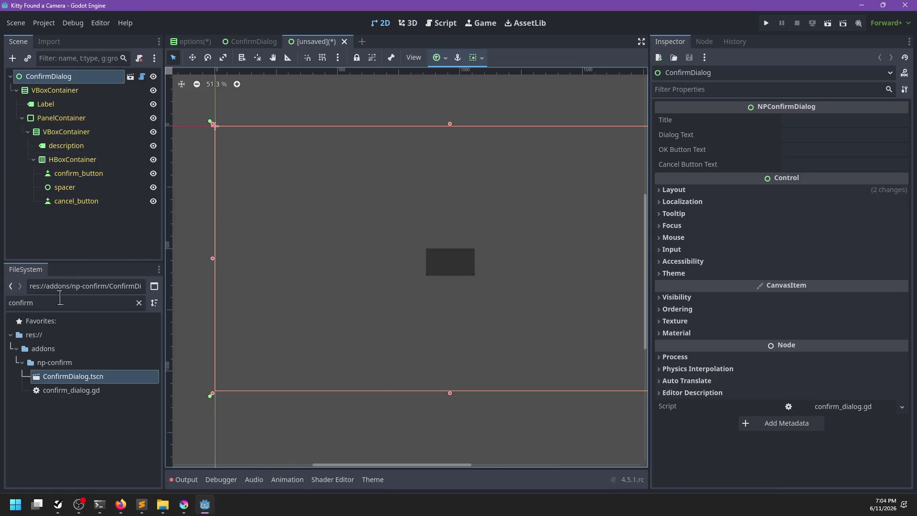
Compare against the options scene's controls dialog VBoxContainer, Label and HBoxContainer
click(190, 42)
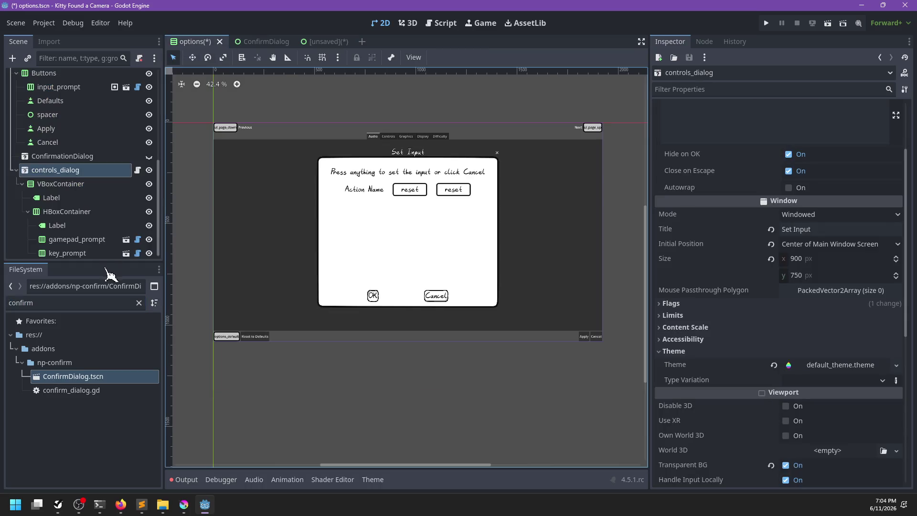
click(61, 183)
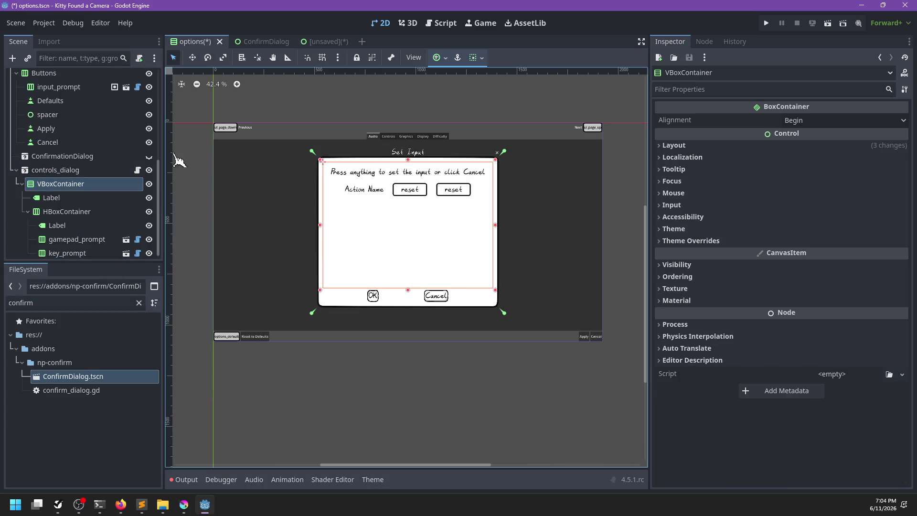
scroll(19, 220, up, 3)
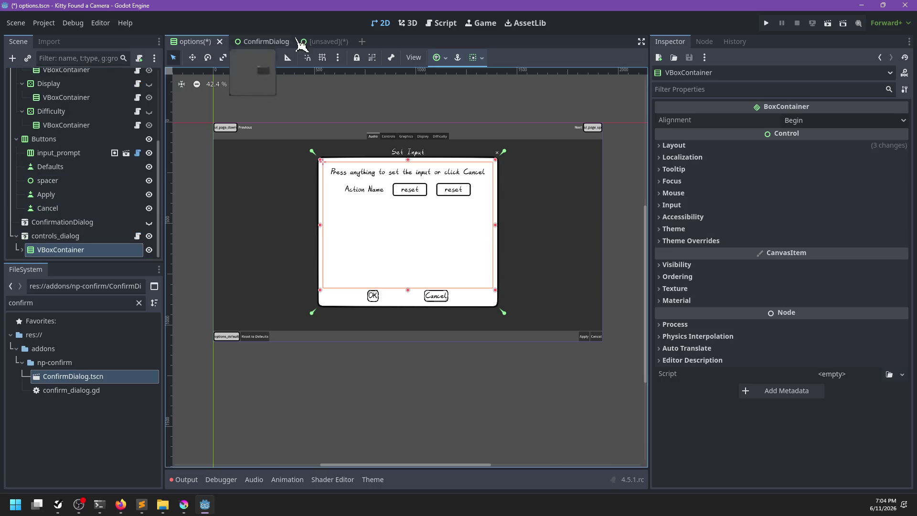
click(323, 42)
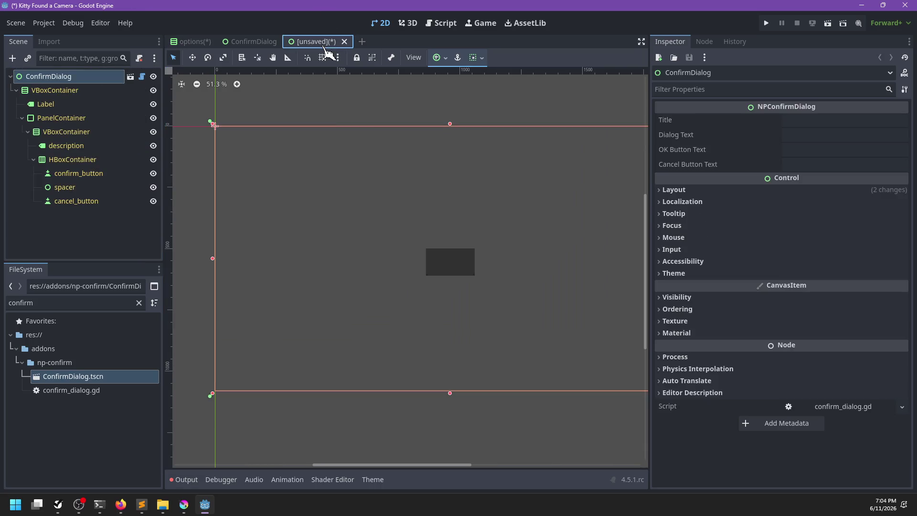
click(247, 44)
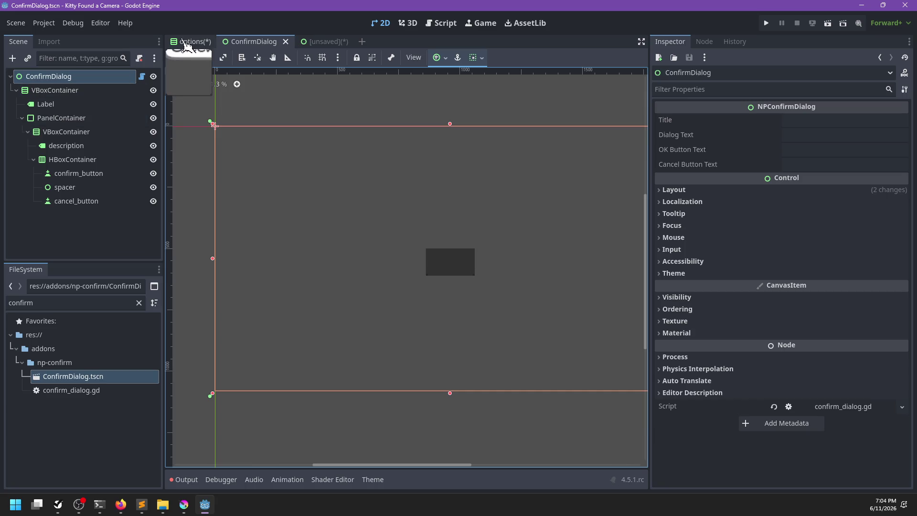
click(187, 42)
click(22, 249)
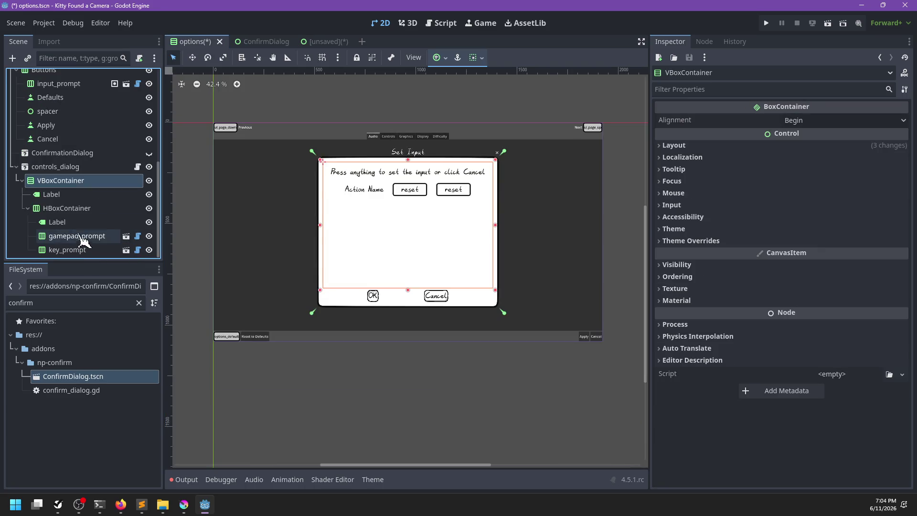
click(27, 209)
click(52, 236)
click(69, 252)
ctrl+click(63, 238)
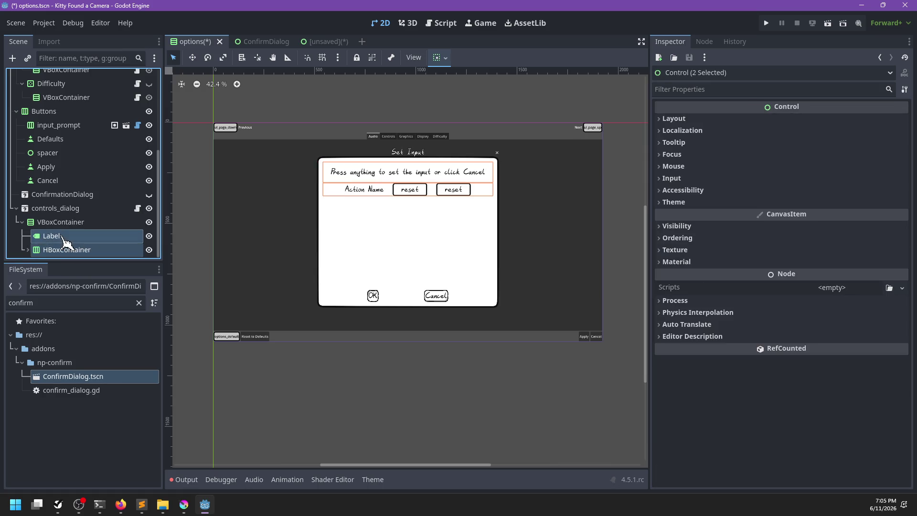
click(79, 253)
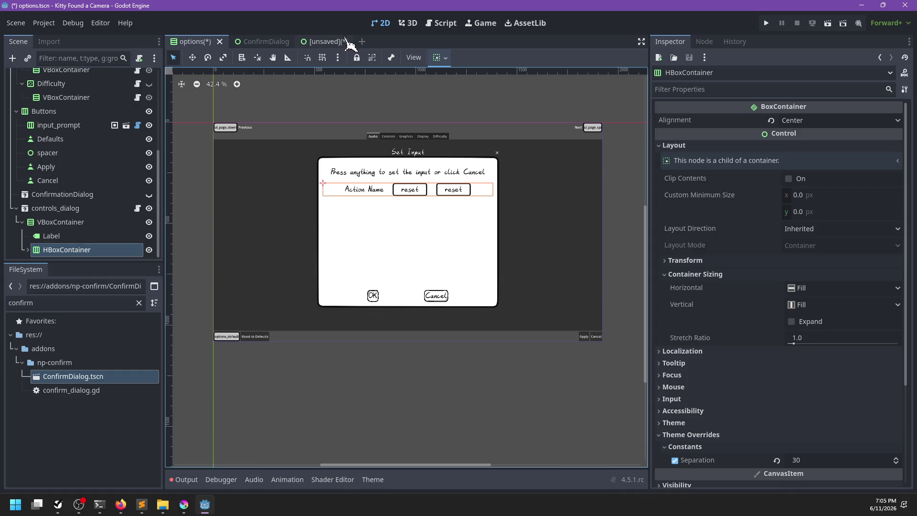
Select the new scene's VBoxContainer, then open the root node's confirm_dialog.gd script
click(332, 42)
click(61, 92)
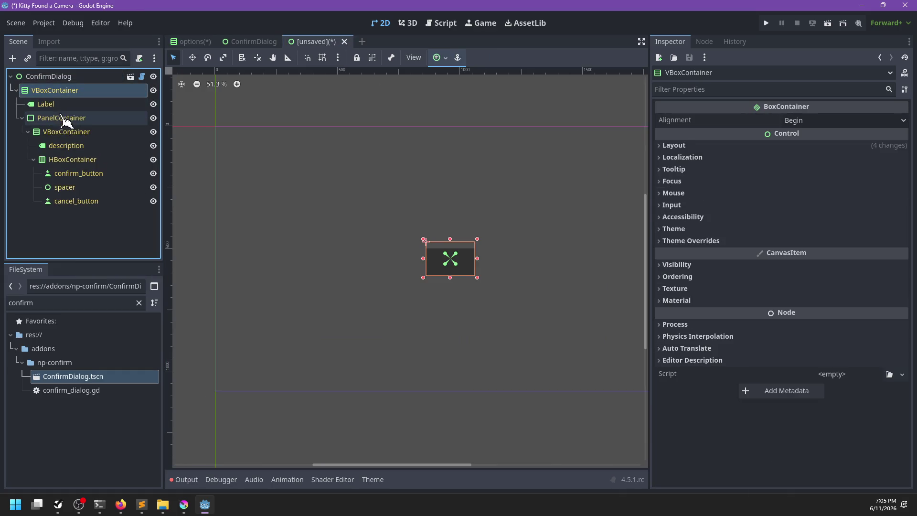
scroll(377, 230, up, 3)
drag(377, 230, 258, 212)
scroll(255, 206, down, 1)
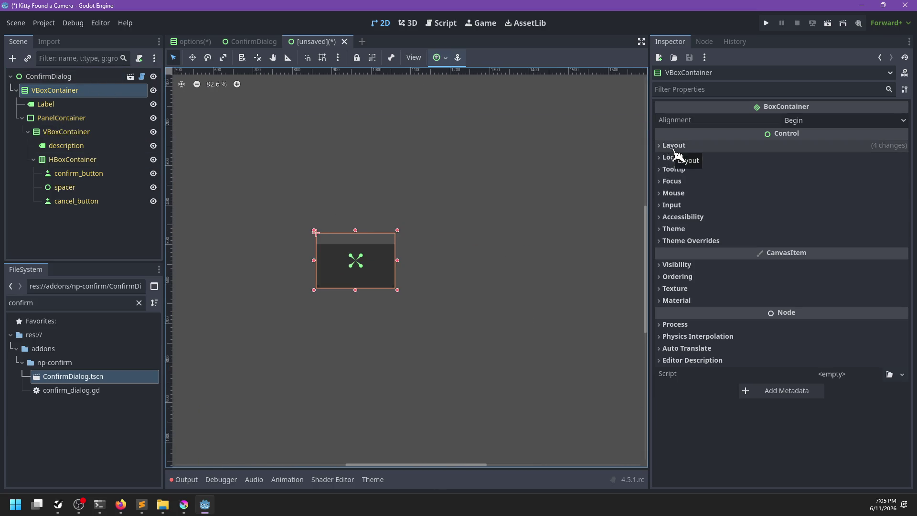
click(141, 77)
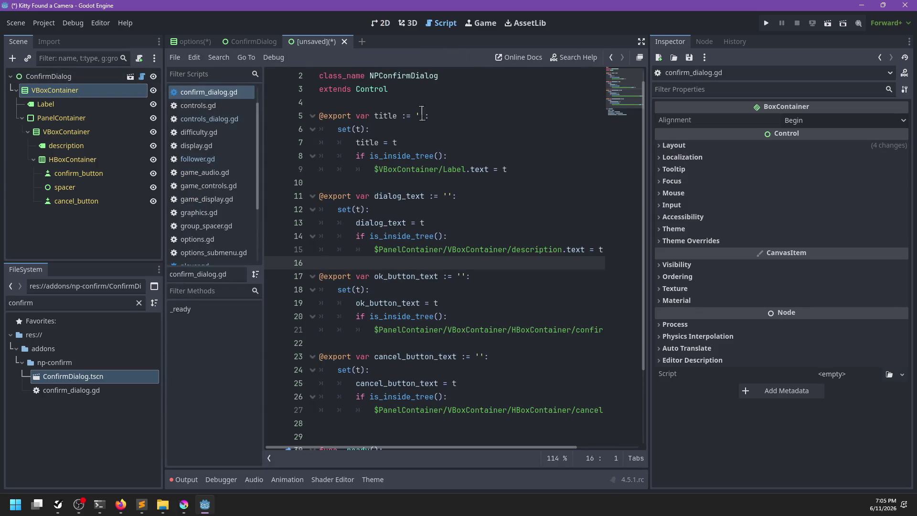
click(420, 98)
key(Return)
key(Return)
key(Up)
text(@)
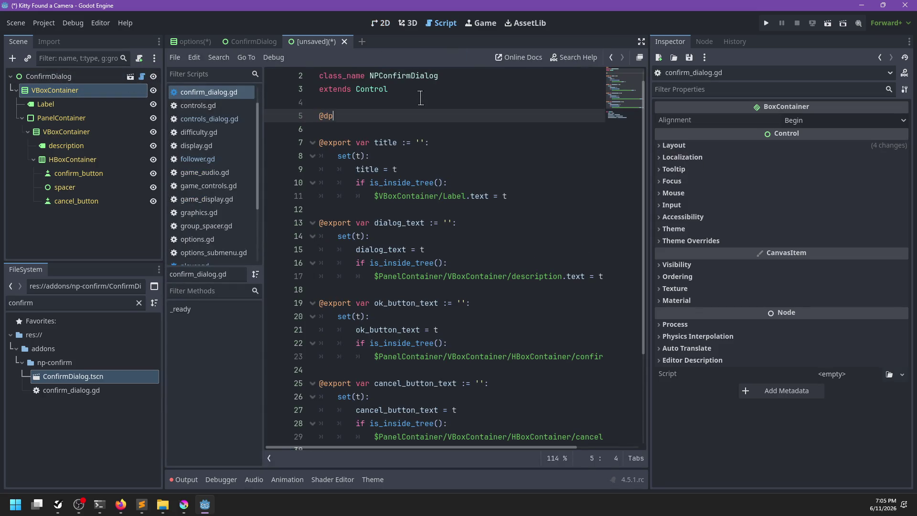
key(BackSpace)
key(BackSpace)
text(export var size: )
text(Vector23)
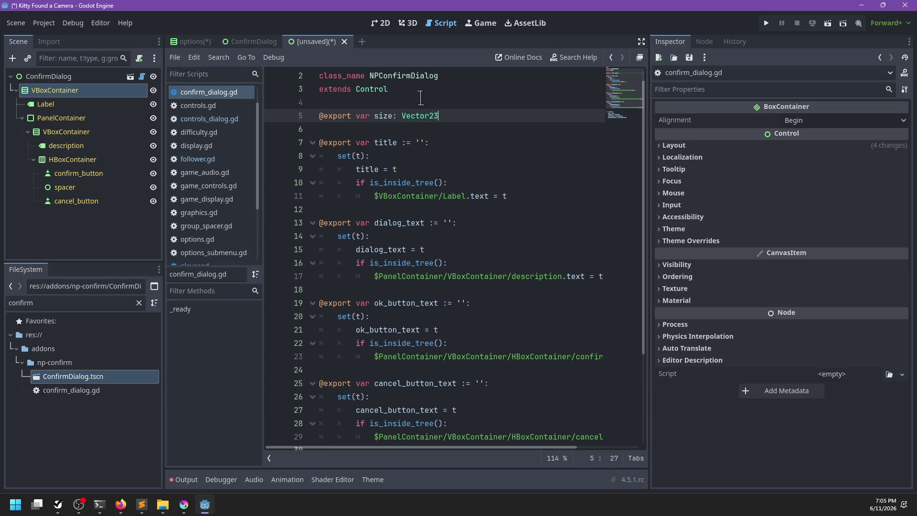
key(shift+Up)
key(shift+Up)
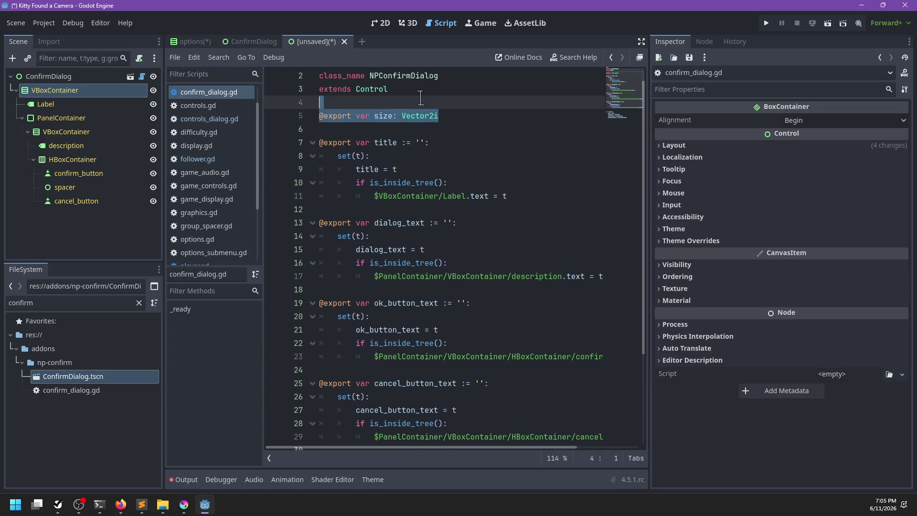
Attach confirm_dialog.gd to the VBoxContainer and make it the scene root
key(BackSpace)
right_click(48, 91)
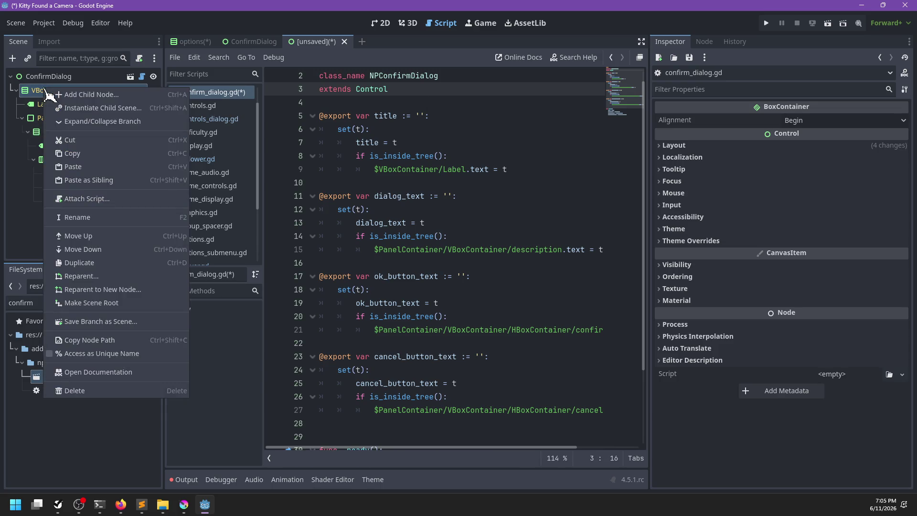
click(137, 258)
mouse_move(83, 389)
mouse_down()
mouse_move(105, 137)
mouse_move(79, 91)
mouse_up()
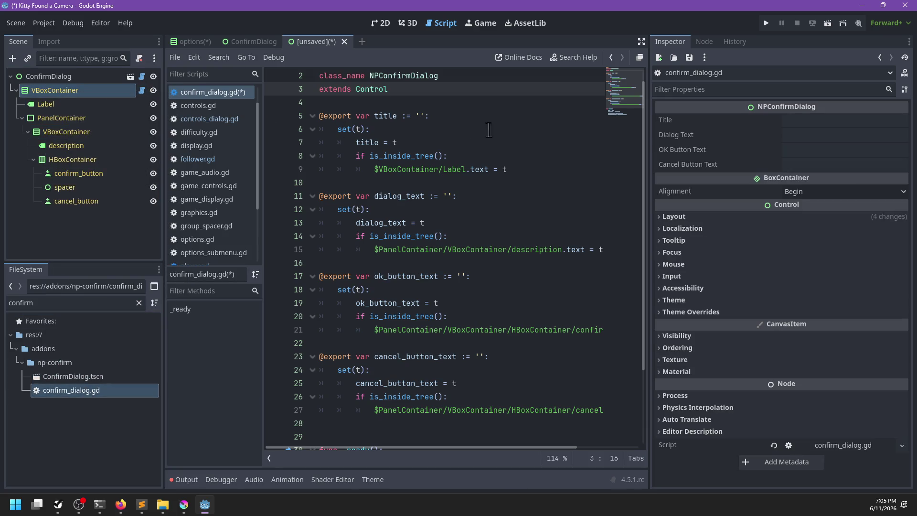
right_click(79, 89)
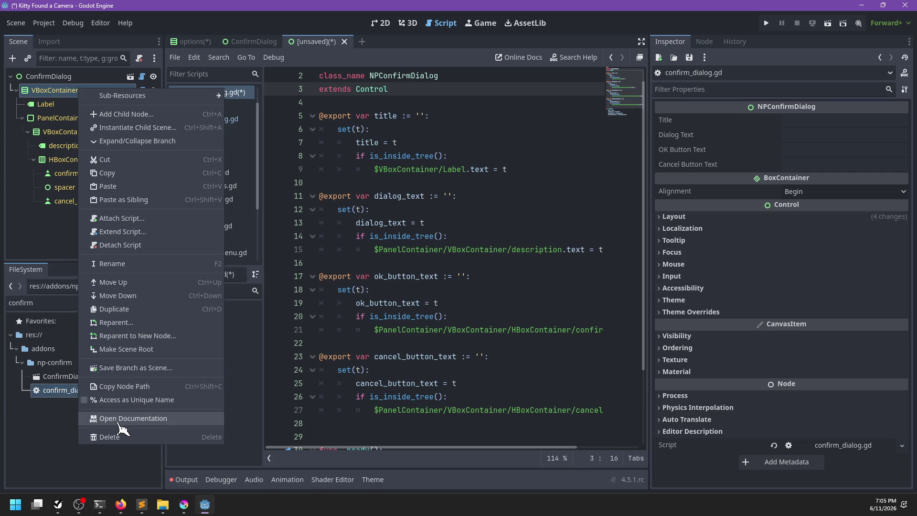
click(138, 349)
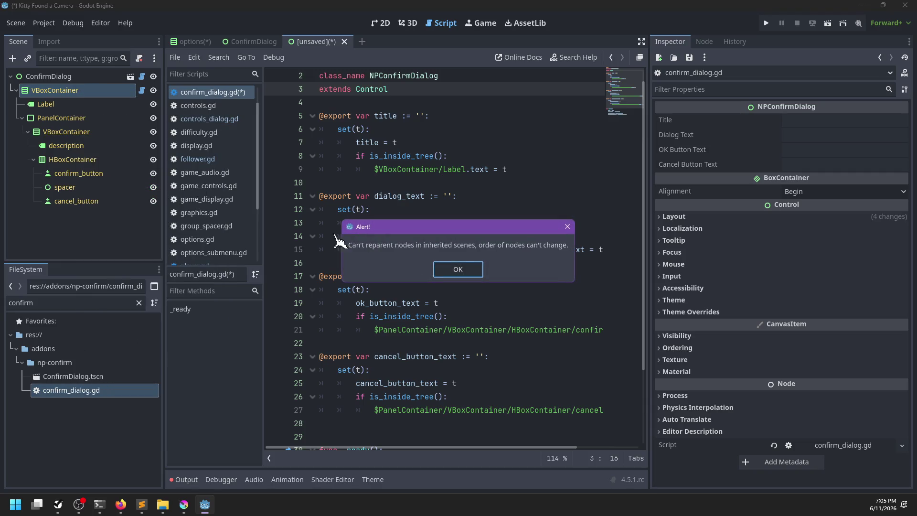
click(457, 270)
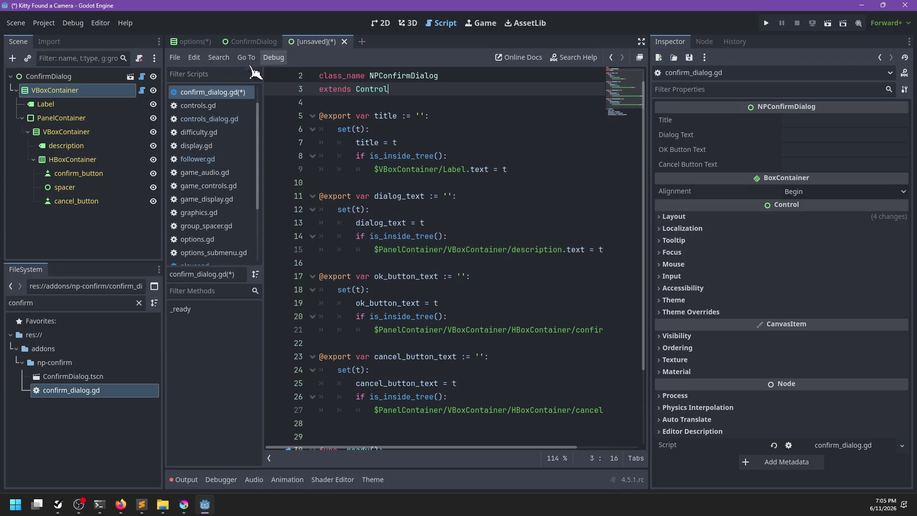
click(253, 41)
mouse_move(72, 390)
mouse_down()
mouse_move(152, 132)
mouse_move(72, 93)
mouse_up()
right_click(70, 91)
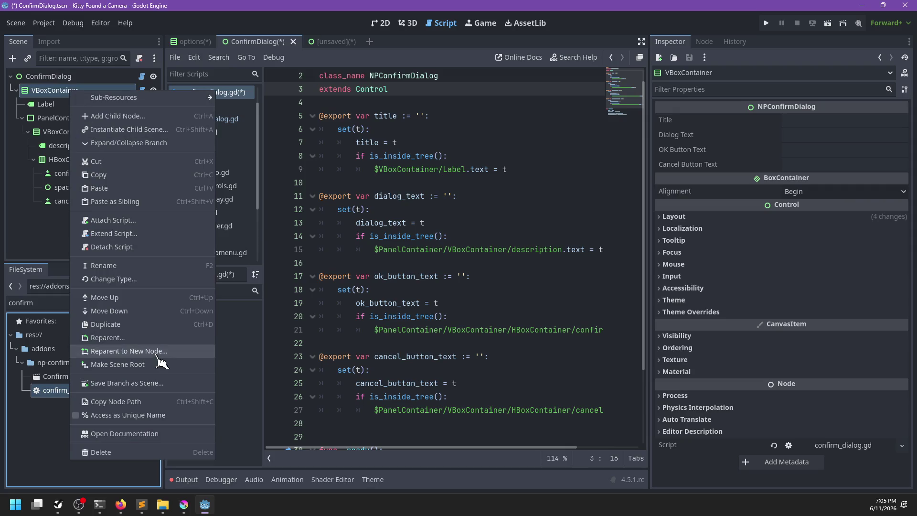
click(117, 364)
Rename the new root ConfirmDialog, delete the old ConfirmDialog node, and save
double_click(65, 76)
text(Confirm)
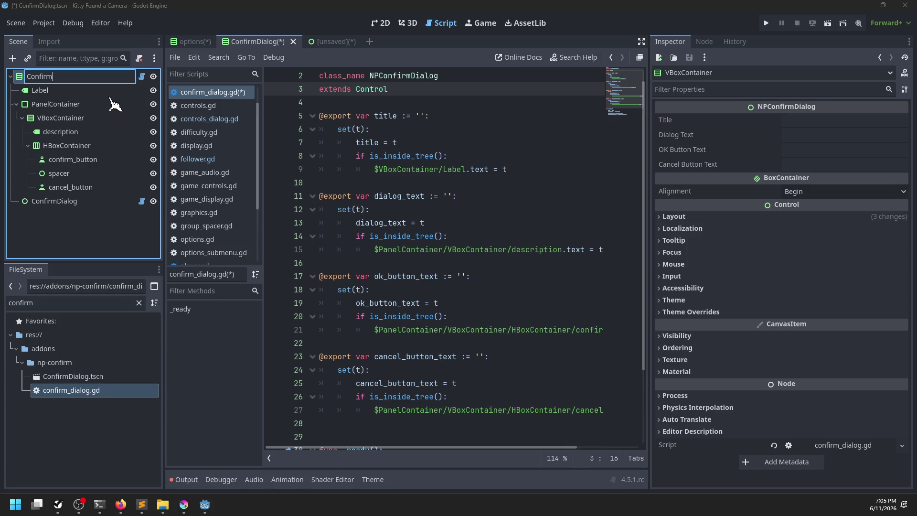
text(og)
key(Return)
click(69, 203)
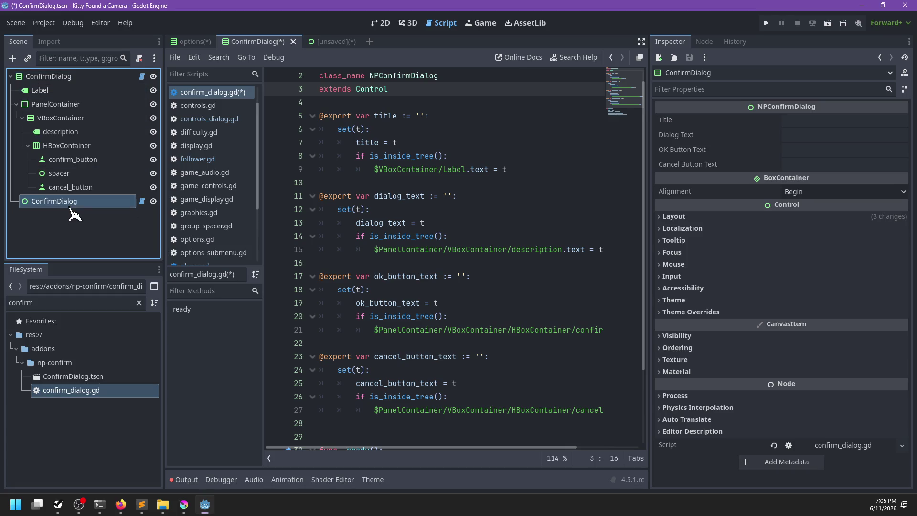
key(Delete)
key(ctrl+s)
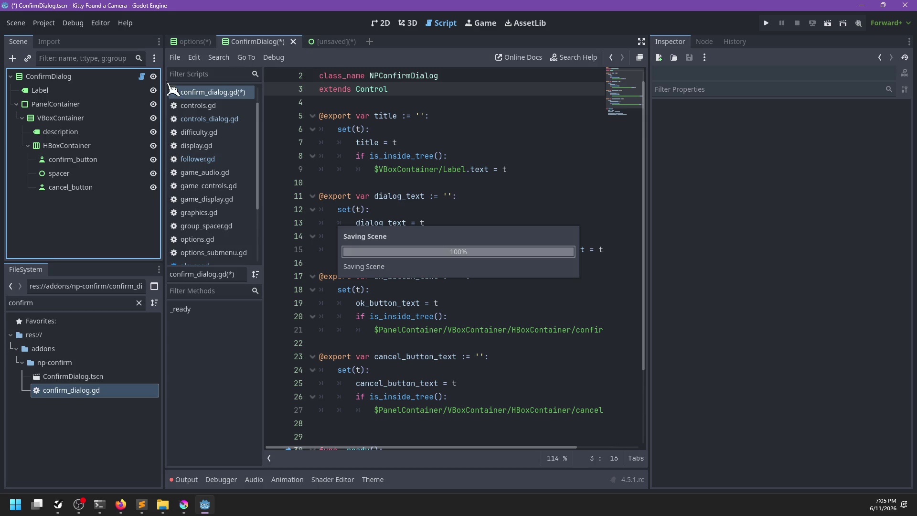
click(315, 42)
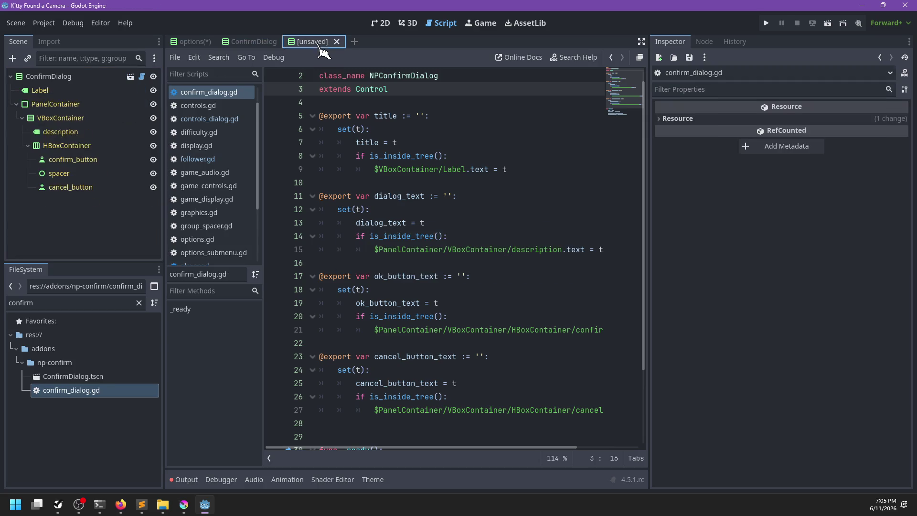
click(75, 80)
Add a popup() function calling show() after _ready in confirm_dialog.gd
click(408, 23)
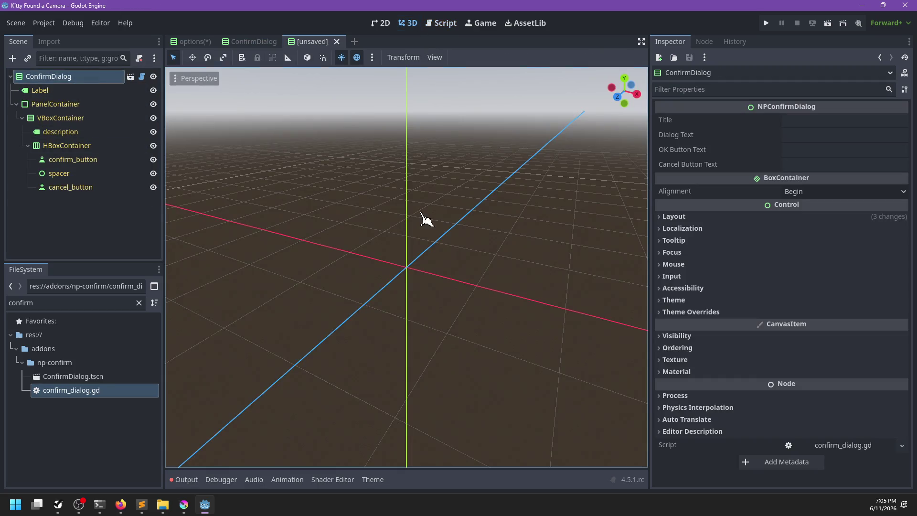
click(444, 23)
click(385, 22)
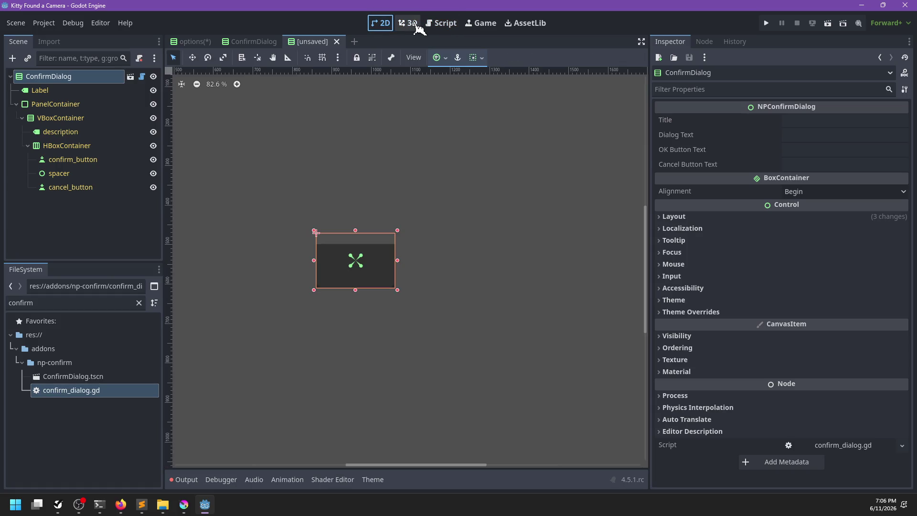
click(409, 23)
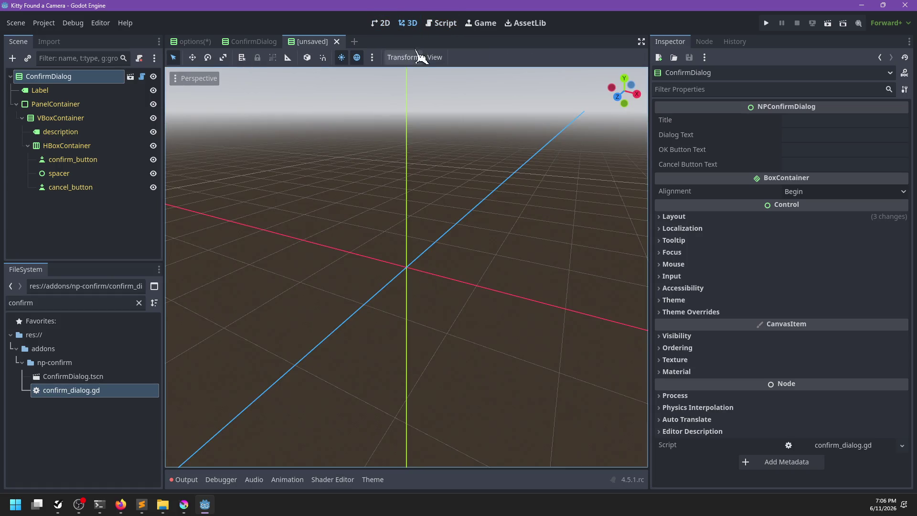
click(440, 23)
scroll(332, 287, down, 3)
scroll(331, 287, up, 1)
triple_click(331, 423)
key(Down)
key(Return)
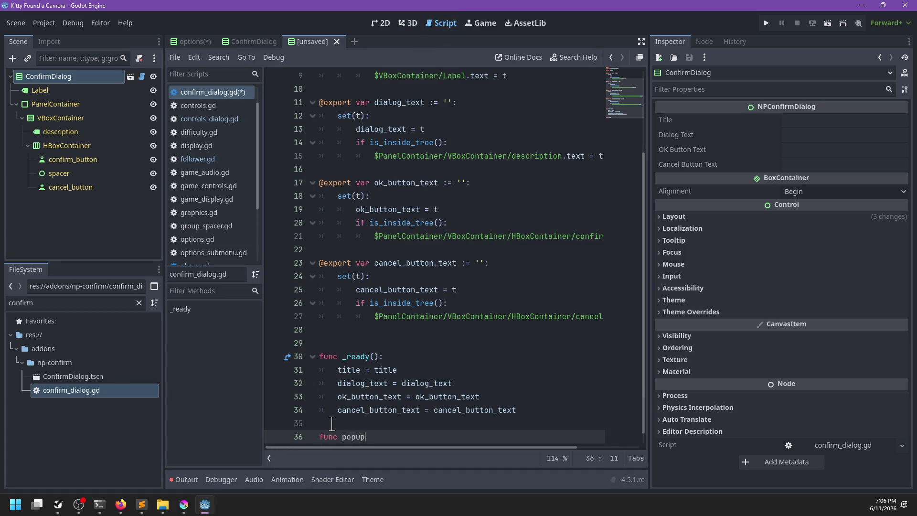
key(Return)
text(sho)
key(Return)
key(Return)
key(BackSpace)
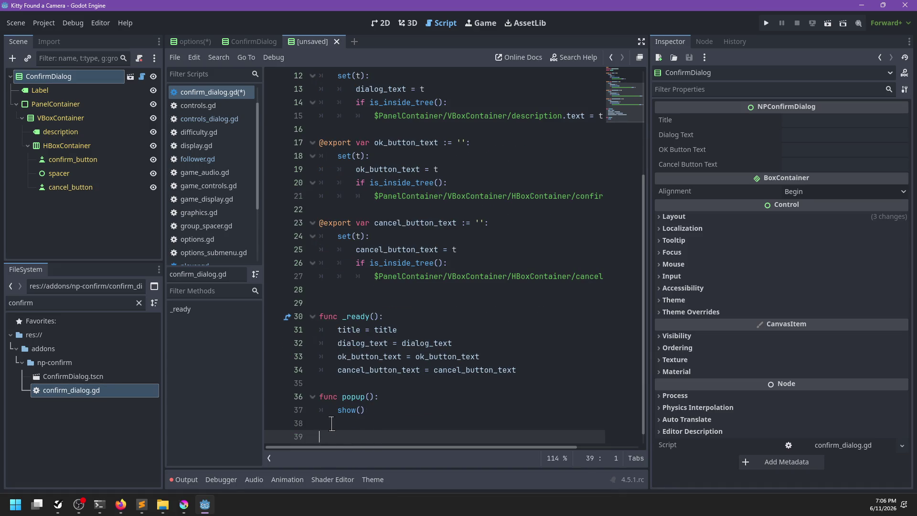
Add a popup_centered() function calling show(), then bring up Save Scene As
text(up_centered()
text():)
key(Return)
text(show()
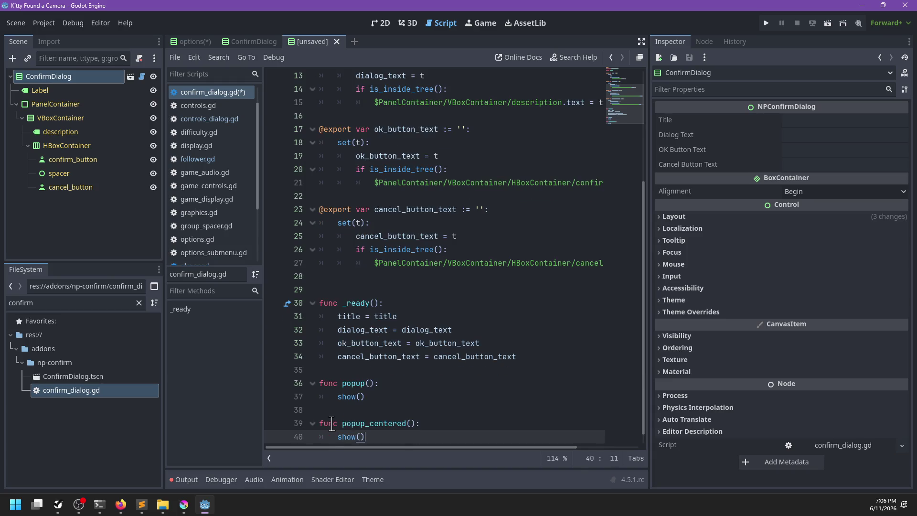
key(ctrl+s)
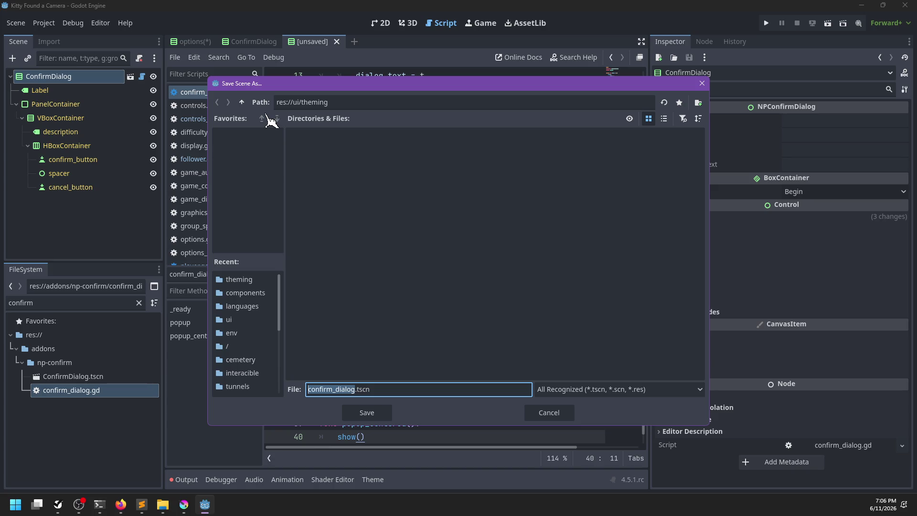
Cancel the prompt and save the ConfirmDialog scene first
key(Escape)
click(253, 42)
key(ctrl+s)
Save the inherited scene as controls_dialog.tscn in the res://ui folder
click(319, 42)
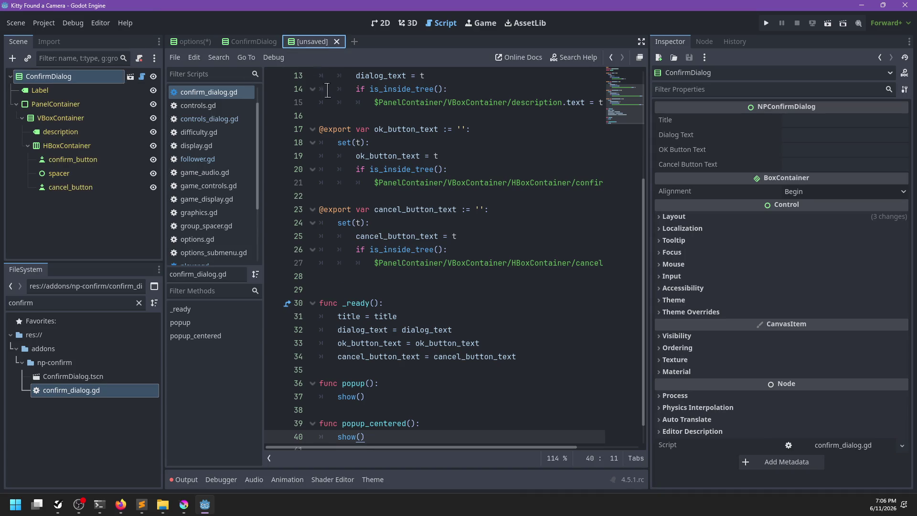
key(ctrl+s)
text(cont)
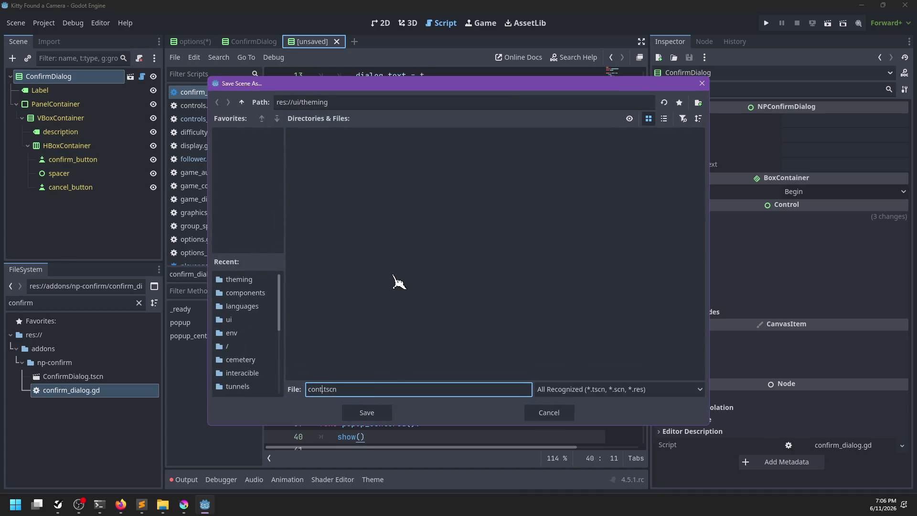
text(og)
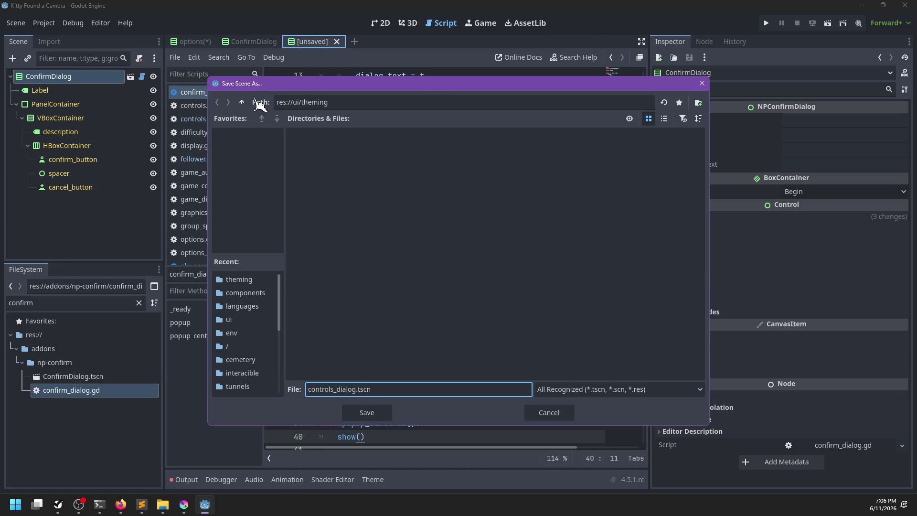
click(242, 102)
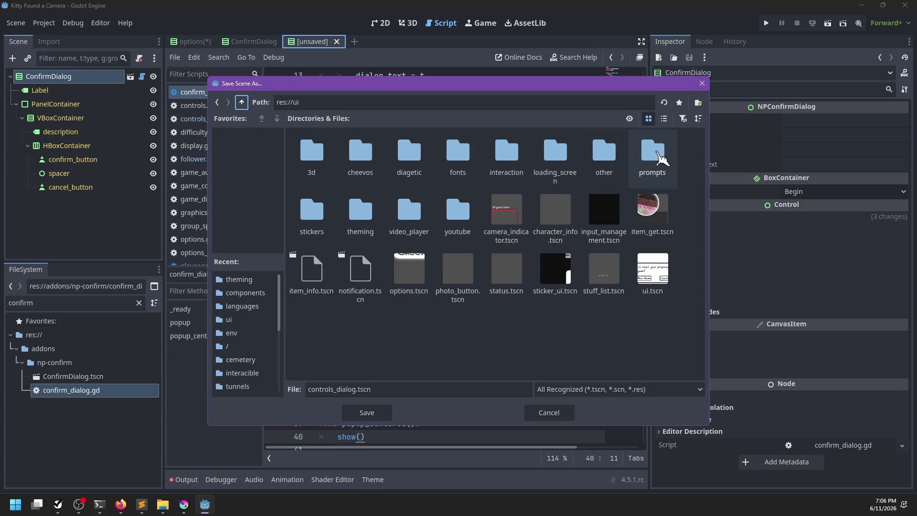
click(387, 412)
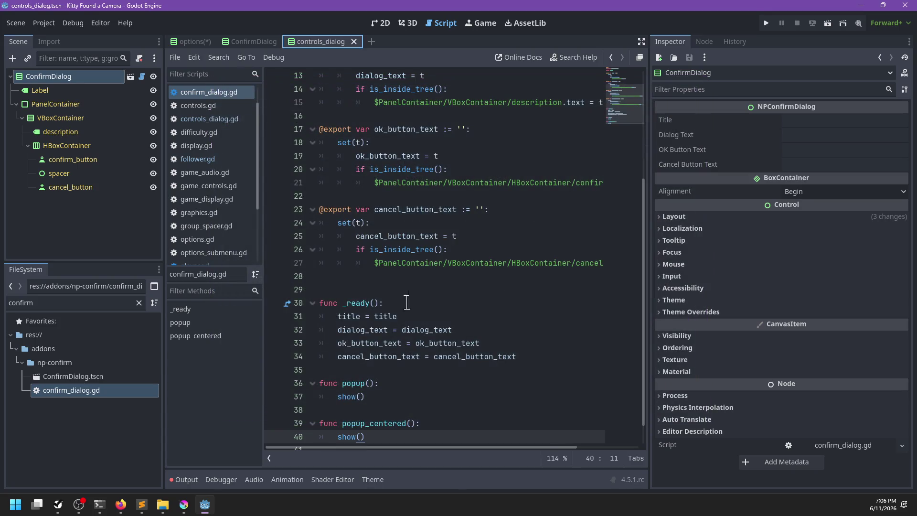
Filter the FileSystem by 'controls' and rename the root node to ControlsDialog
double_click(101, 302)
text(controls)
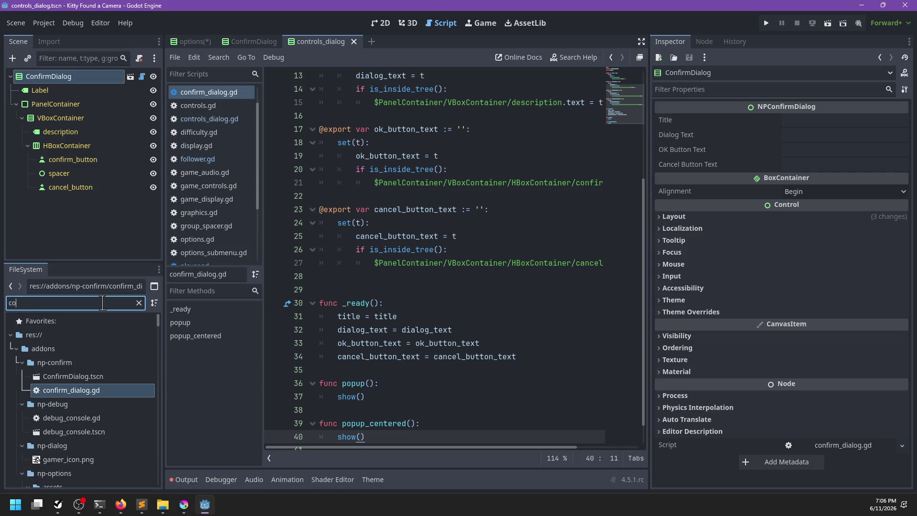
click(86, 460)
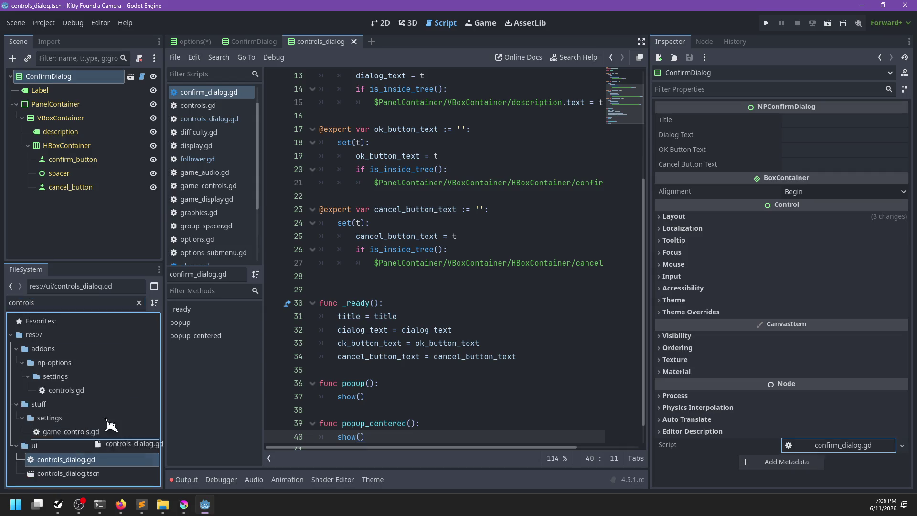
click(88, 76)
click(88, 77)
key(BackSpace)
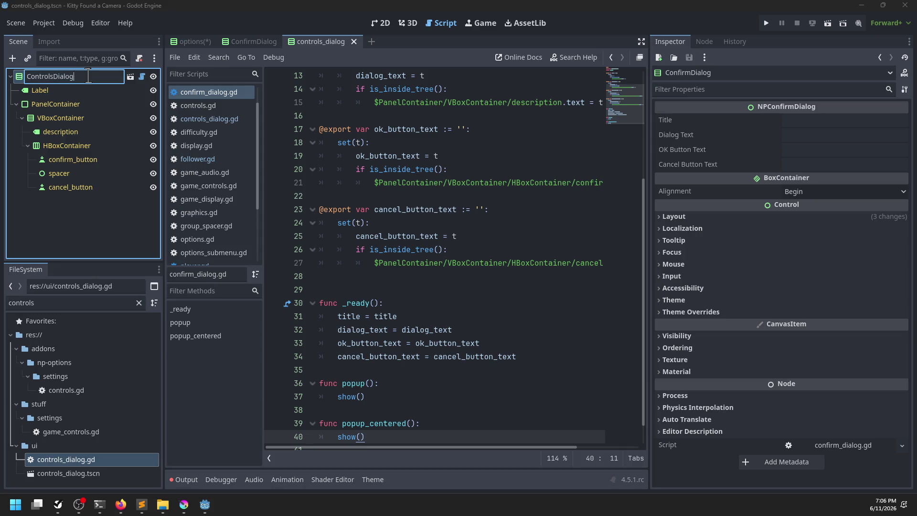
key(Return)
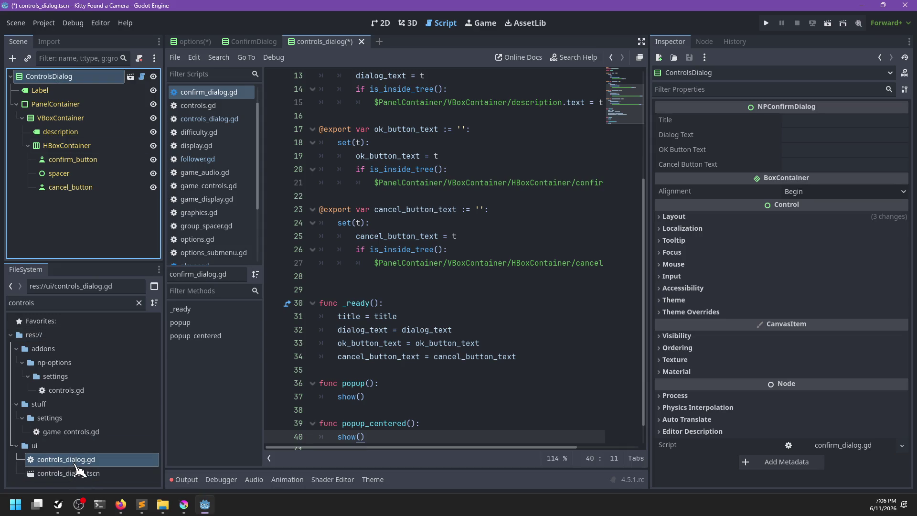
Attach controls_dialog.gd to the root and clear the old base class on line 2
mouse_move(72, 460)
mouse_down()
mouse_move(210, 186)
mouse_move(125, 85)
mouse_up()
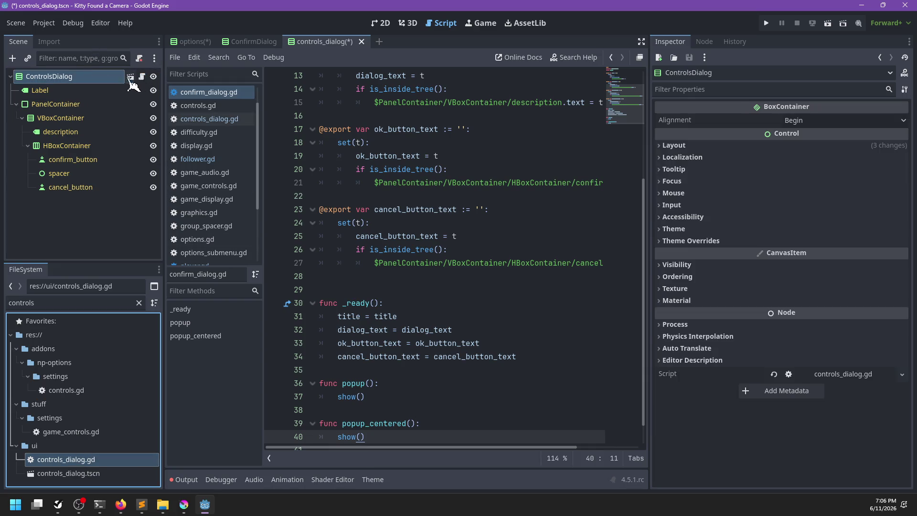
click(142, 76)
click(457, 89)
key(ctrl+BackSpace)
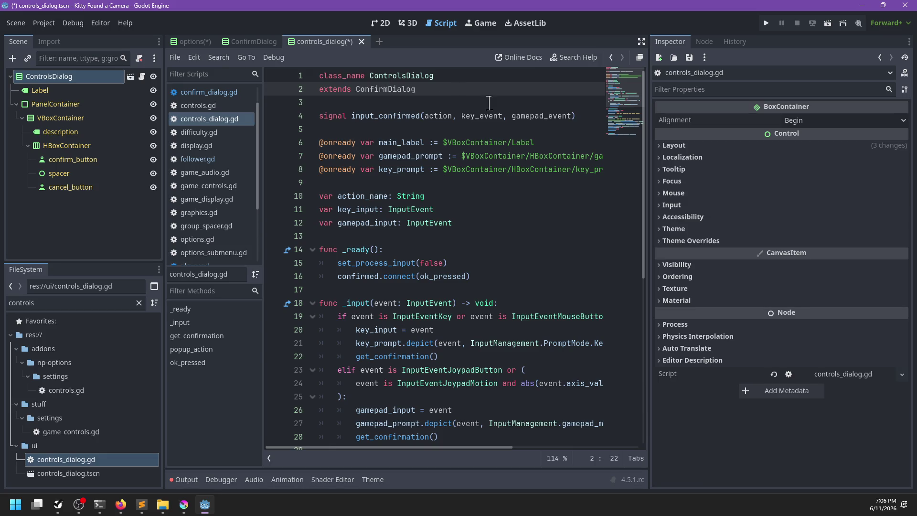
Make controls_dialog.gd extend NPConfirmDialog, copying the class name from confirm_dialog.gd
scroll(489, 103, down, 6)
key(ctrl+s)
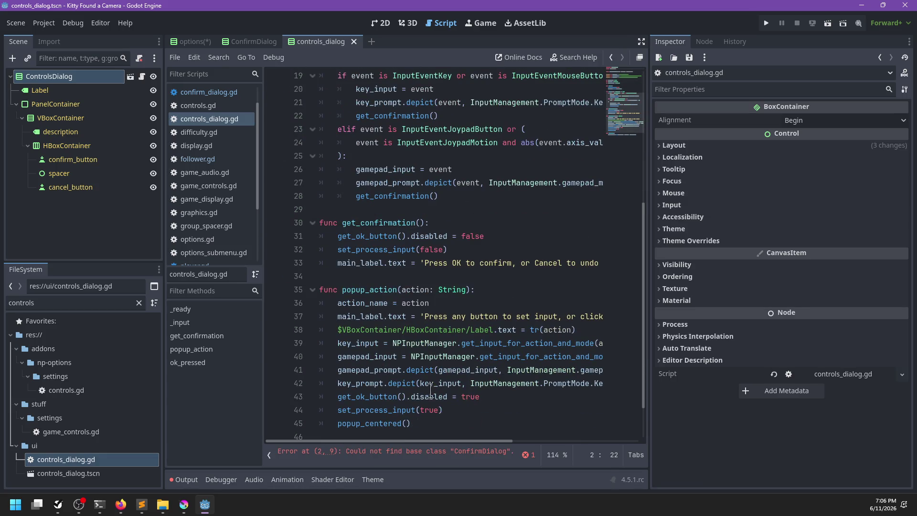
scroll(465, 340, down, 2)
scroll(429, 287, up, 7)
click(208, 92)
scroll(410, 81, up, 4)
double_click(414, 88)
key(ctrl+c)
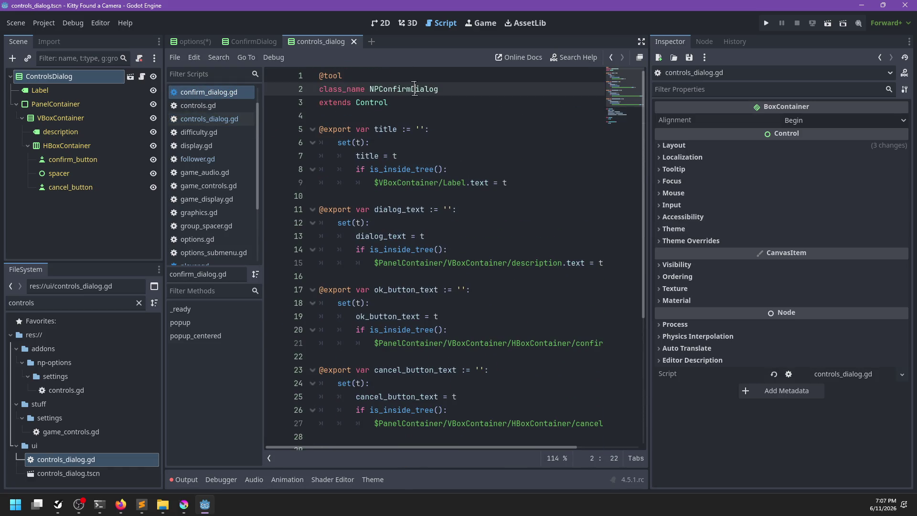
click(209, 118)
double_click(396, 89)
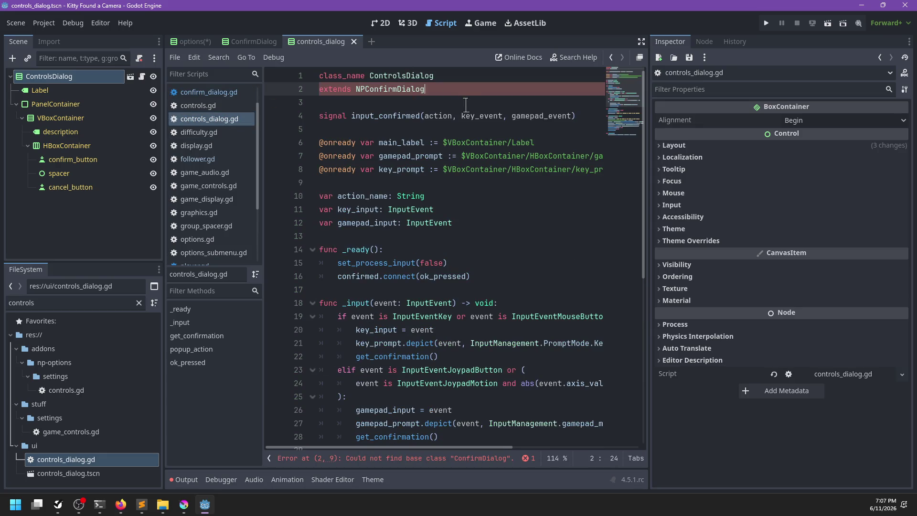
key(ctrl+v)
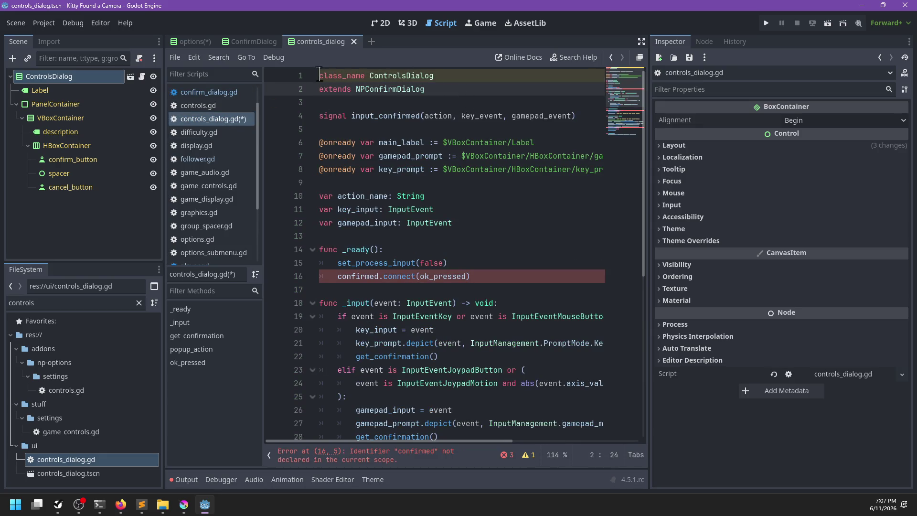
click(319, 75)
key(Return)
key(Up)
text(@)
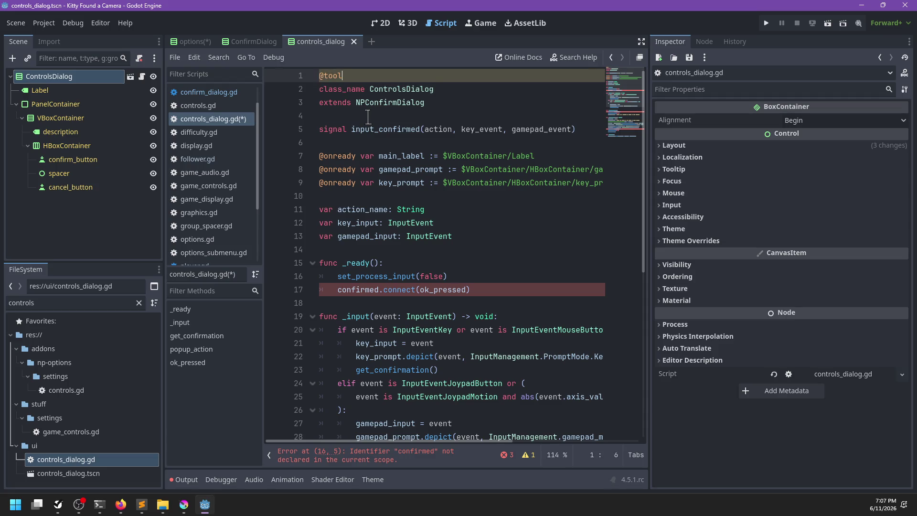
click(492, 288)
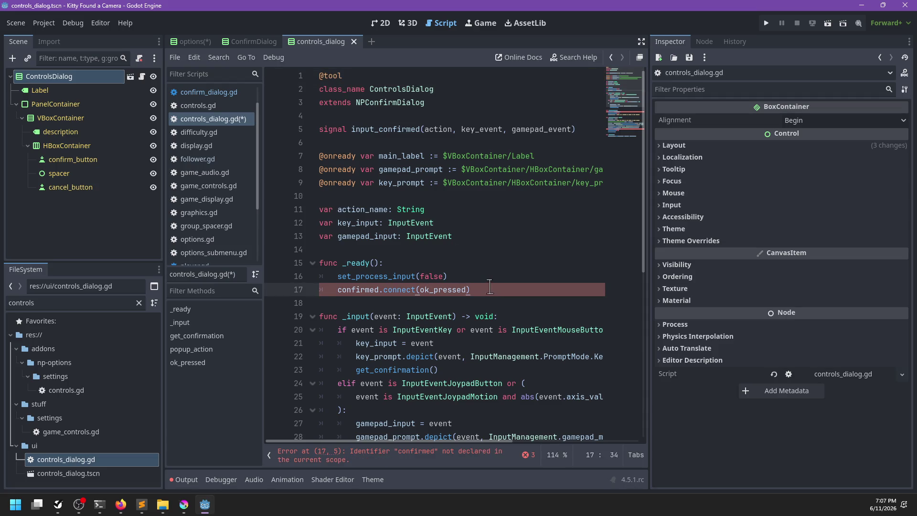
Declare 'signal confirmed' below extends Control in confirm_dialog.gd
ctrl+click(389, 102)
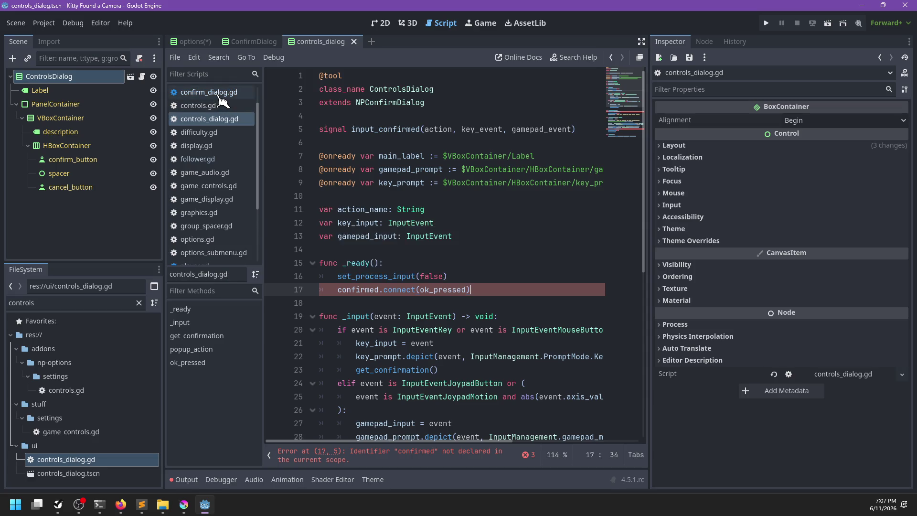
click(461, 119)
key(Return)
key(Return)
key(Up)
text(sig)
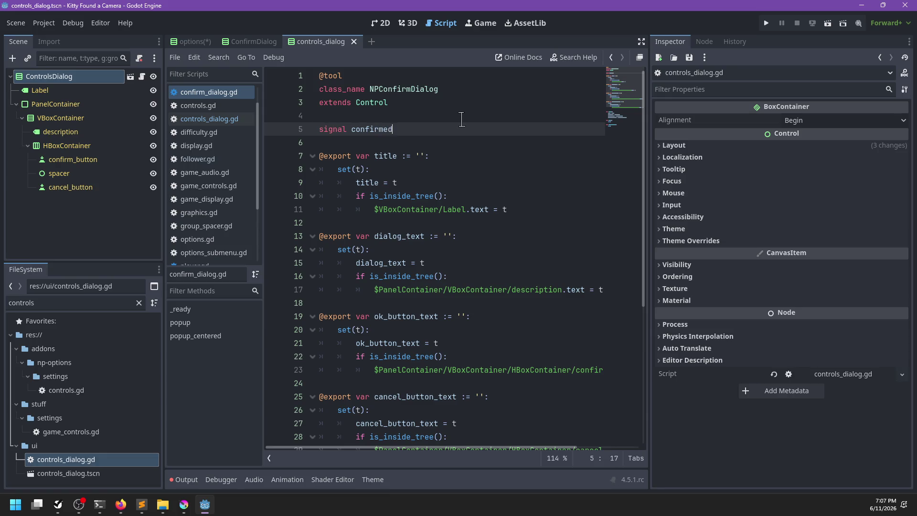
key(Return)
text(signal canceled)
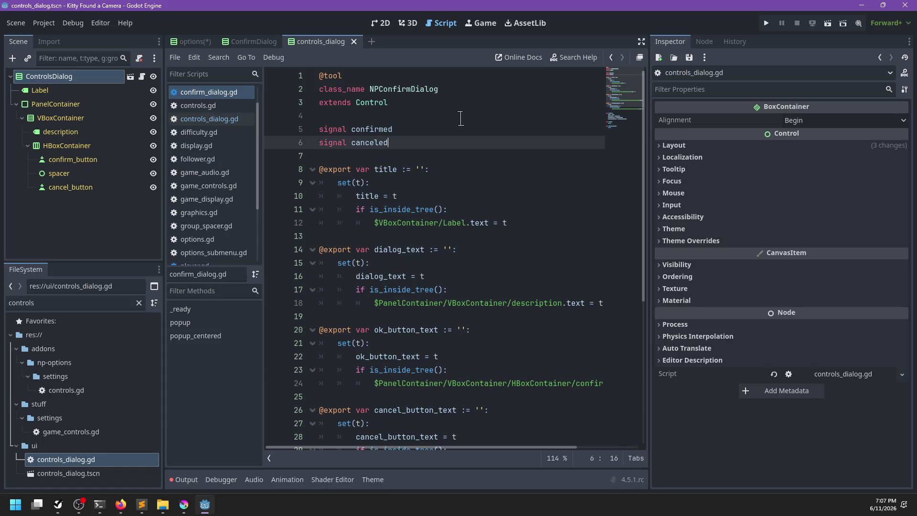
scroll(450, 269, down, 5)
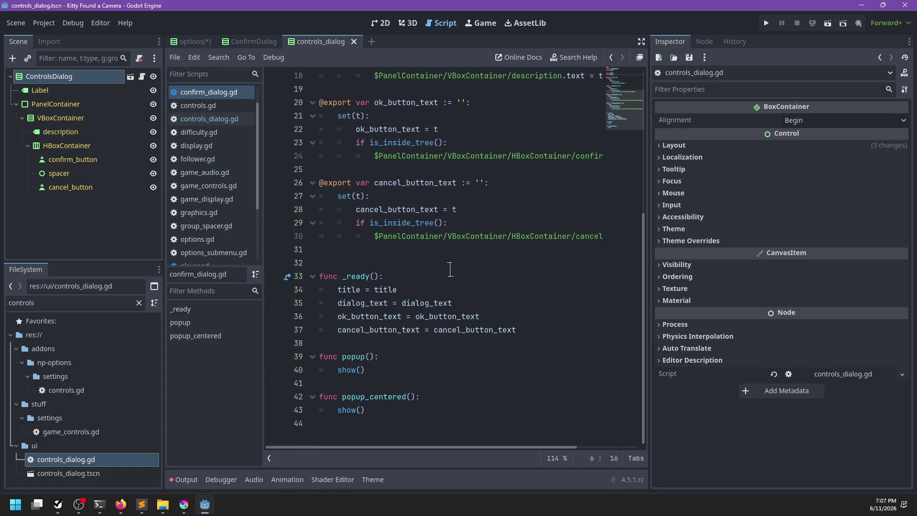
click(387, 250)
key(BackSpace)
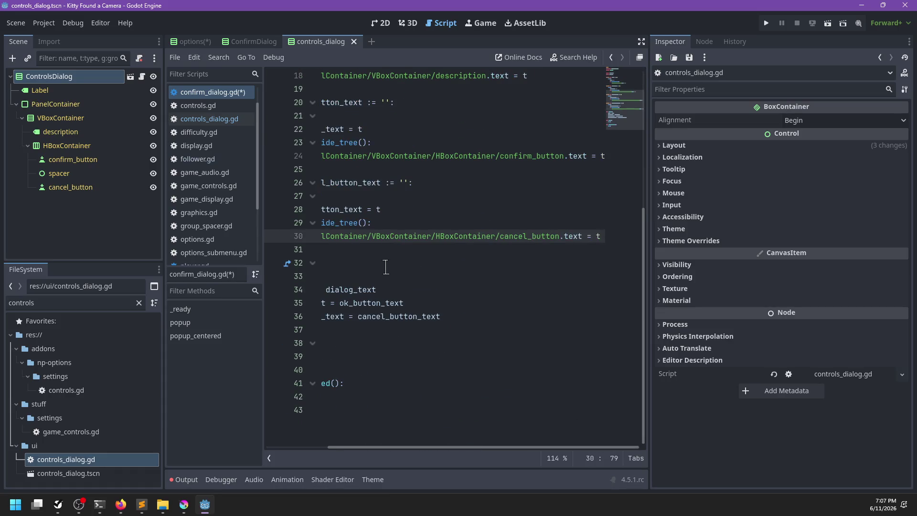
Call super._ready() inside controls_dialog.gd's _ready and save the scripts
click(209, 119)
click(470, 256)
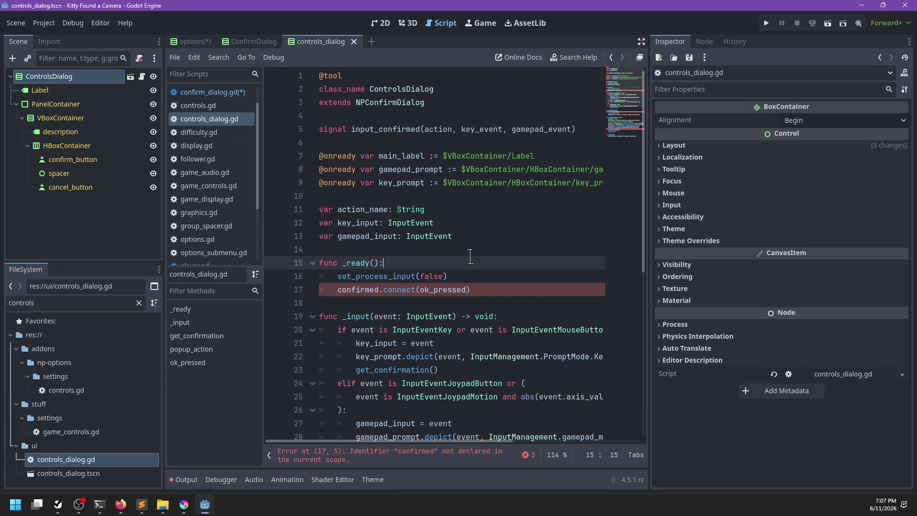
key(Return)
text(super._ready()
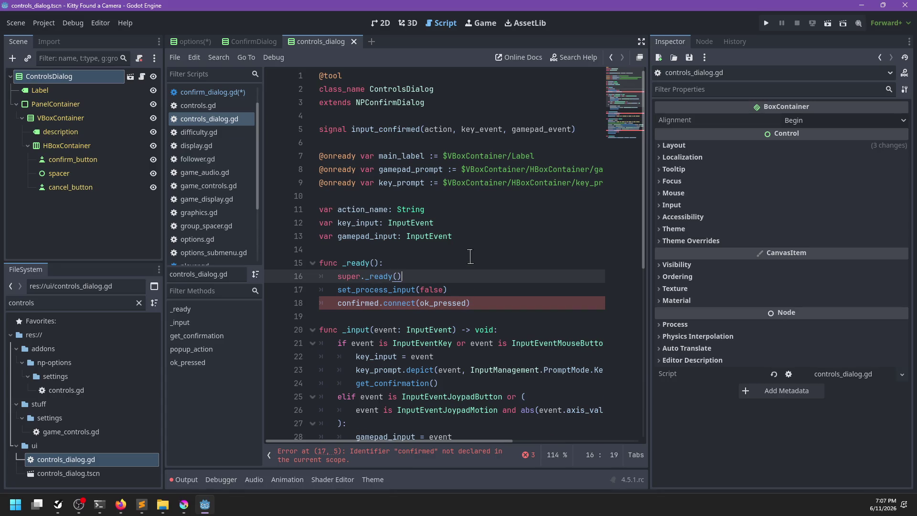
key(ctrl+s)
click(213, 93)
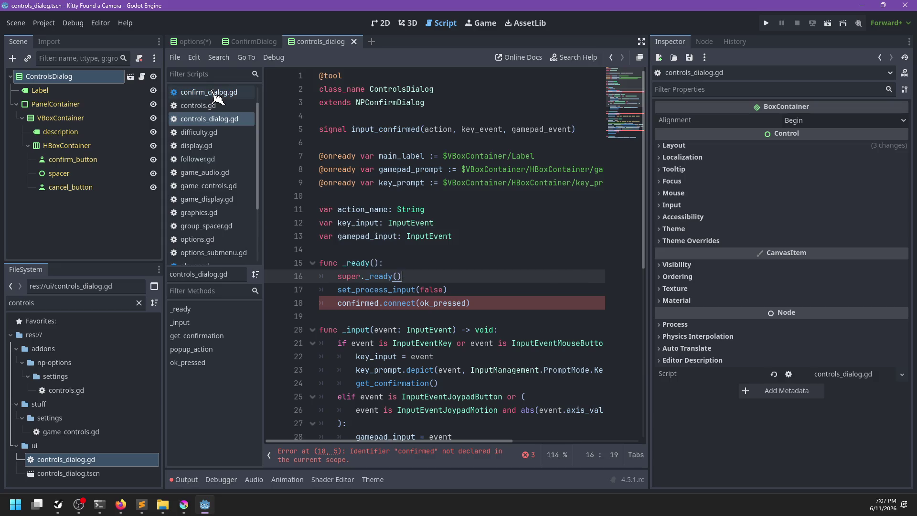
scroll(456, 282, right, 3)
scroll(463, 281, left, 3)
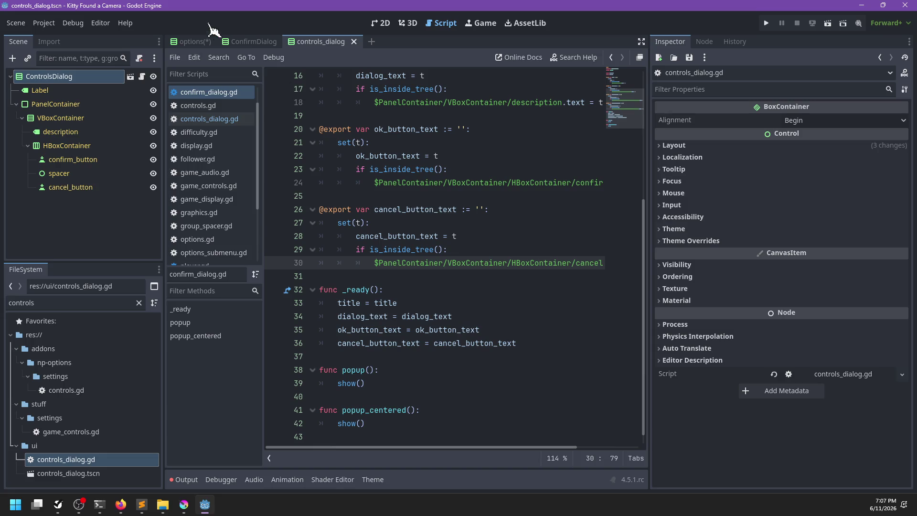
click(193, 42)
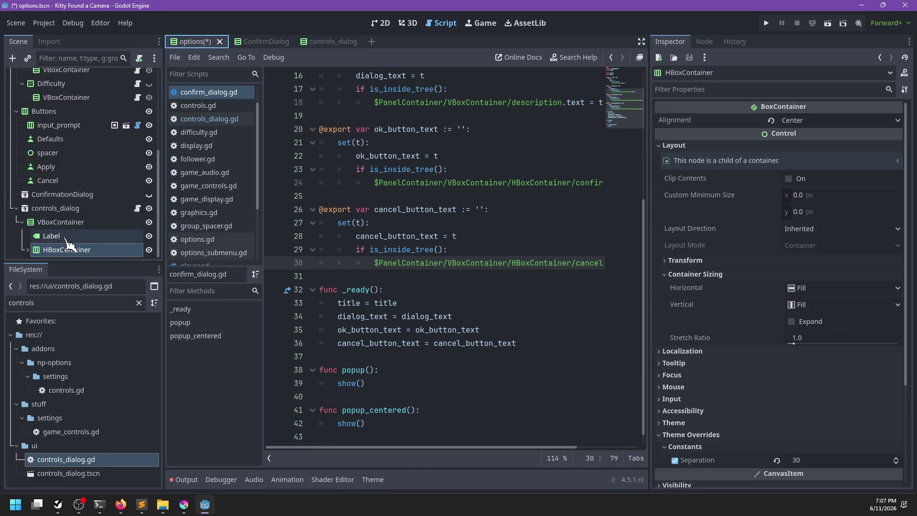
In the controls_dialog scene's 2D view, paste the copied input-prompt row at description
click(313, 42)
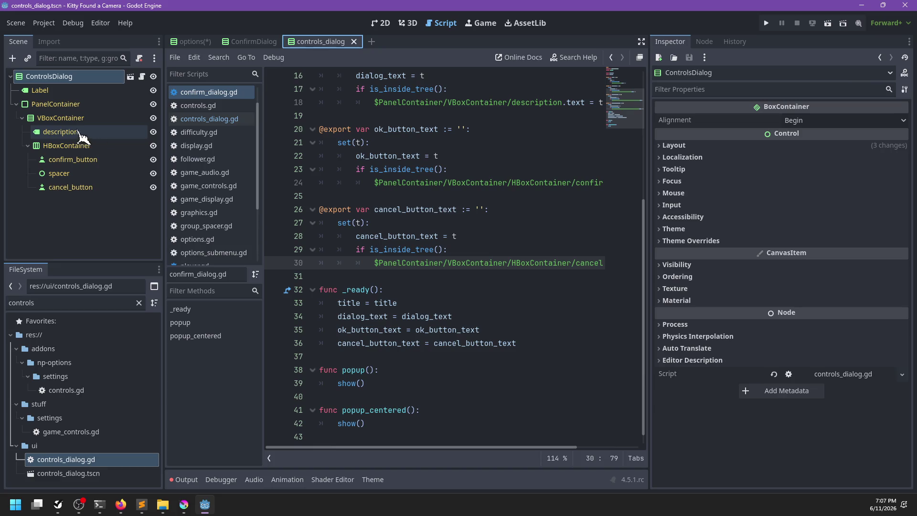
click(409, 23)
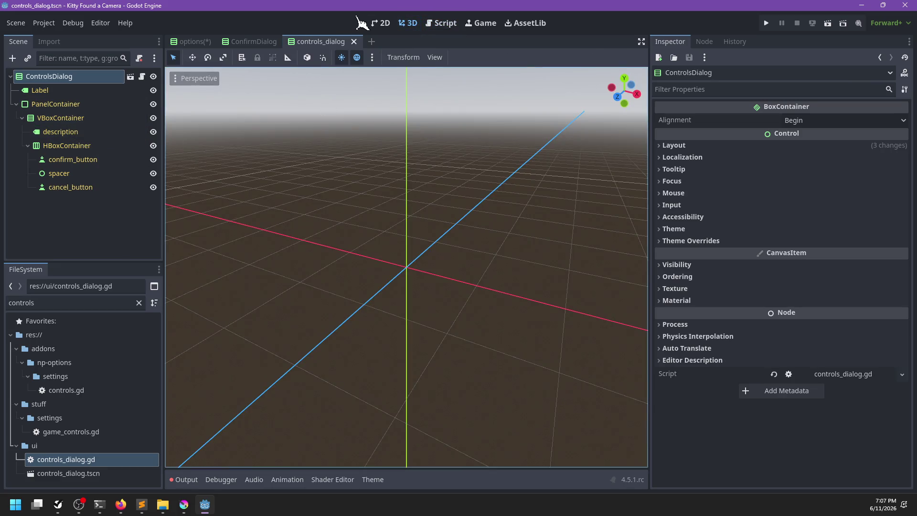
click(381, 23)
click(83, 159)
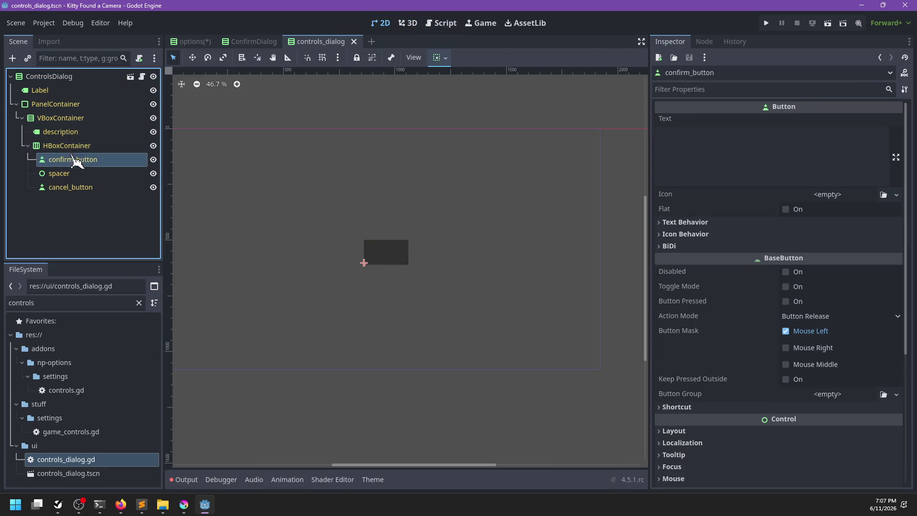
click(72, 133)
key(ctrl+v)
Move the pasted row below description, save, and check the confirm and cancel buttons
scroll(332, 228, up, 3)
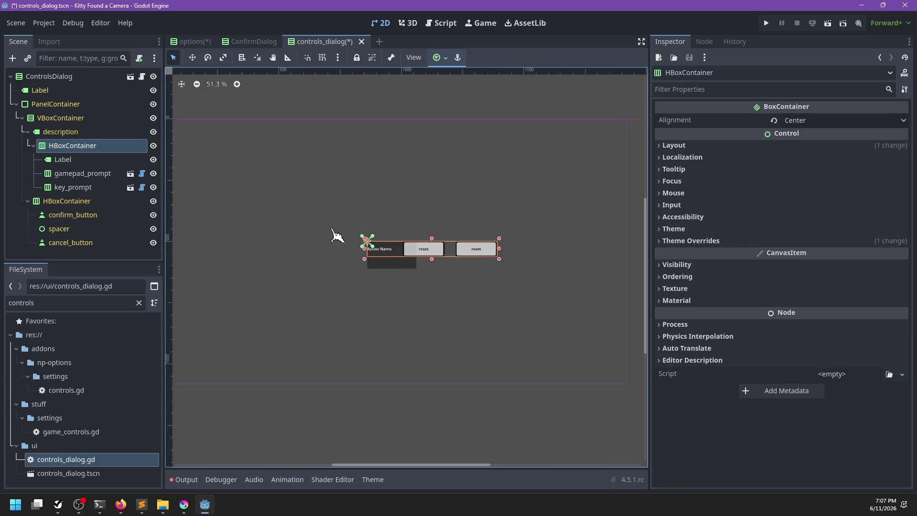
mouse_move(67, 149)
mouse_down()
mouse_move(39, 147)
mouse_move(28, 126)
mouse_up()
mouse_move(60, 187)
mouse_down()
mouse_move(77, 132)
mouse_move(59, 144)
mouse_move(53, 206)
mouse_move(47, 198)
mouse_up()
click(433, 269)
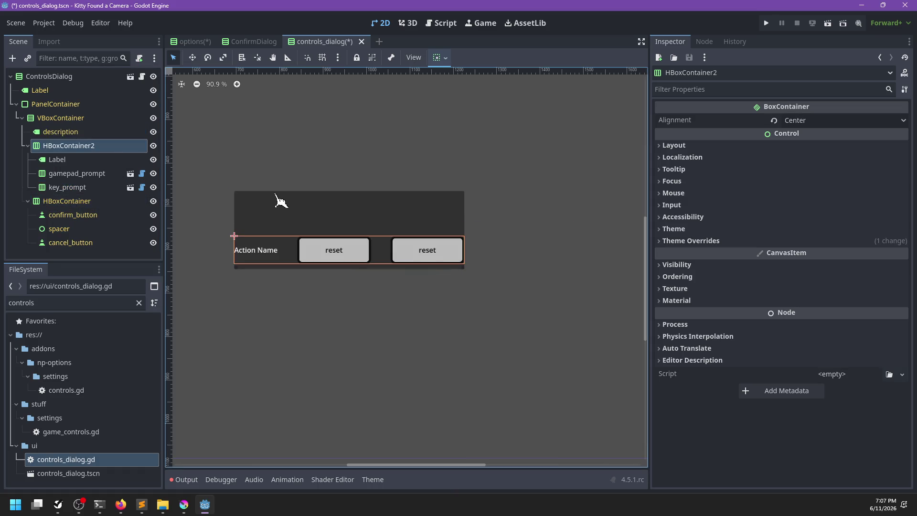
key(ctrl+s)
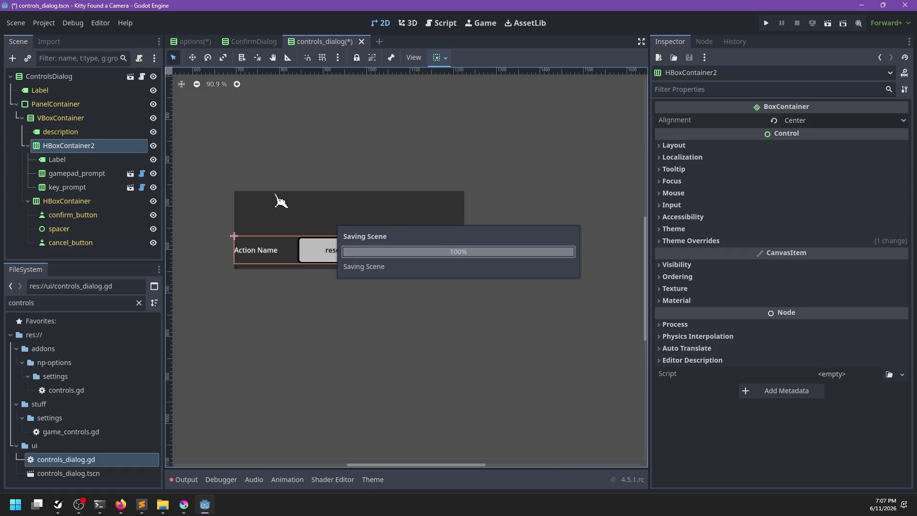
click(125, 216)
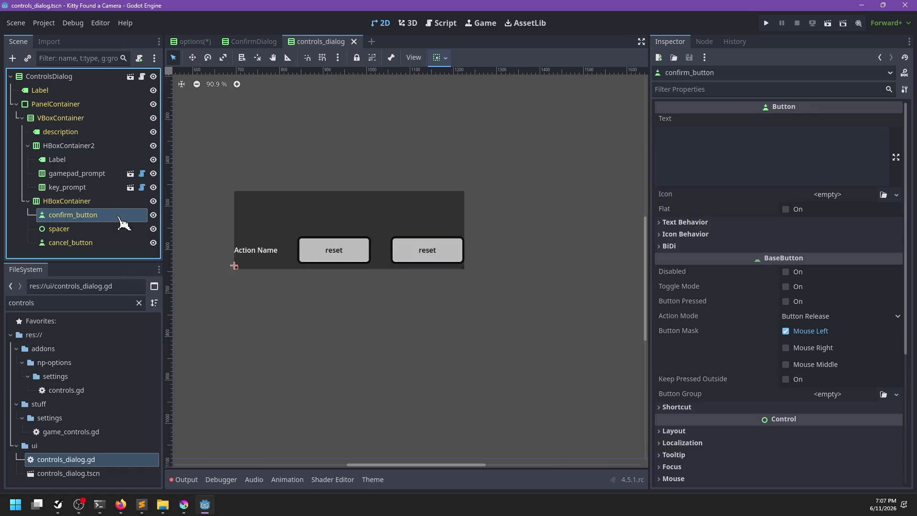
click(100, 245)
click(93, 216)
Select the ConfirmDialog root node and set its Title to 'Title'
click(248, 43)
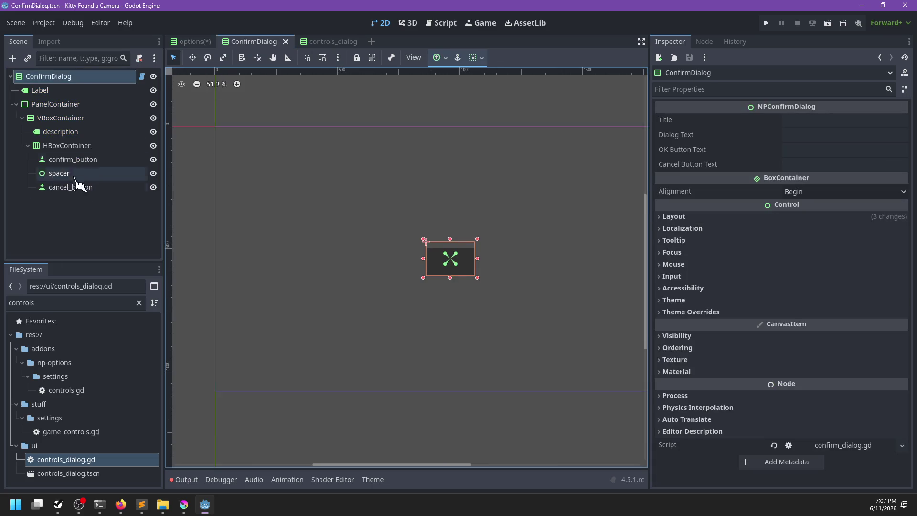
click(71, 160)
click(49, 76)
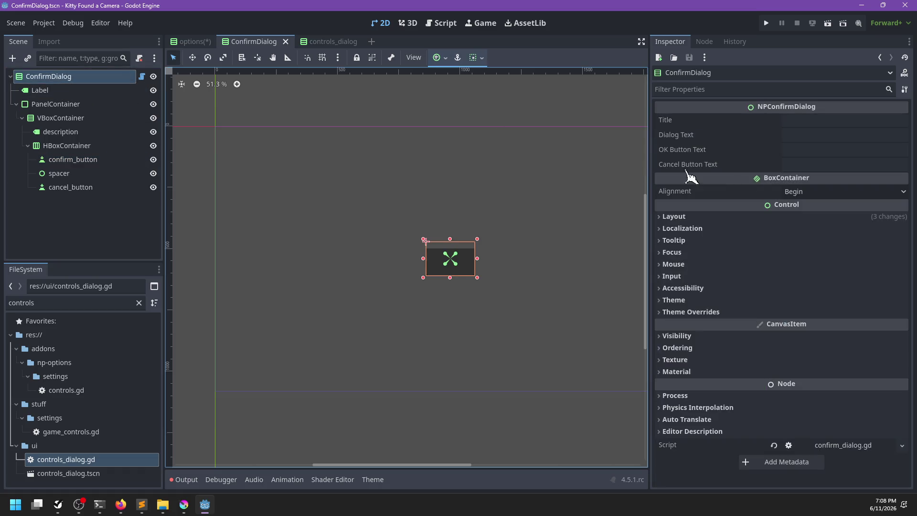
click(806, 139)
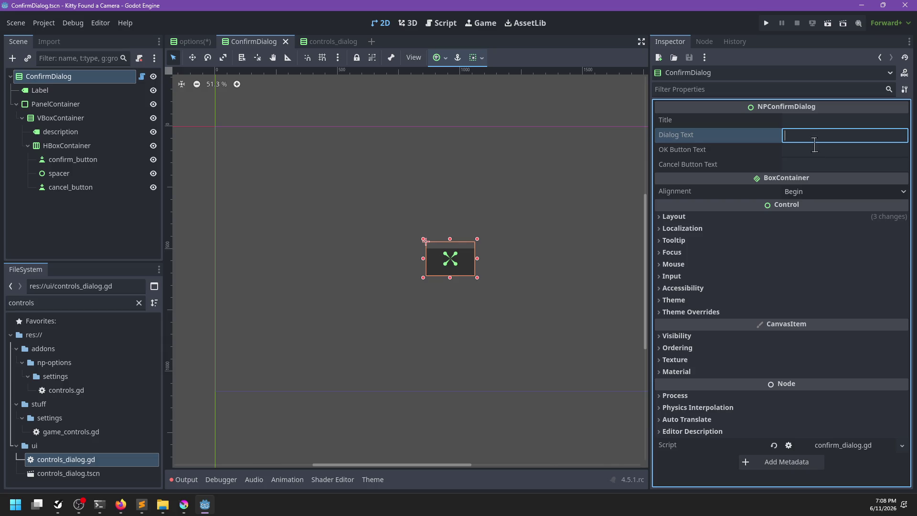
click(812, 123)
text(T)
key(Tab)
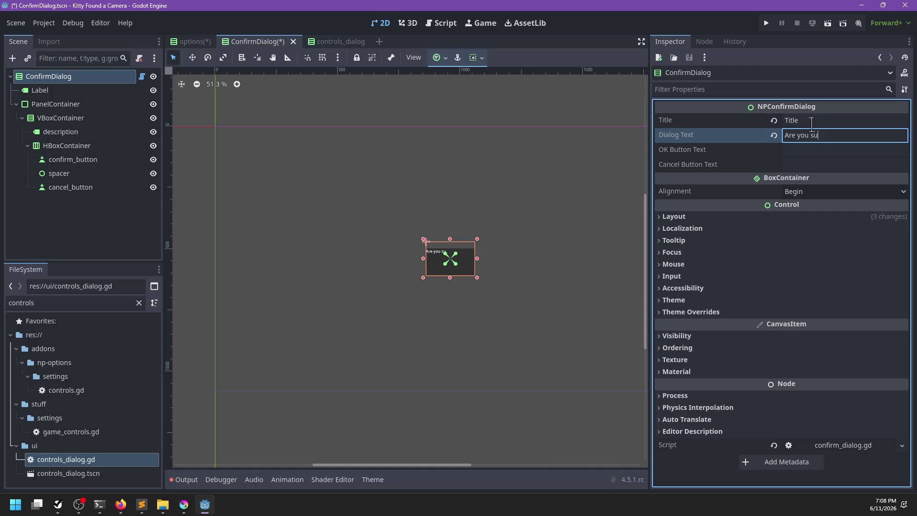
Set Dialog Text 'Are you sure?', button labels 'OK' and 'Cancel', and save the scene
key(Tab)
text(OK)
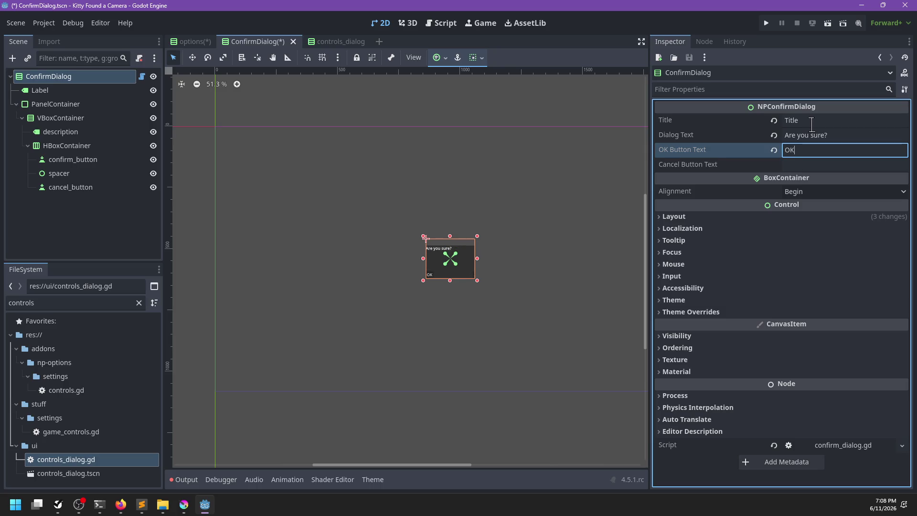
key(Tab)
text(C)
scroll(528, 281, up, 3)
key(ctrl+s)
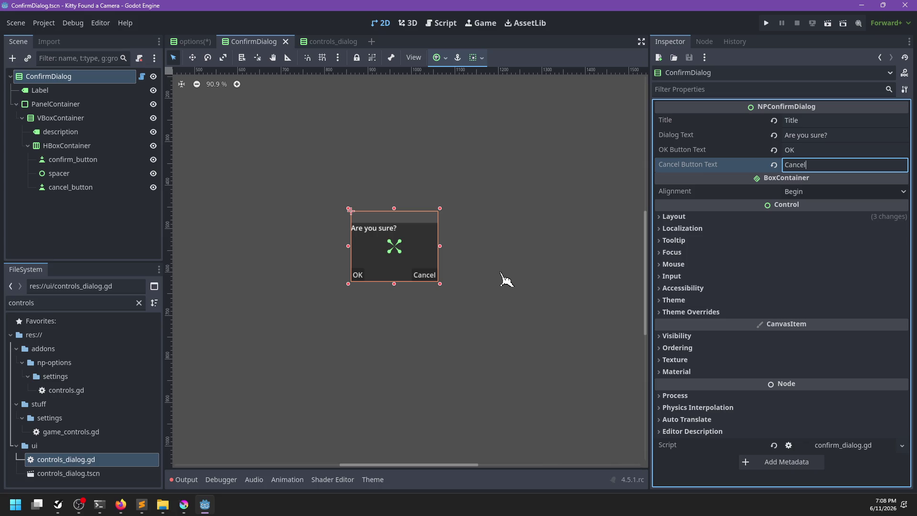
Save the options scene and go back to the controls_dialog scene
drag(507, 268, 534, 264)
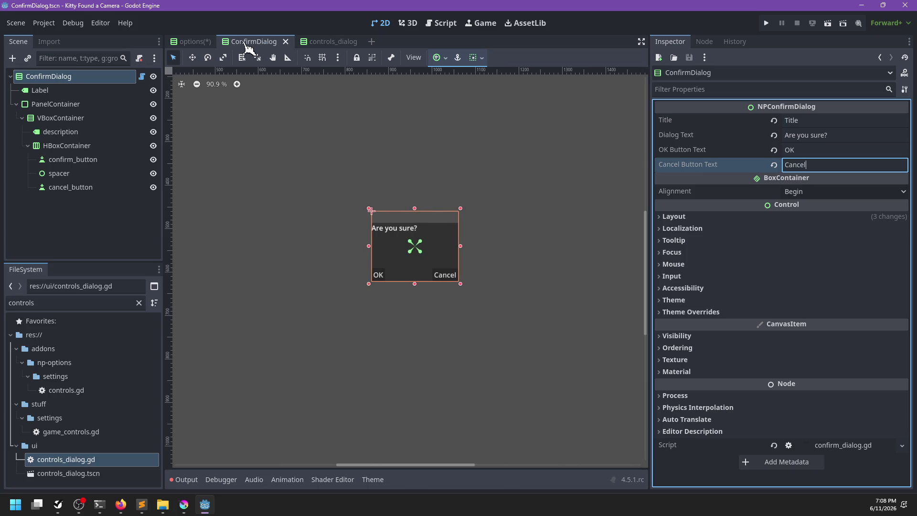
click(191, 42)
key(ctrl+s)
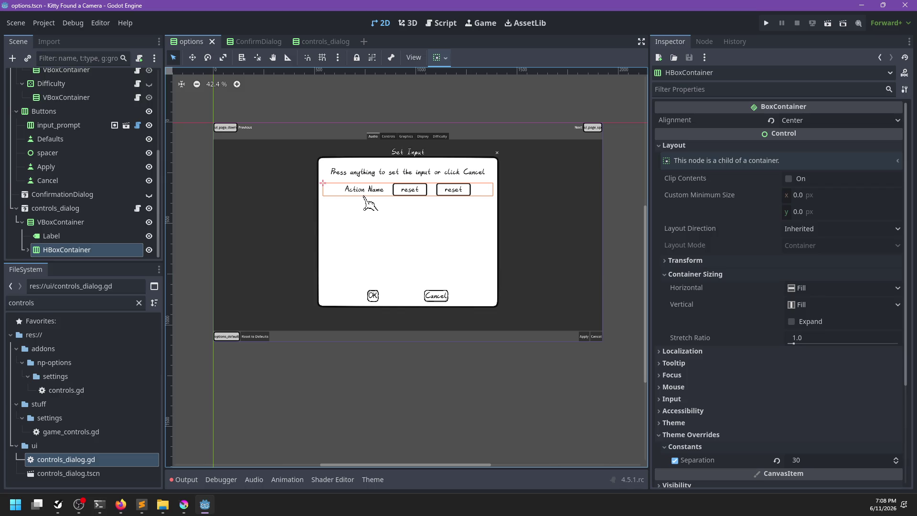
click(72, 210)
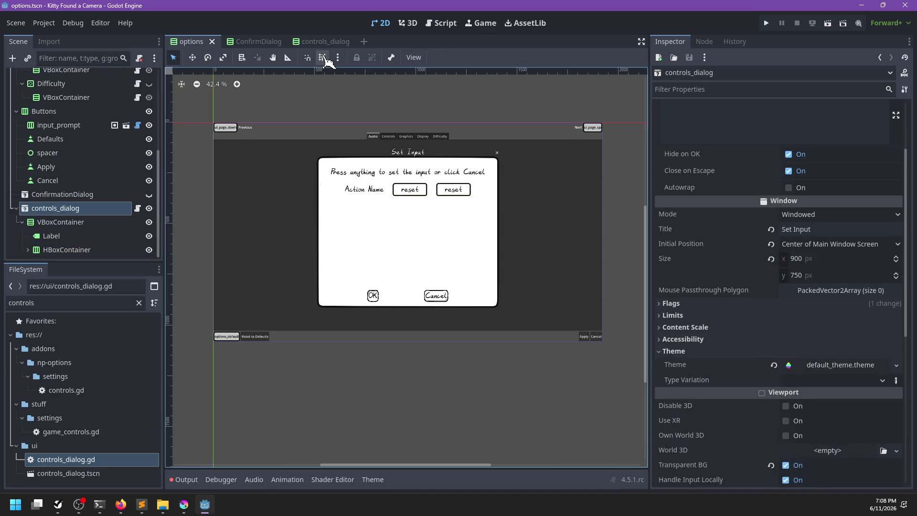
click(321, 42)
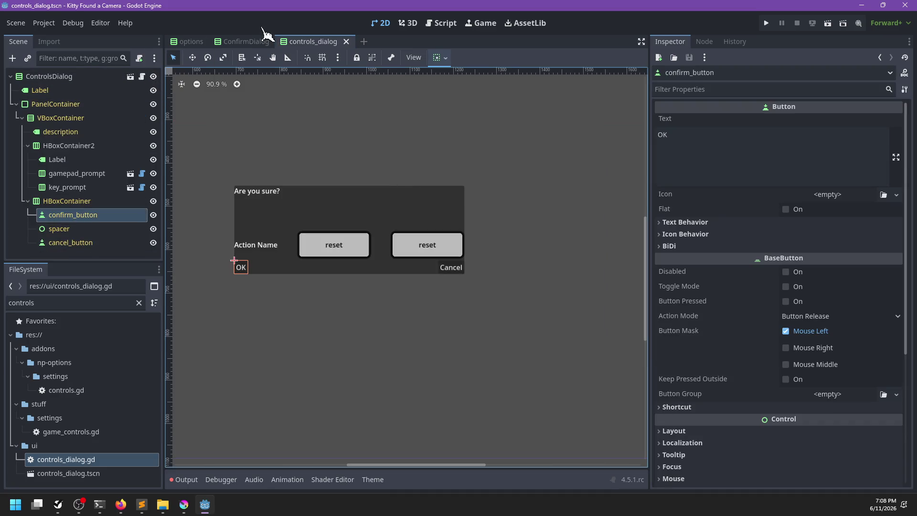
click(239, 41)
In confirm_dialog.gd's _ready, remove the half-written _init_signals line and add a section comment
click(142, 76)
scroll(386, 262, down, 1)
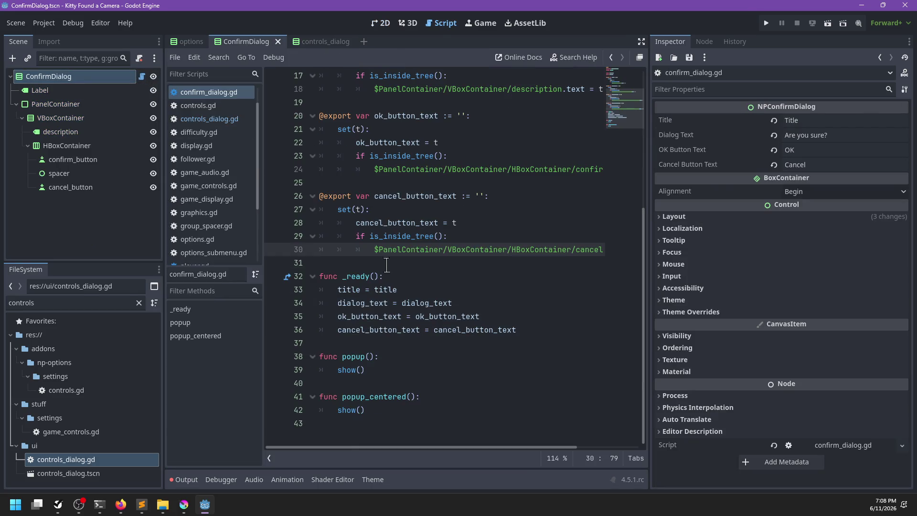
click(542, 327)
key(Return)
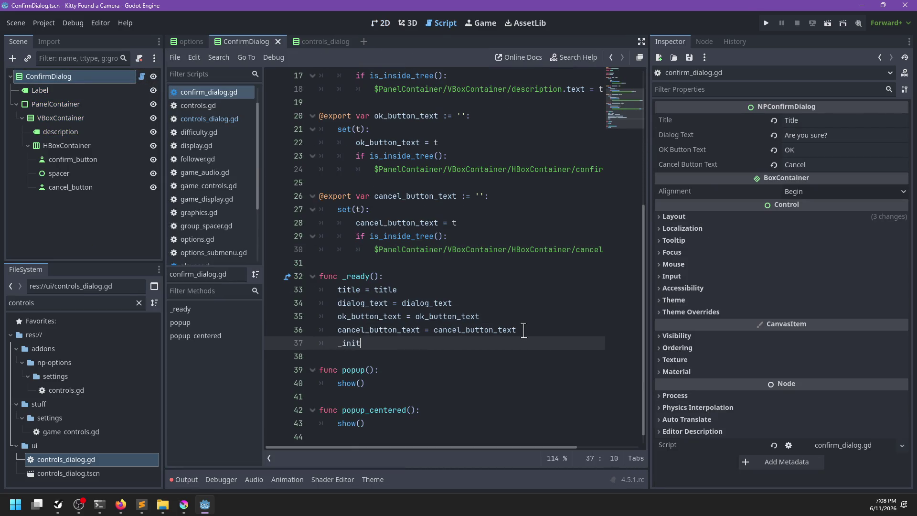
key(shift+Home)
key(shift+Home)
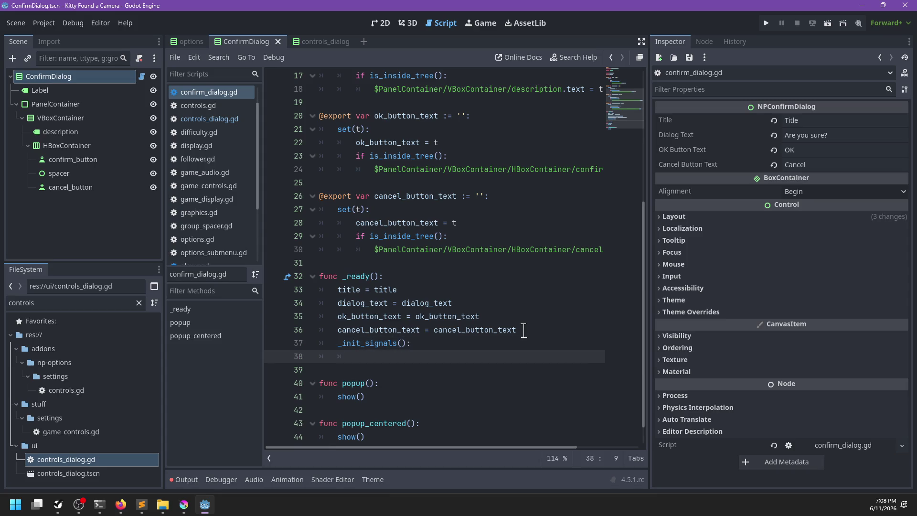
key(BackSpace)
key(Return)
key(BackSpace)
key(BackSpace)
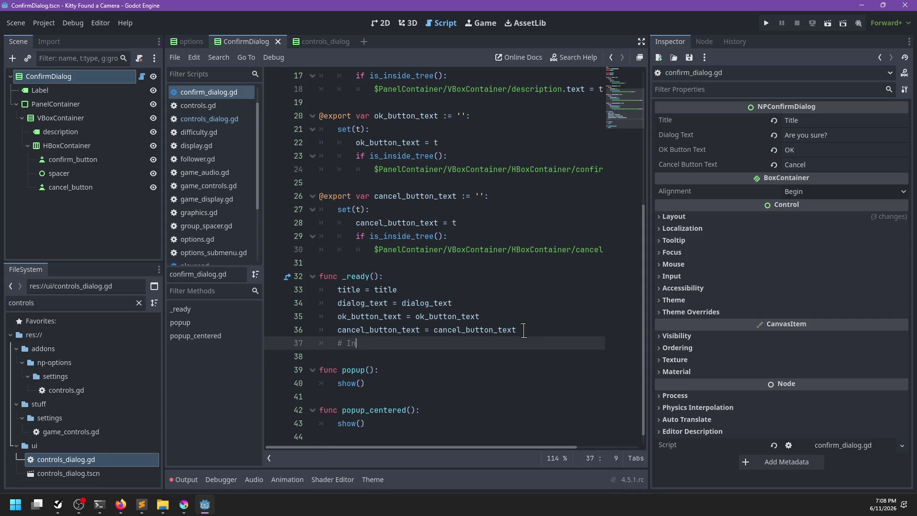
key(Up)
key(Up)
key(Up)
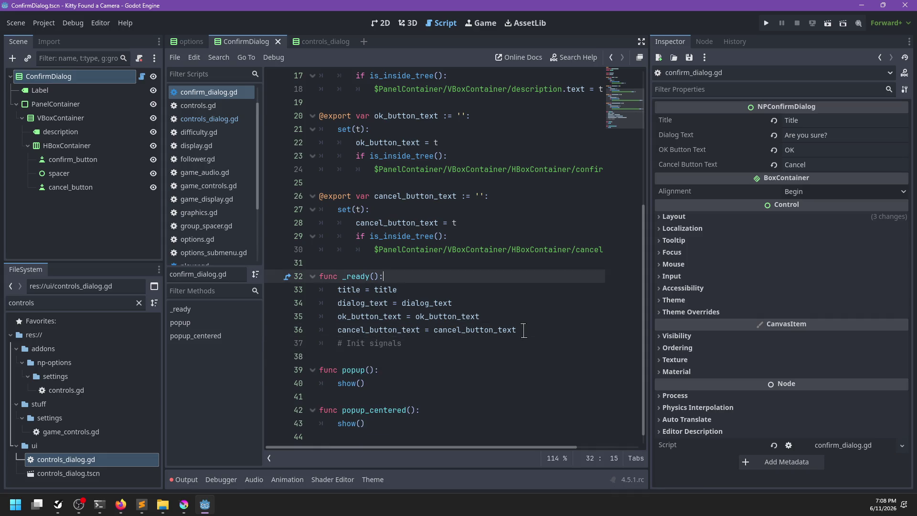
key(Return)
text(# Set ts)
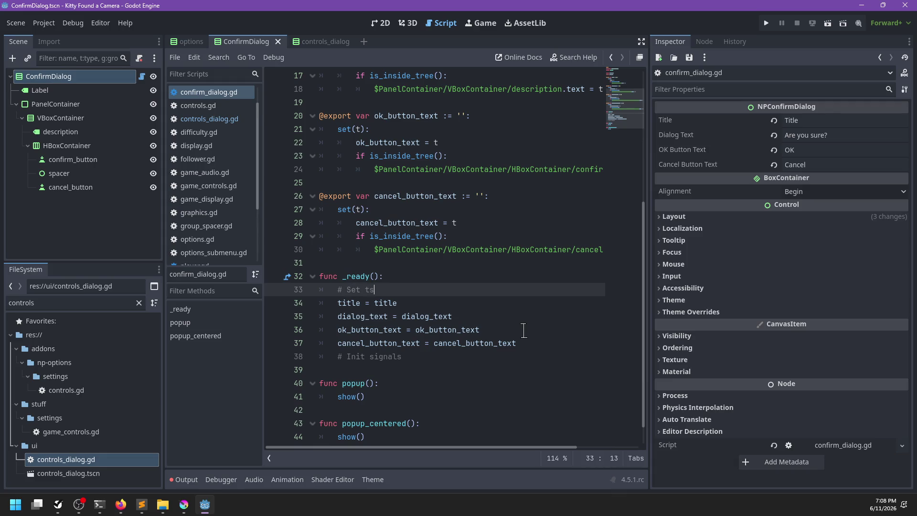
Connect confirm_button.pressed to confirmed.emit and cancel_button.pressed to canceled.emit, then save
key(Down)
key(Down)
key(Down)
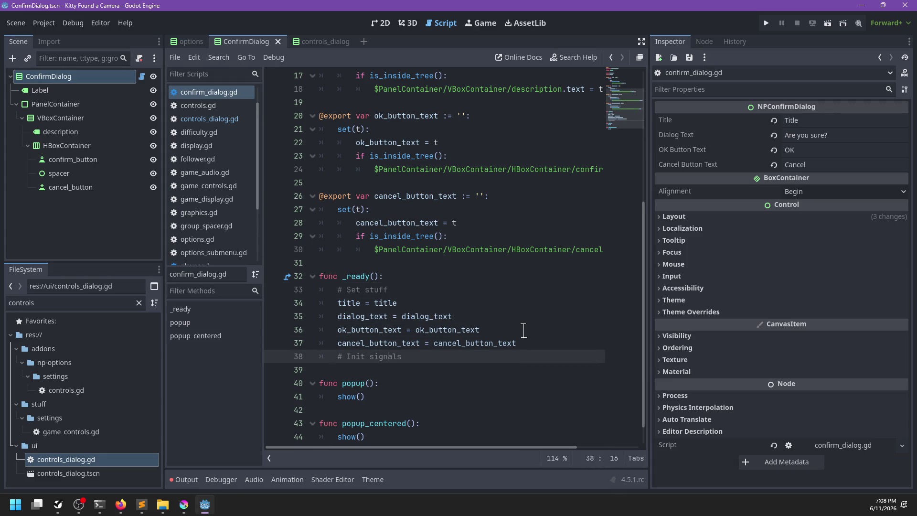
key(Return)
key(BackSpace)
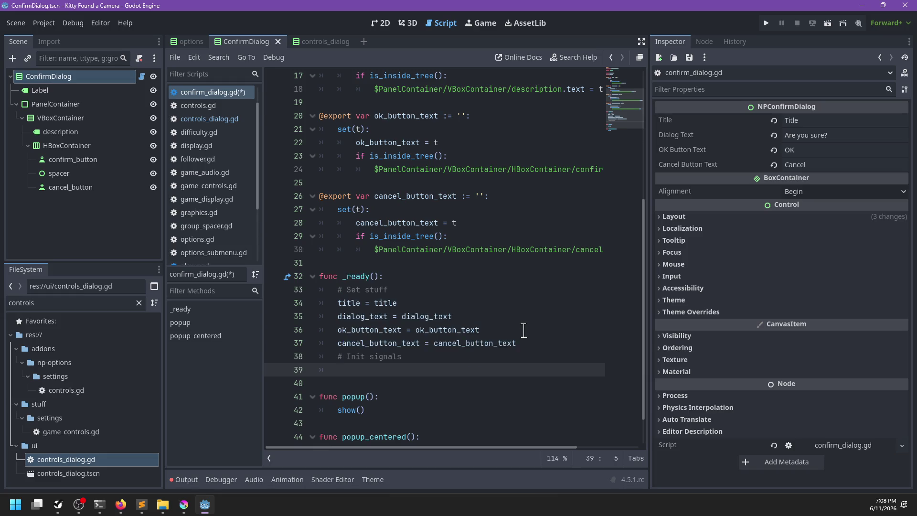
key(Return)
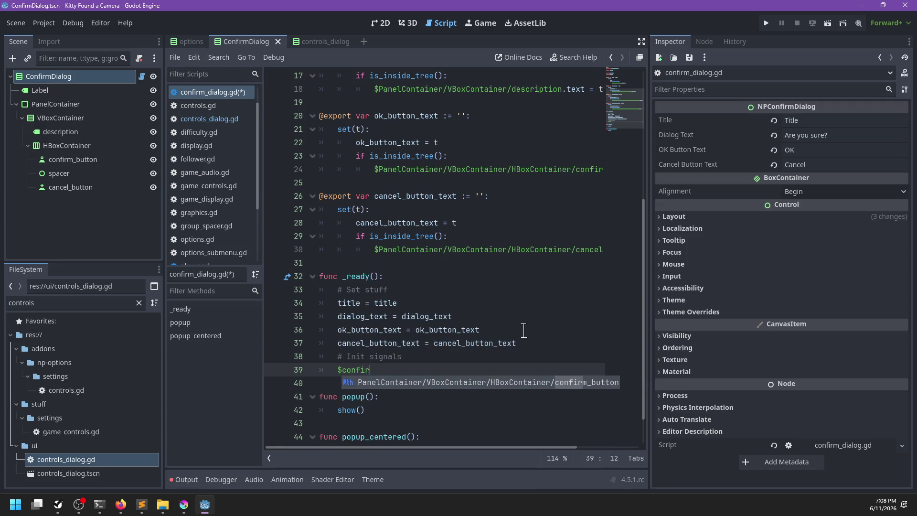
text(.connect)
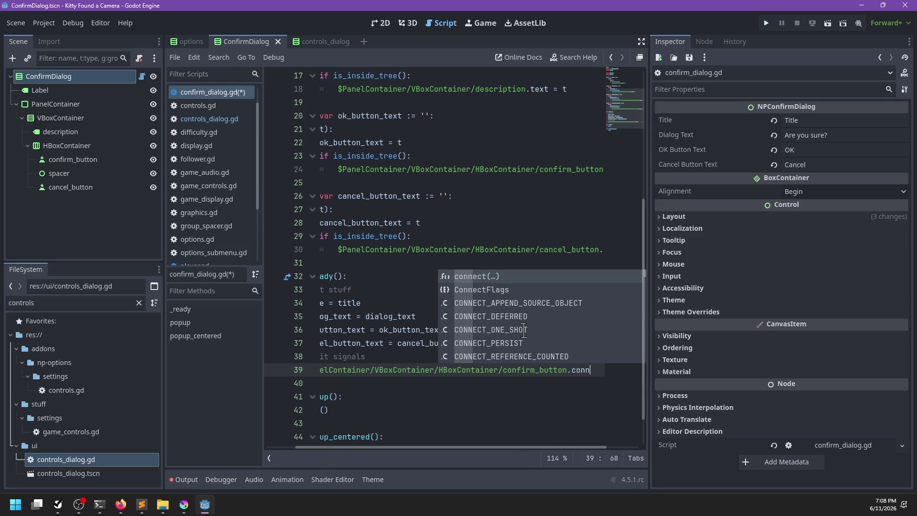
text(pressed.connect()
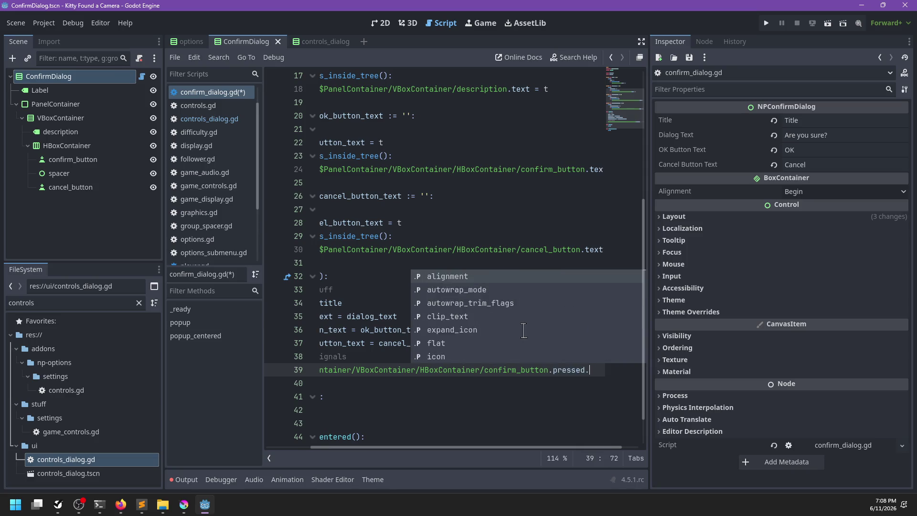
text(confirme)
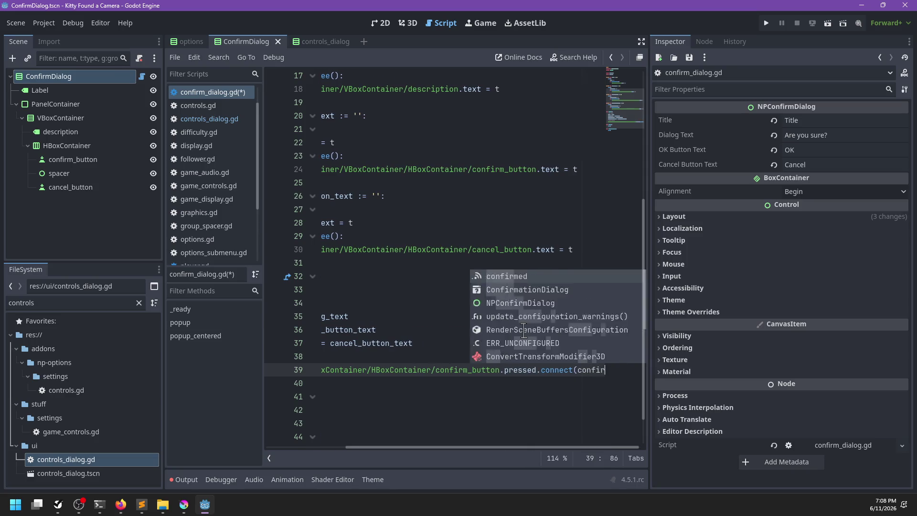
text(d.emit)
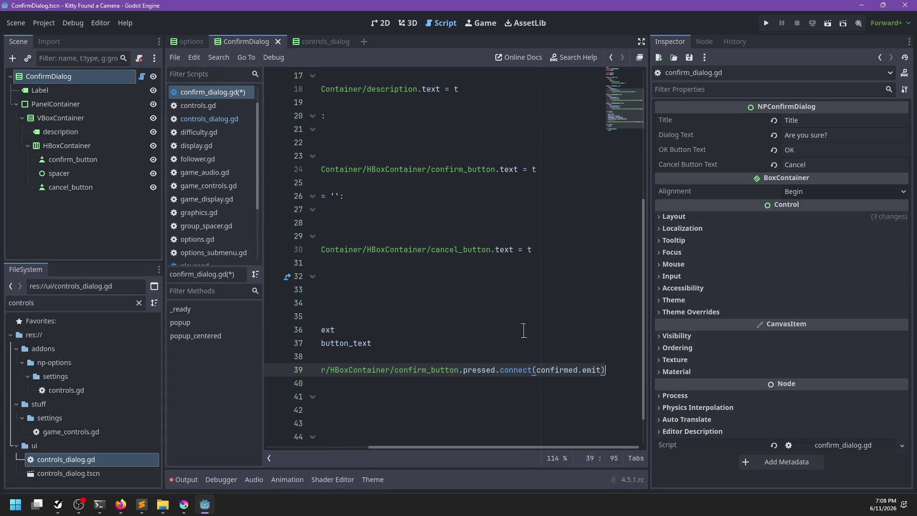
key(Return)
text(ca)
key(Return)
text(./ressed.)
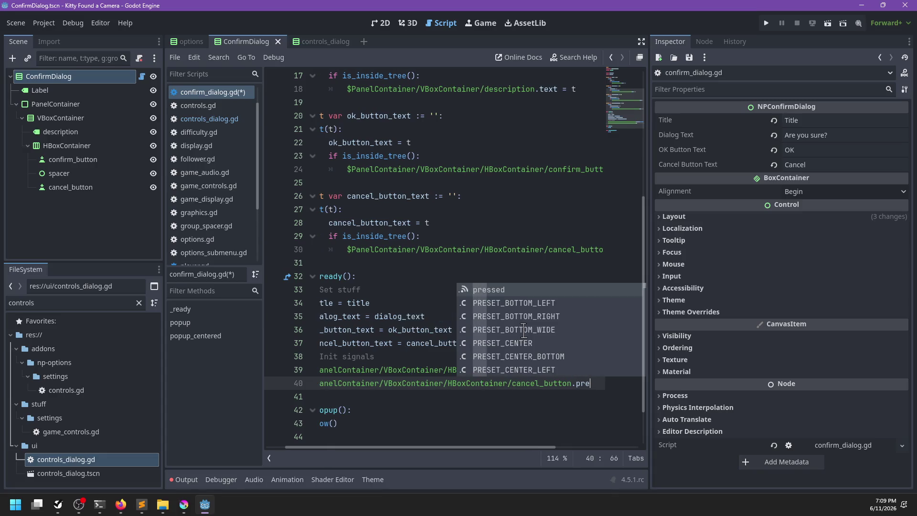
text(connect(cancl)
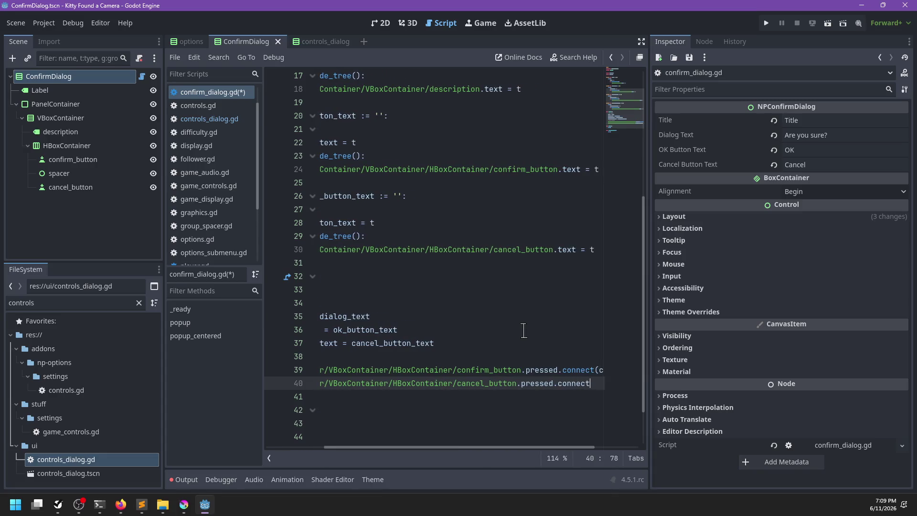
key(Return)
text(.emit))
key(ctrl+s)
scroll(381, 290, left, 5)
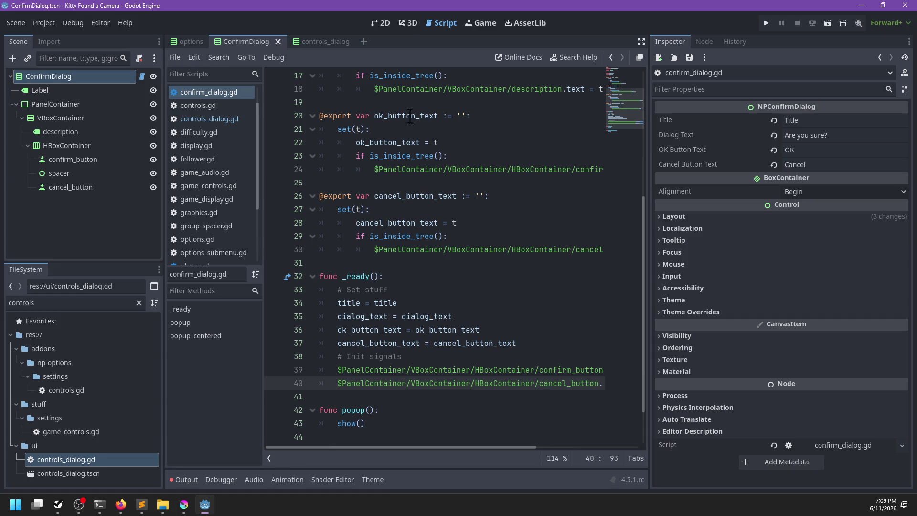
Find where controls_dialog.gd calls get_ok_button on the confirm dialog
click(387, 25)
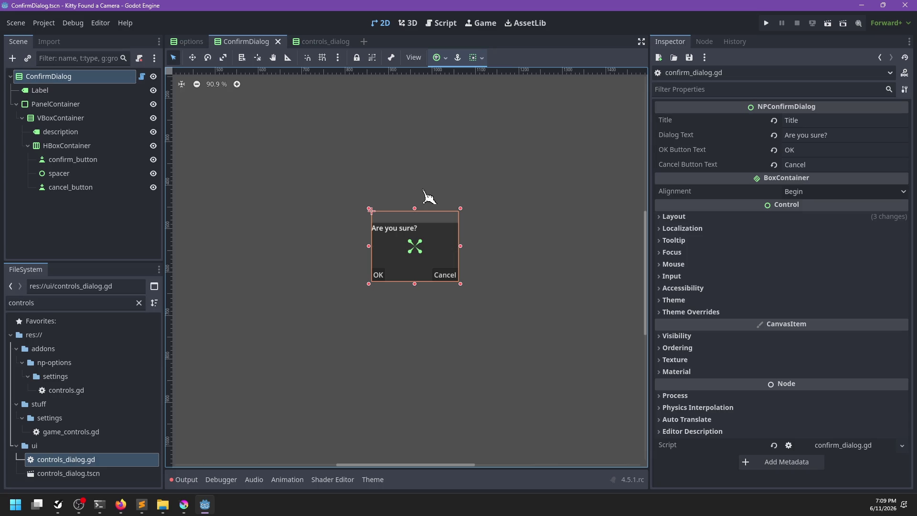
click(318, 42)
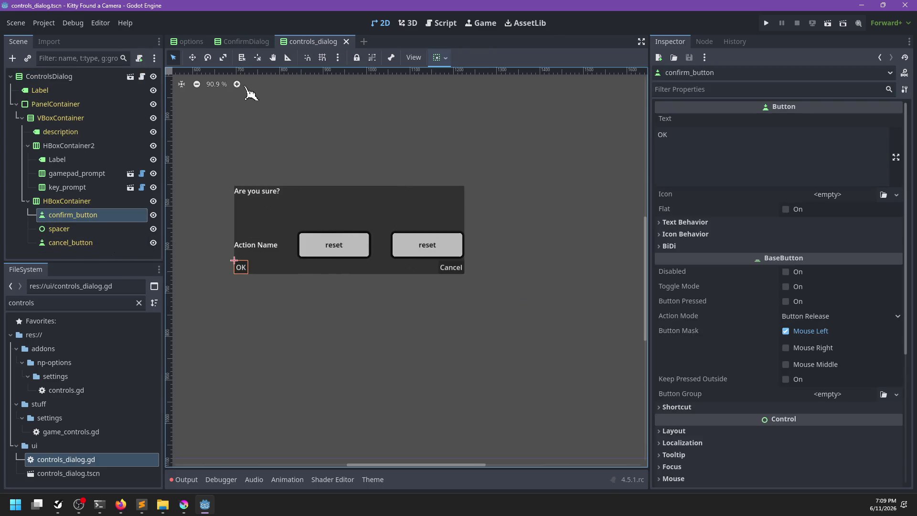
click(190, 42)
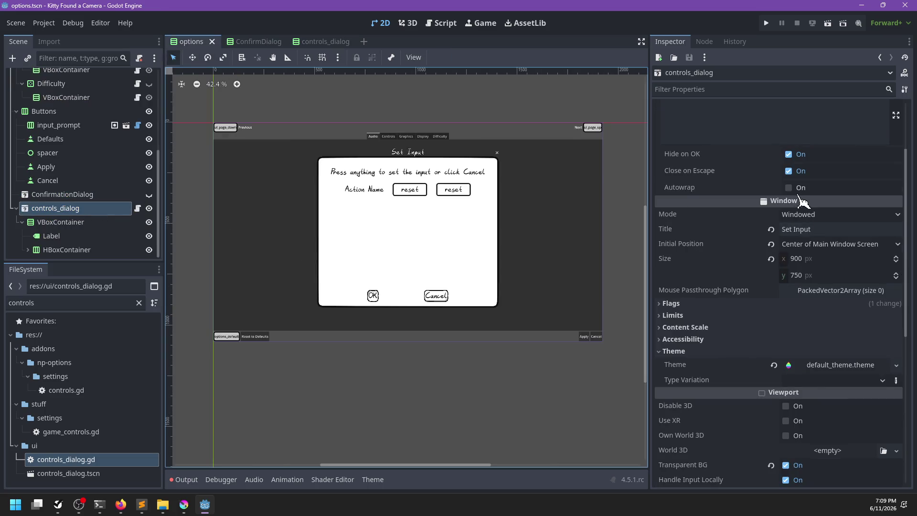
scroll(786, 201, up, 3)
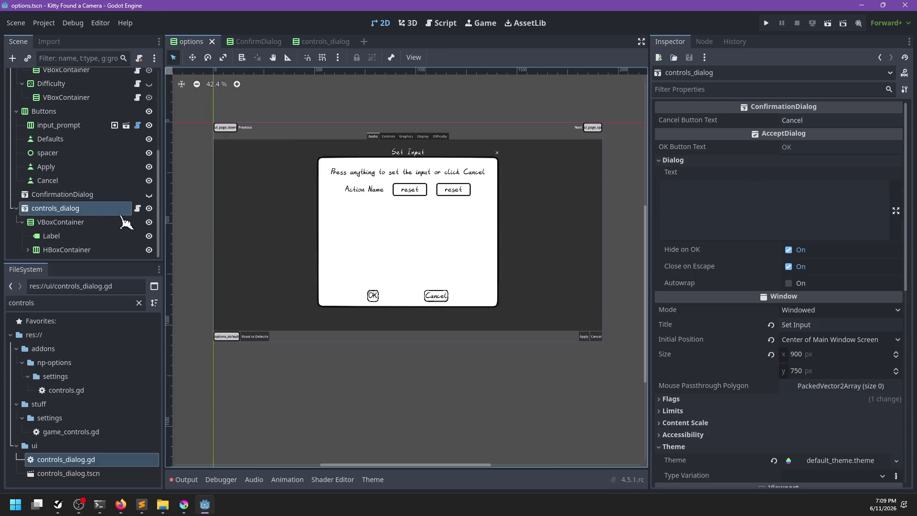
click(77, 226)
click(77, 236)
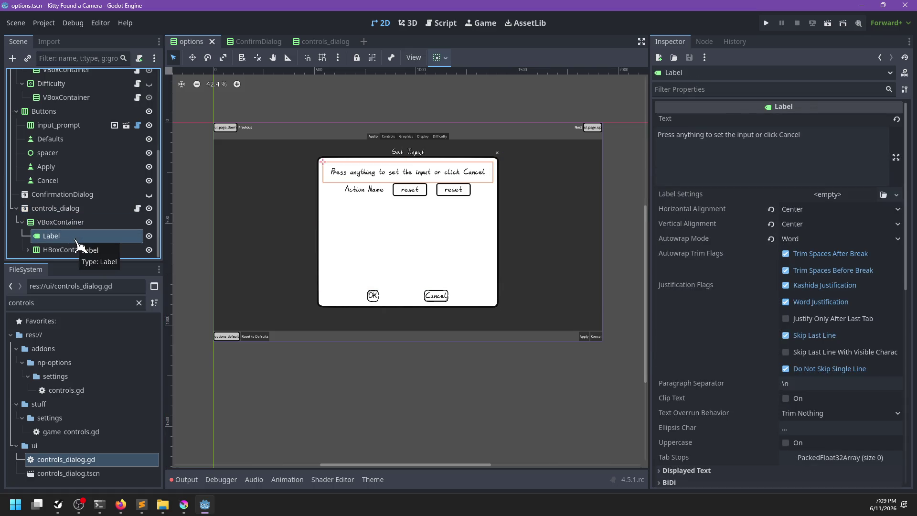
click(137, 208)
scroll(445, 215, down, 1)
scroll(441, 210, down, 4)
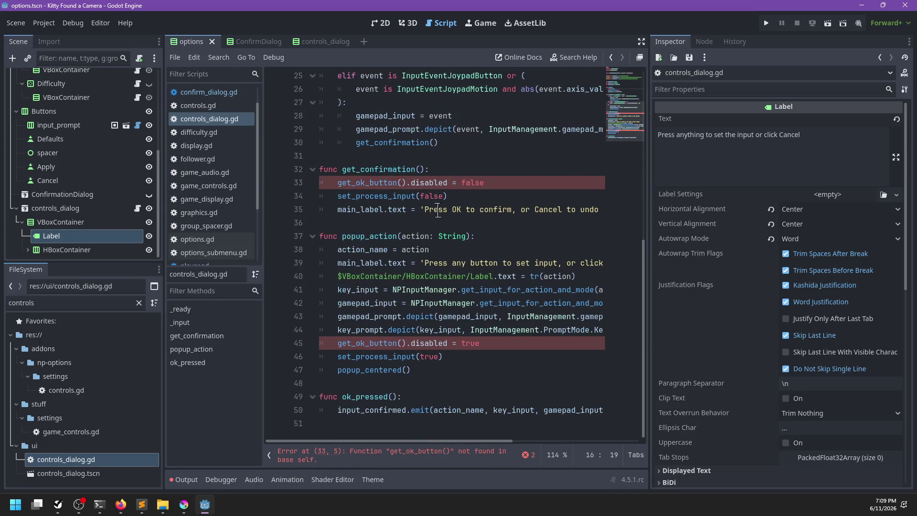
double_click(373, 183)
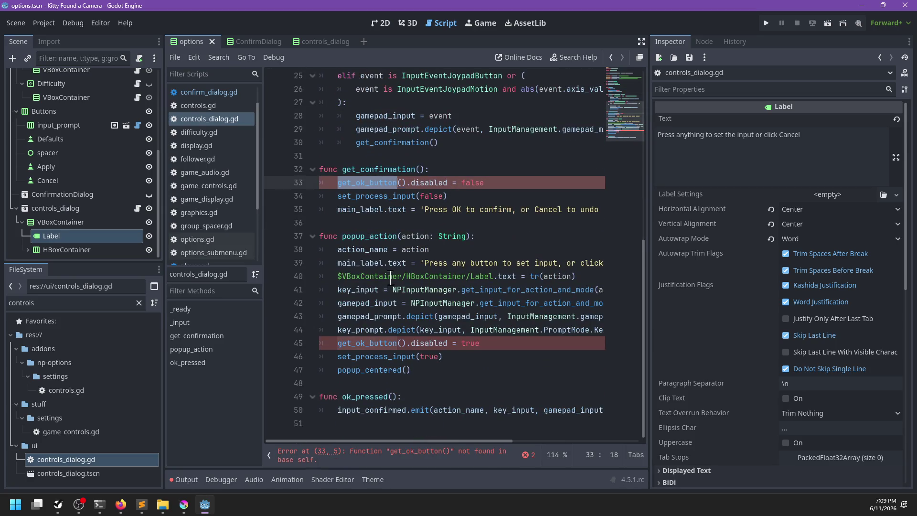
Add get_ok_button() returning the confirm_button node to confirm_dialog.gd and save it
click(207, 93)
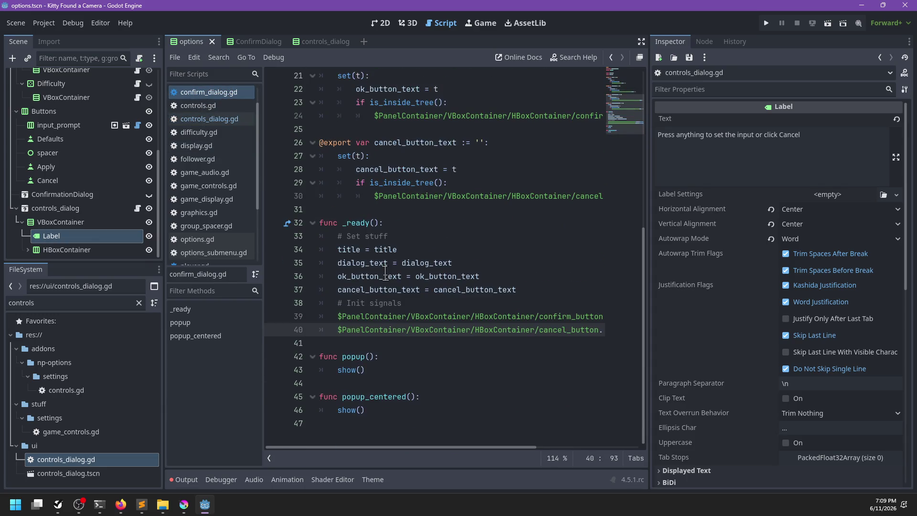
click(361, 411)
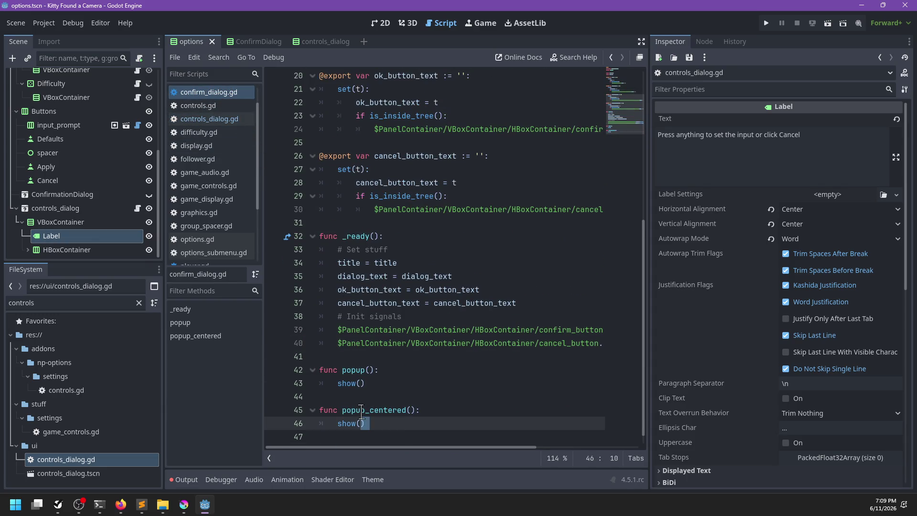
key(Down)
key(Return)
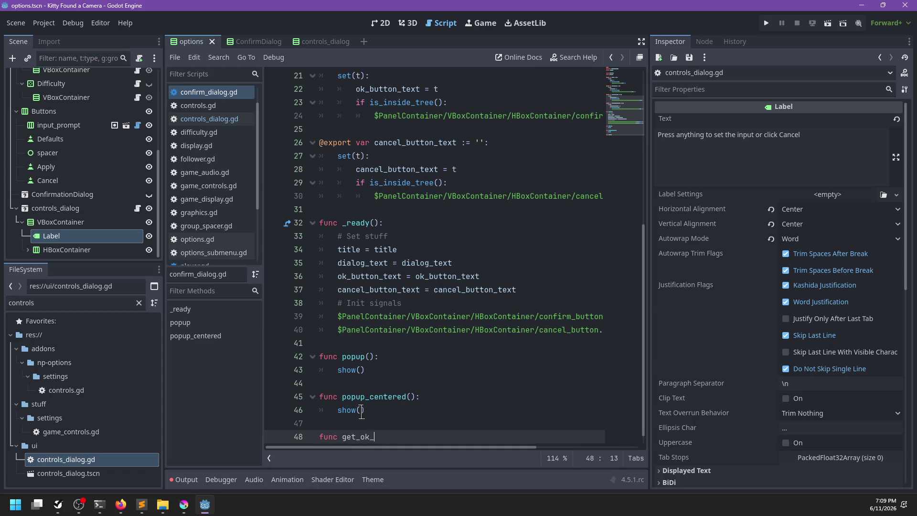
text(:)
key(Return)
text(rn $confir)
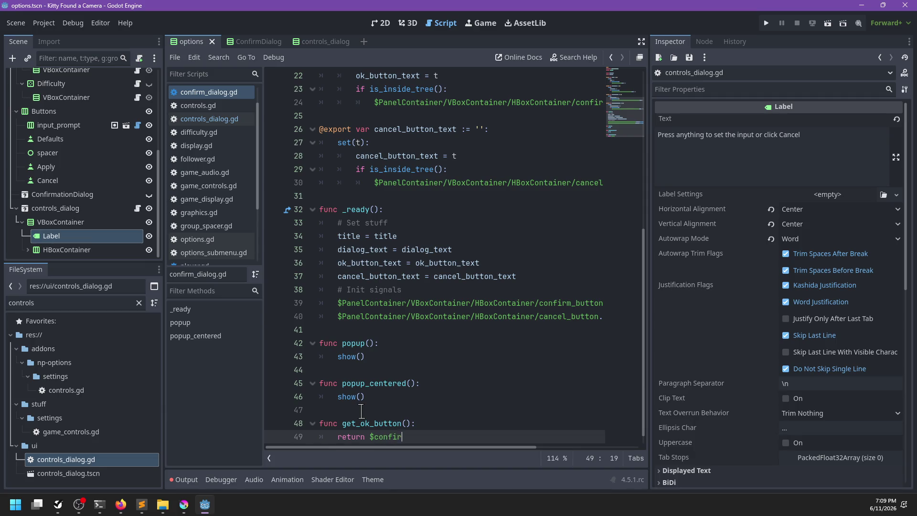
key(ctrl+BackSpace)
key(ctrl+BackSpace)
click(246, 42)
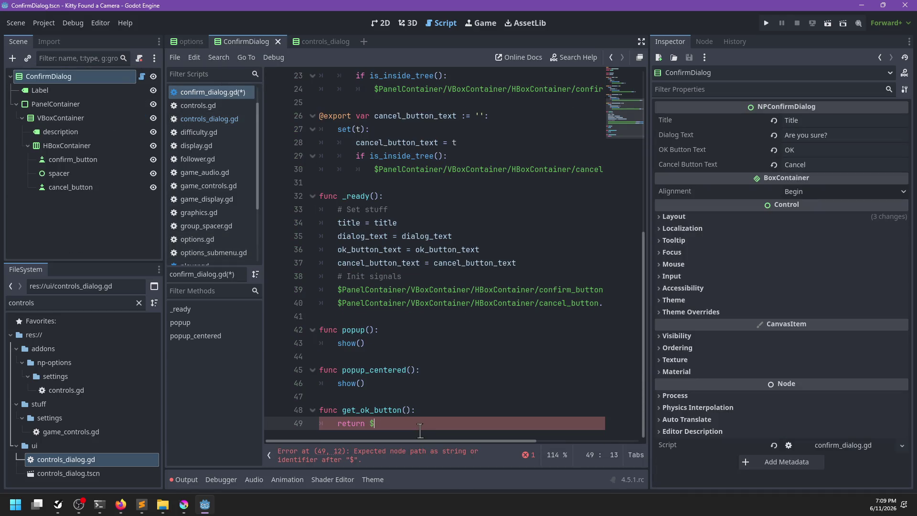
key(Return)
key(ctrl+s)
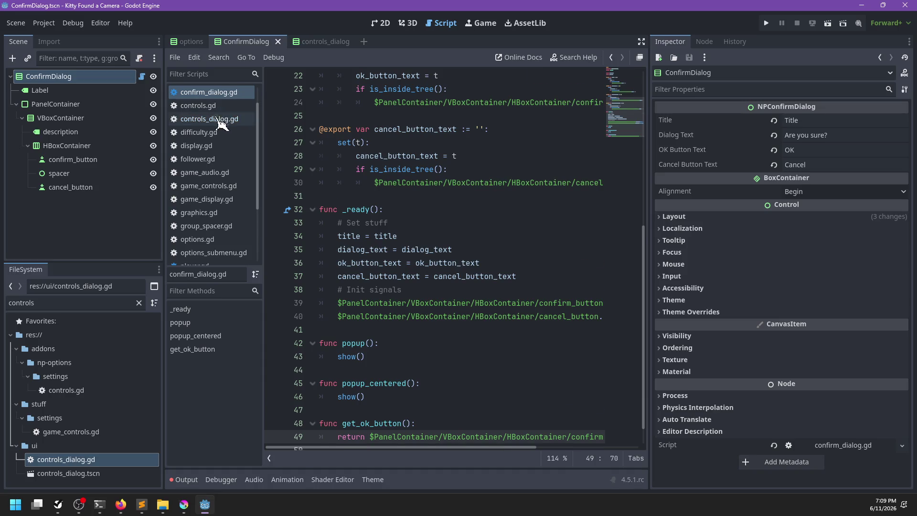
key(alt+Left)
click(493, 365)
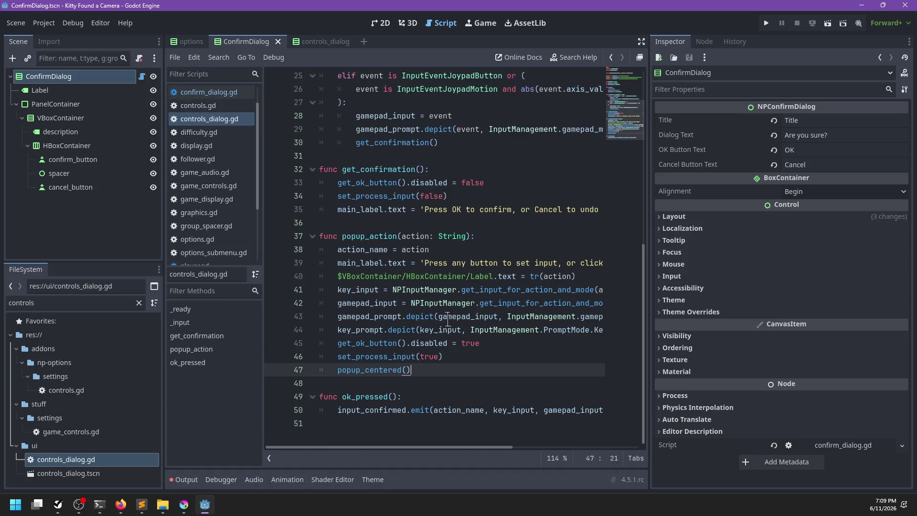
Try replacing line 40's label path with dialog_text, save, then undo that change
double_click(386, 276)
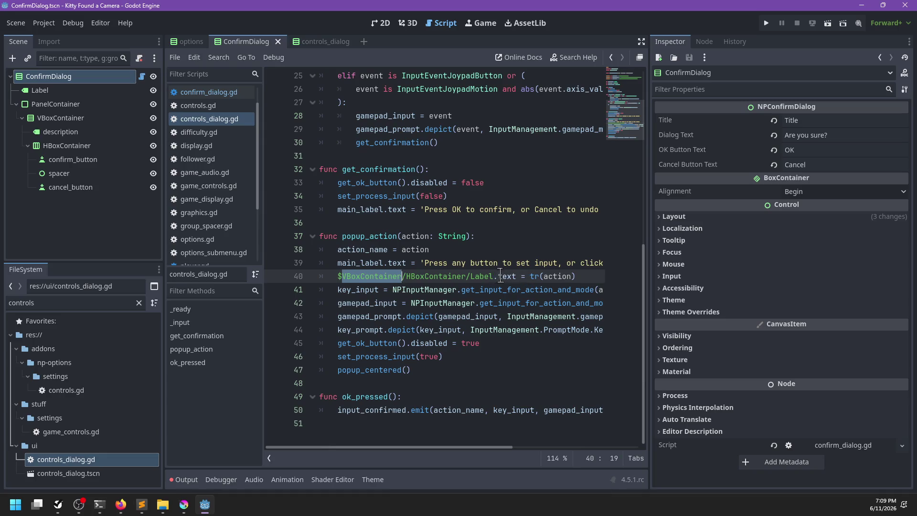
drag(519, 276, 337, 277)
text(de)
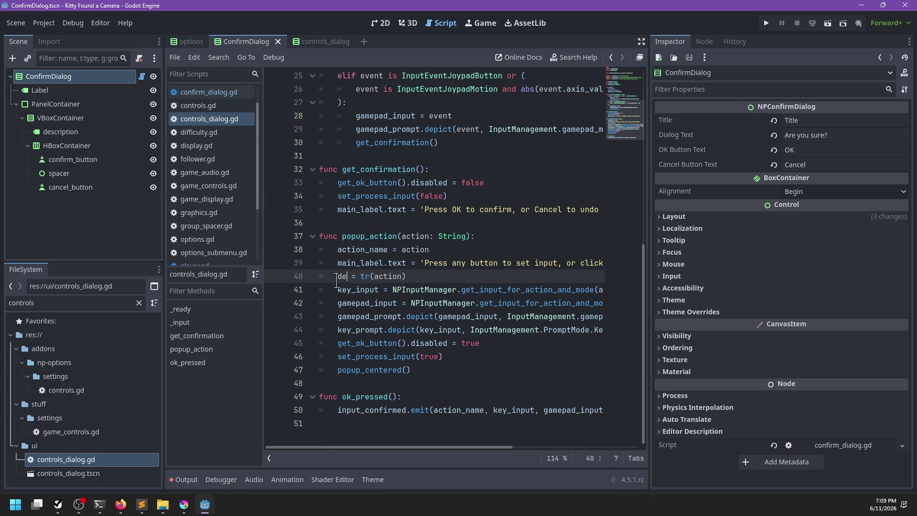
text(scription)
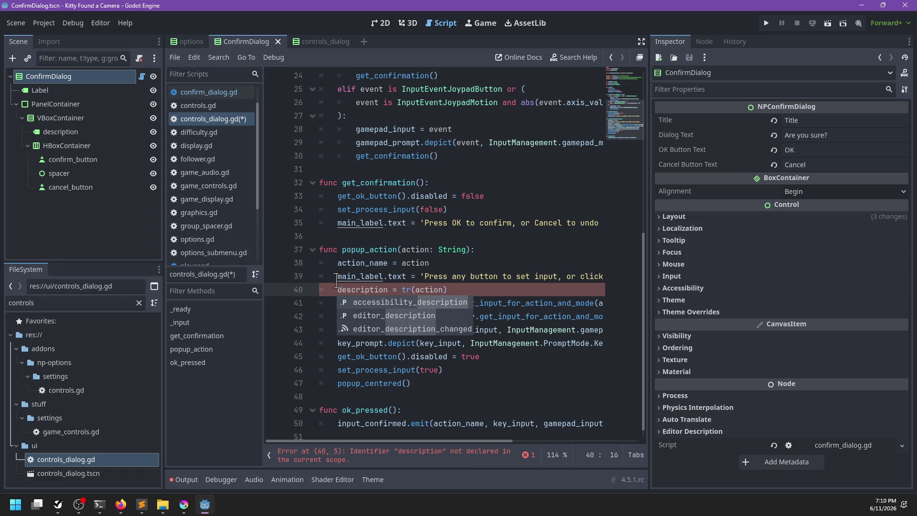
key(ctrl+BackSpace)
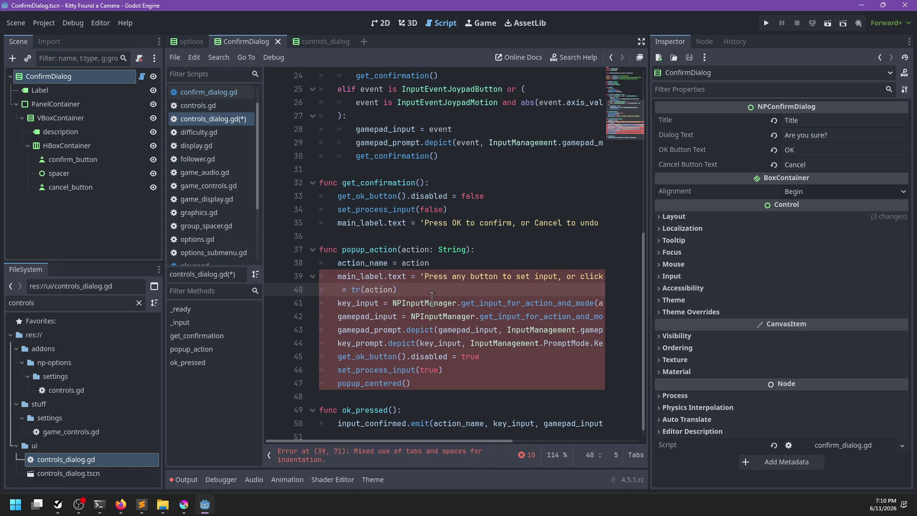
text(dialog_text)
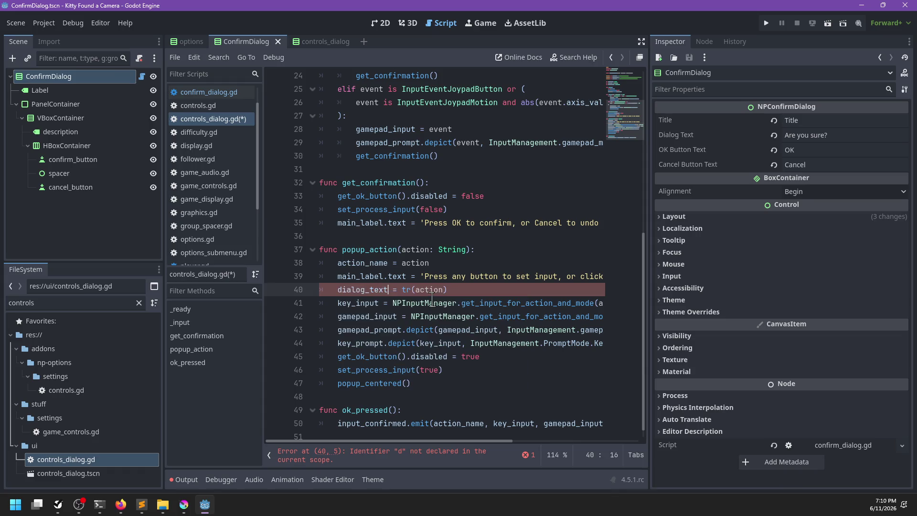
key(ctrl+s)
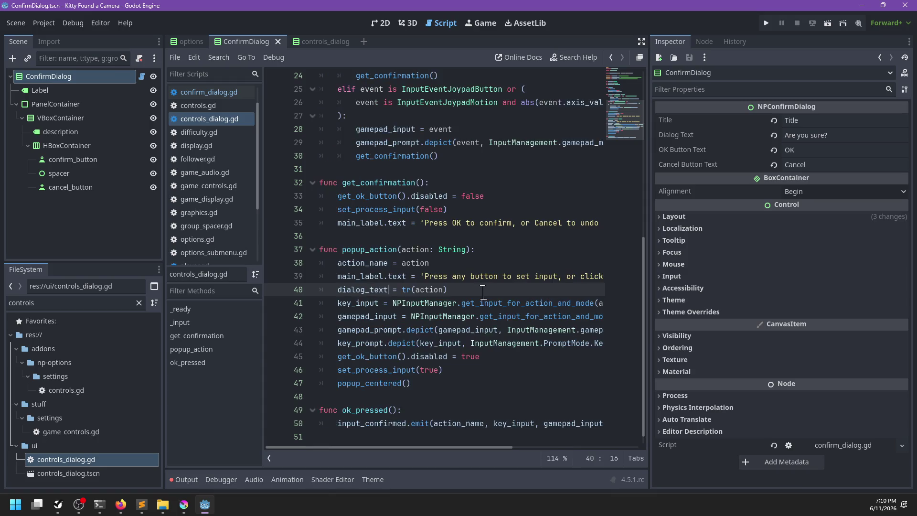
key(ctrl+z)
key(ctrl+z)
key(ctrl+z)
Replace main_label.text on line 39 with dialog_text and prefix line 40's path with PanelContainer/
click(406, 278)
key(ctrl+BackSpace)
key(ctrl+BackSpace)
key(ctrl+BackSpace)
text(dialog)
key(Return)
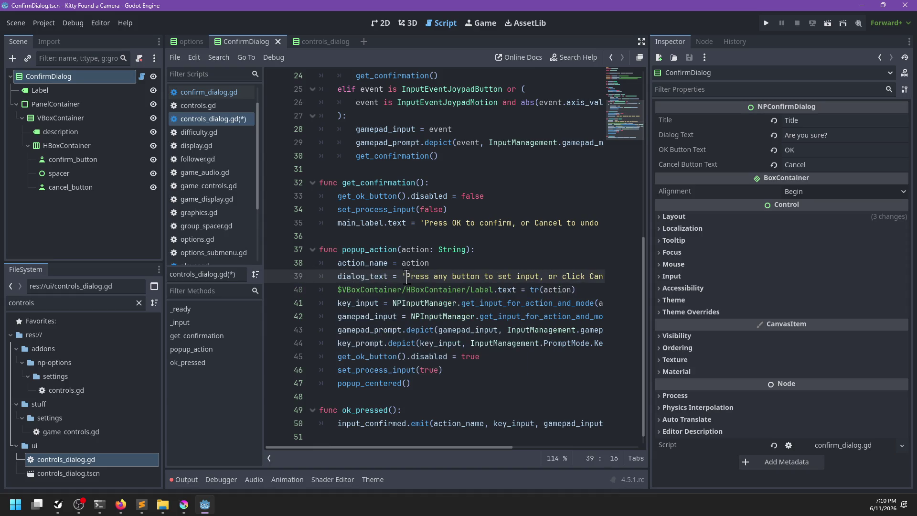
click(342, 289)
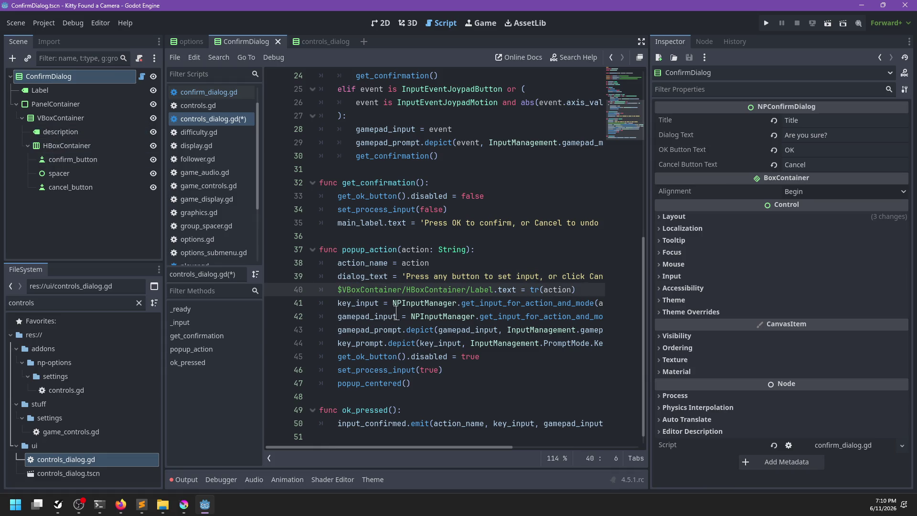
text(PanelContainer)
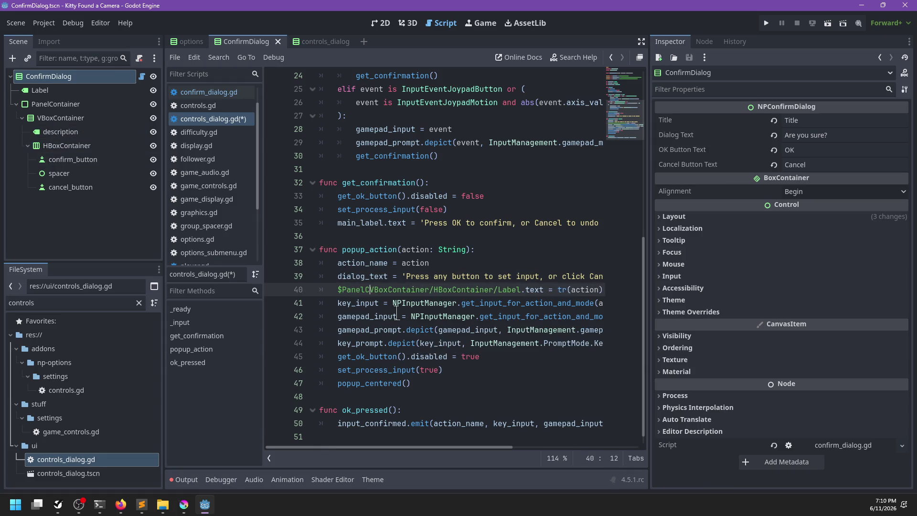
text(/)
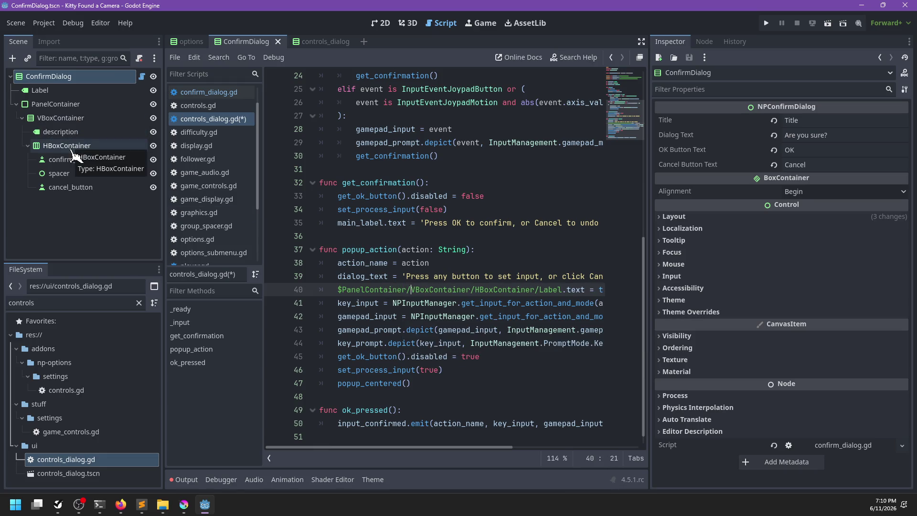
click(316, 41)
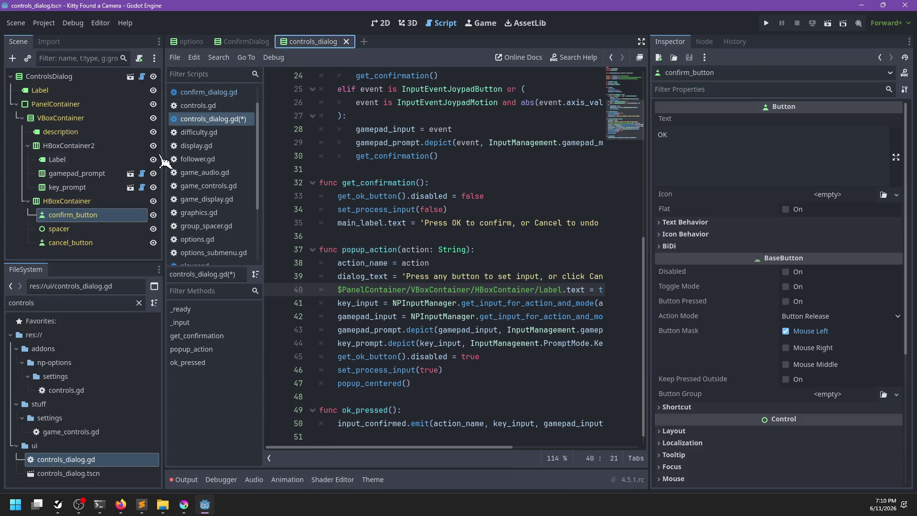
click(537, 290)
text(2)
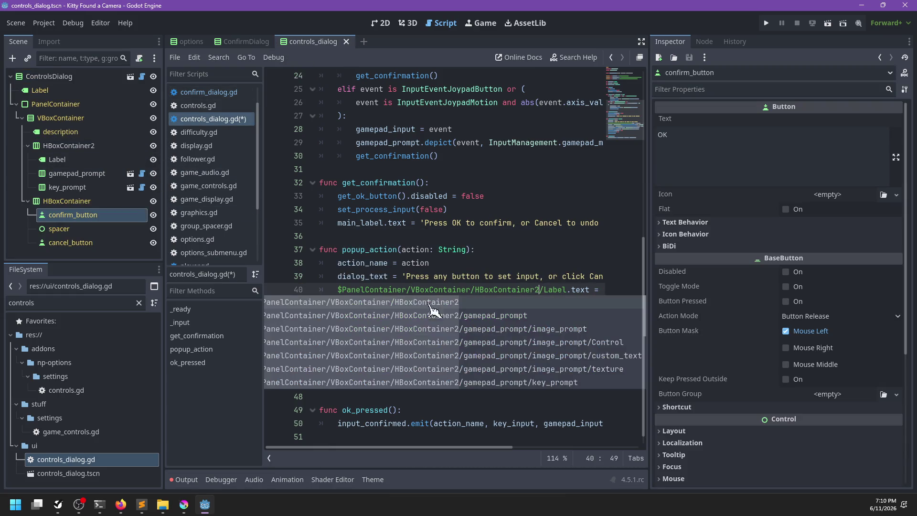
click(507, 290)
scroll(510, 282, up, 7)
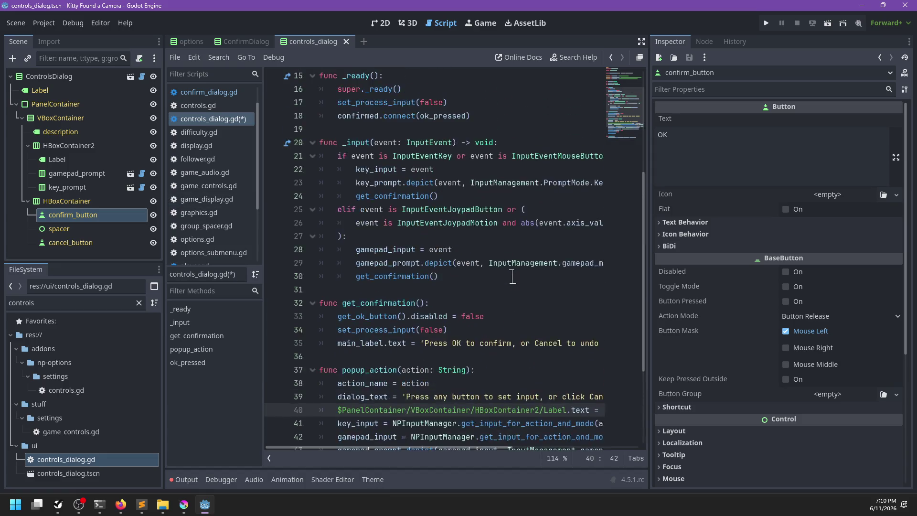
scroll(495, 272, right, 3)
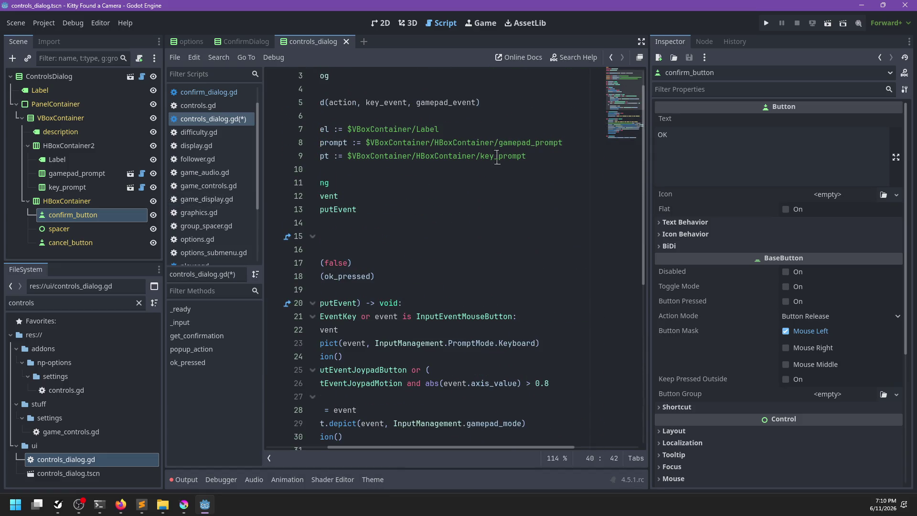
click(494, 141)
scroll(465, 246, left, 3)
scroll(465, 245, down, 7)
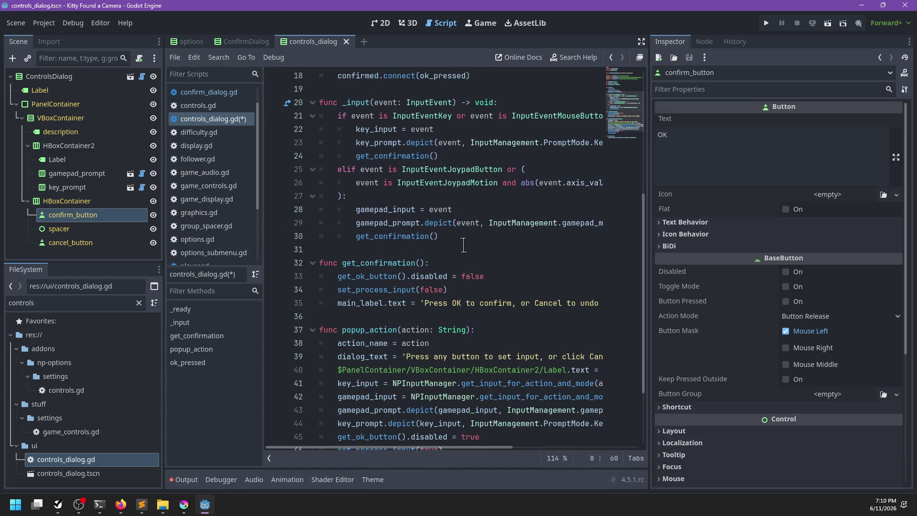
scroll(436, 276, up, 8)
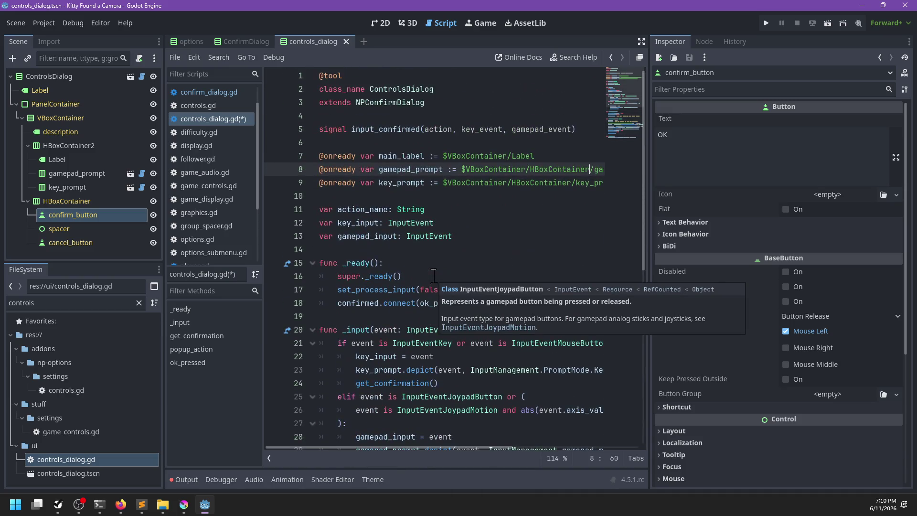
click(563, 149)
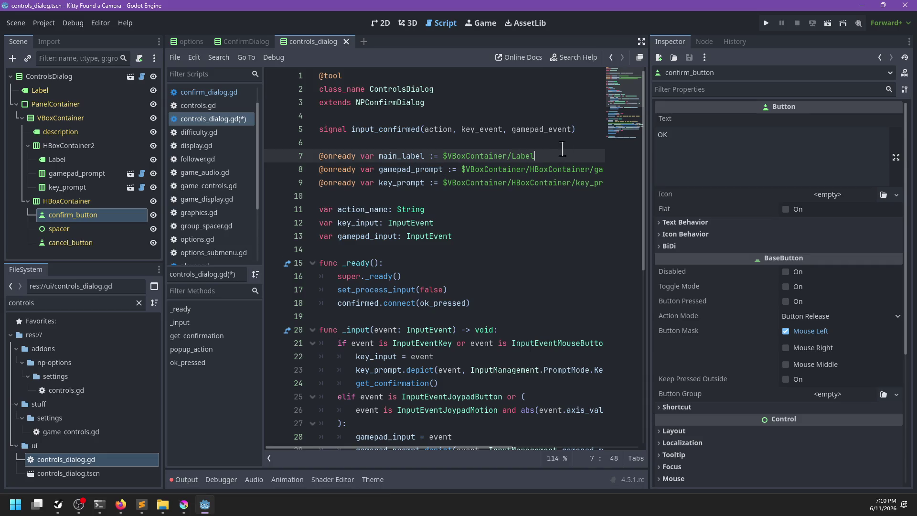
key(shift+Up)
key(BackSpace)
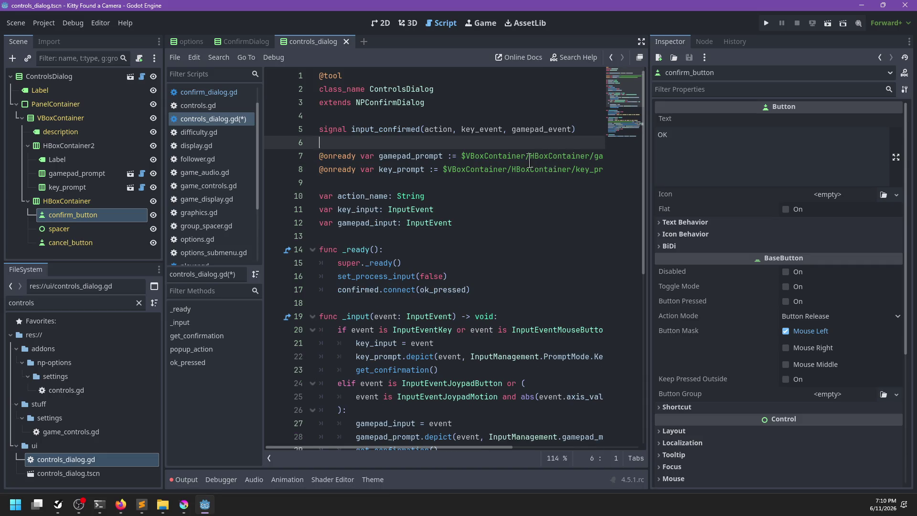
Point gamepad_prompt and key_prompt paths at PanelContainer/VBoxContainer/HBoxContainer2
scroll(530, 161, right, 3)
click(370, 157)
text(PanelCont)
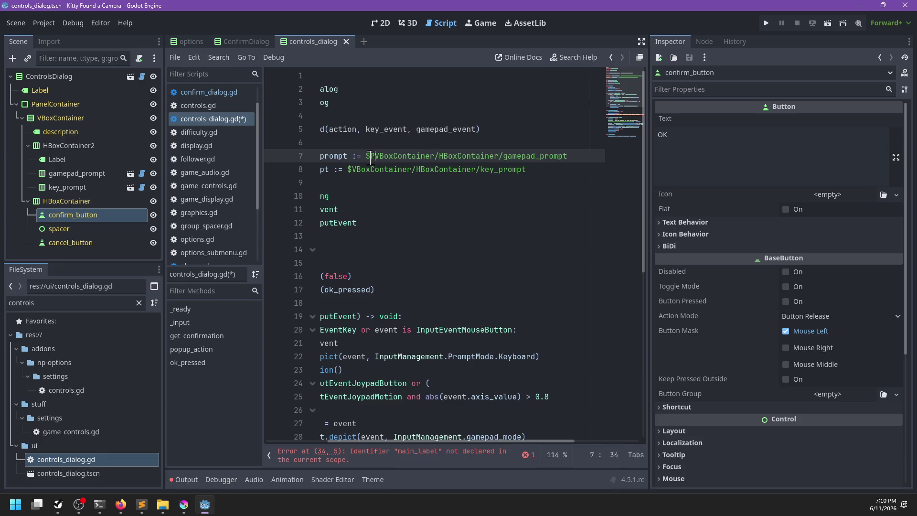
text(ainer/)
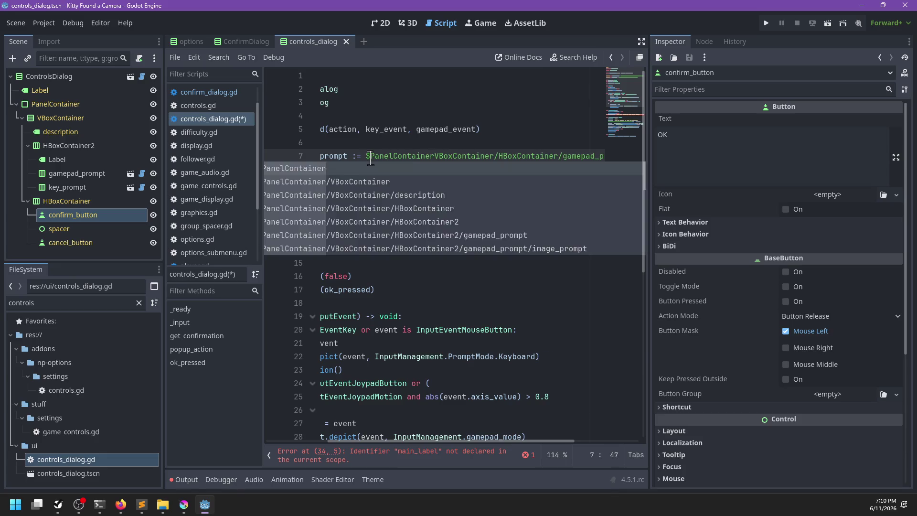
key(ctrl+Right)
key(ctrl+Right)
key(ctrl+Right)
text(2)
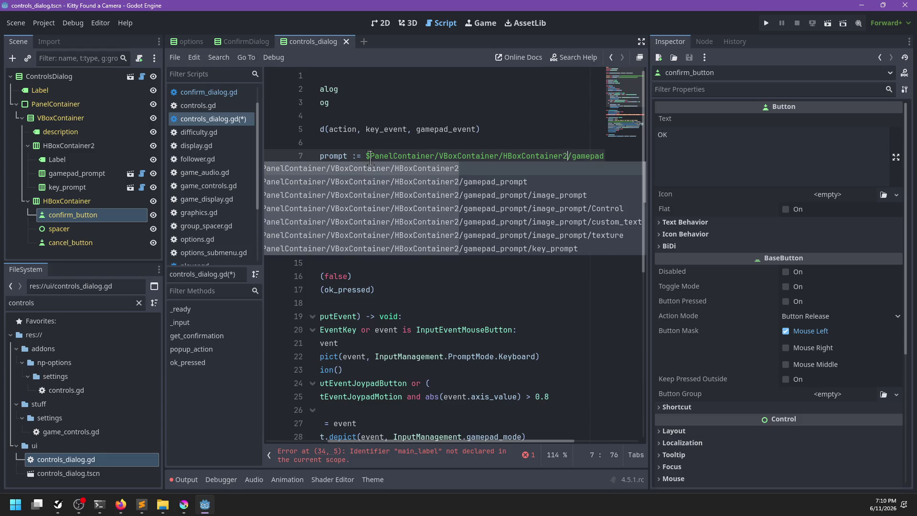
key(ctrl+shift+Left)
key(ctrl+shift+Left)
key(ctrl+shift+Left)
click(405, 129)
drag(476, 170, 352, 171)
text(PanelContainer/VBoxContainer/HBoxContainer2)
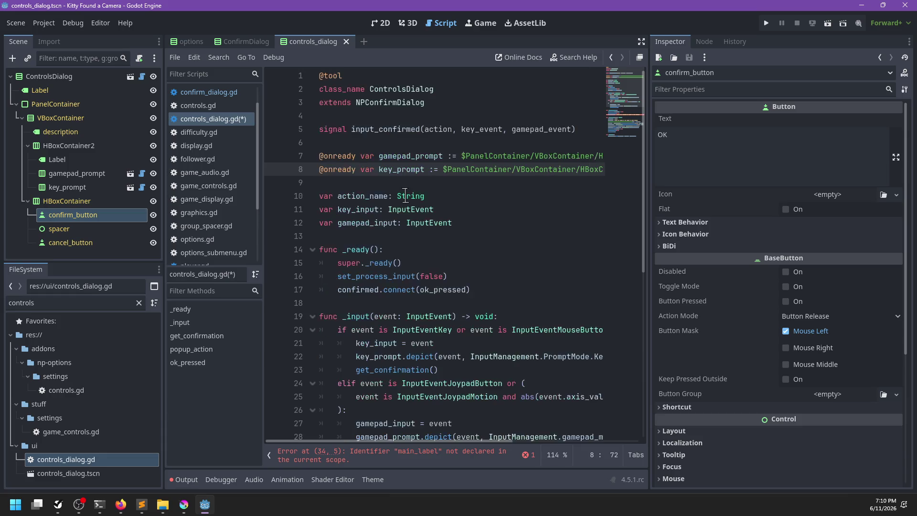
Replace main_label.text with dialog_text on line 34 and save the script
scroll(409, 197, down, 7)
click(429, 236)
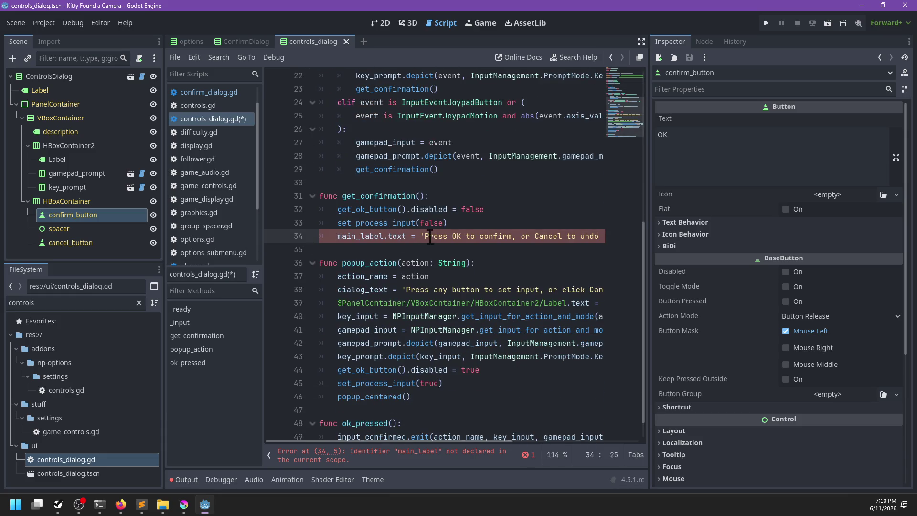
drag(403, 237, 338, 237)
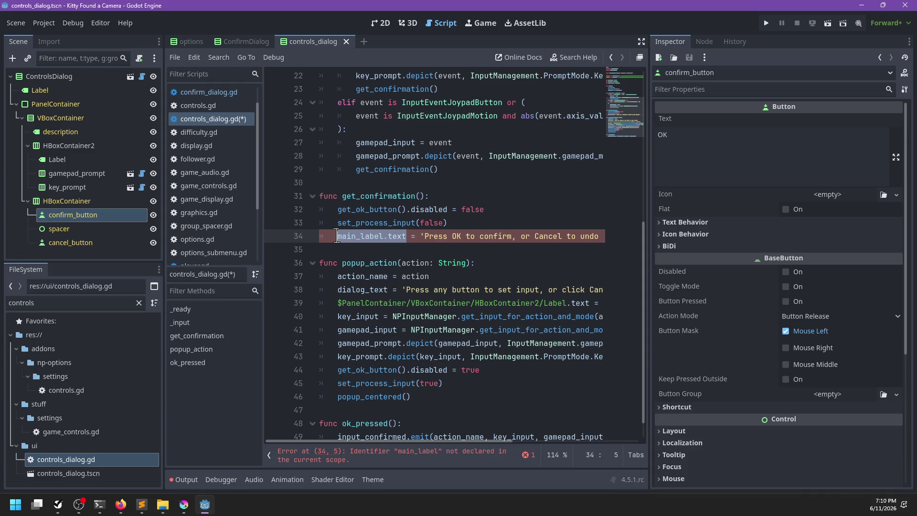
text(dialog_text)
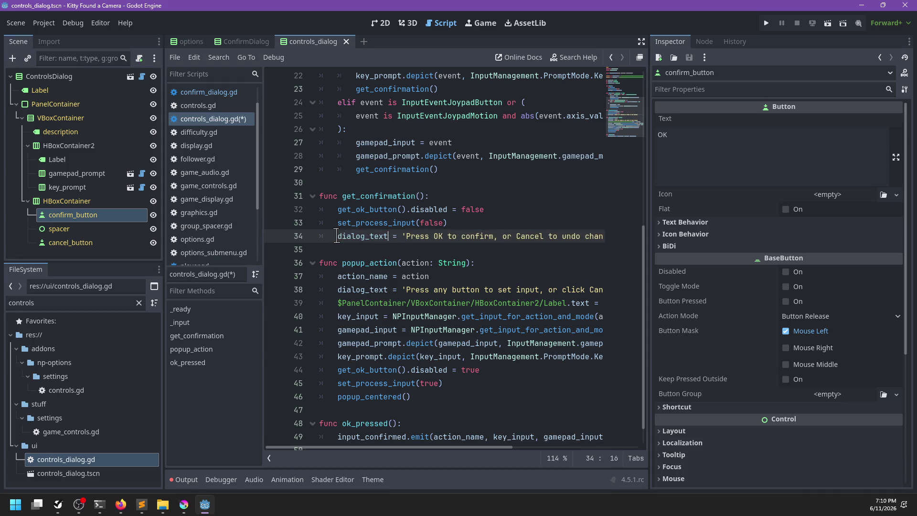
key(ctrl+s)
scroll(367, 216, down, 1)
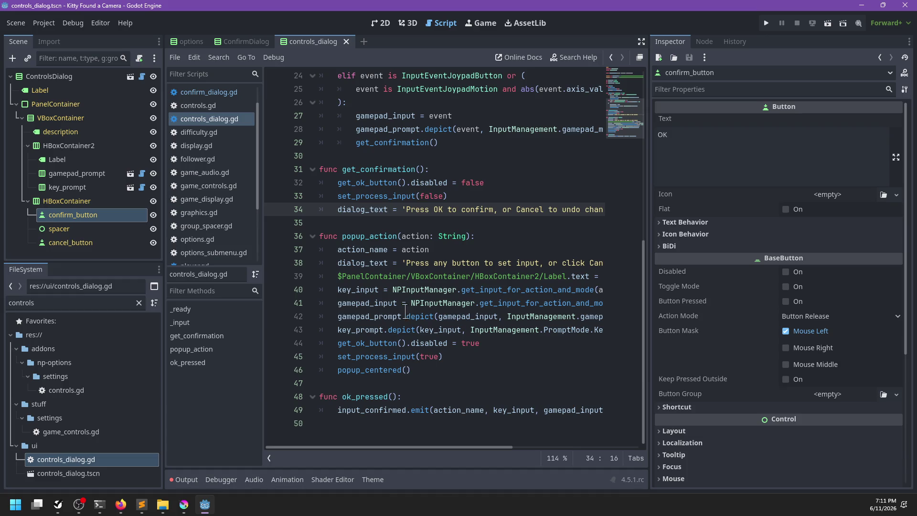
scroll(405, 310, up, 8)
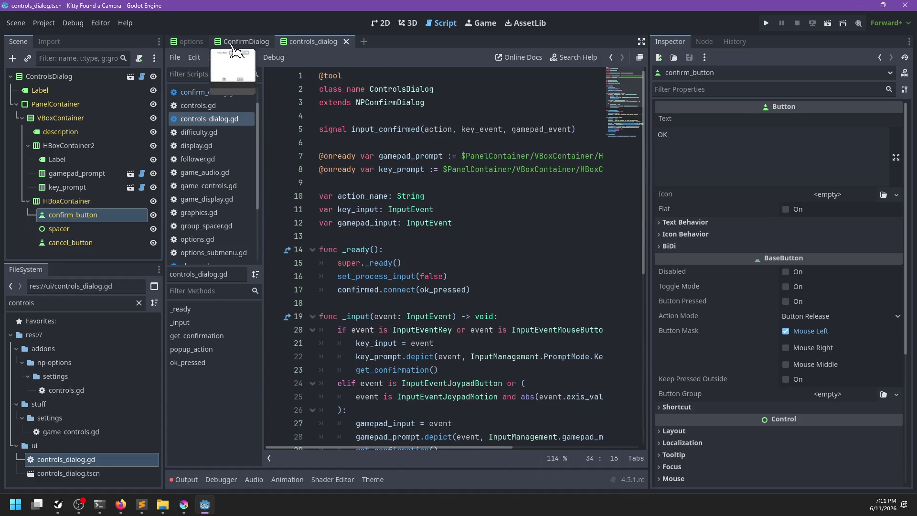
Delete the old controls_dialog node from the options scene
click(191, 41)
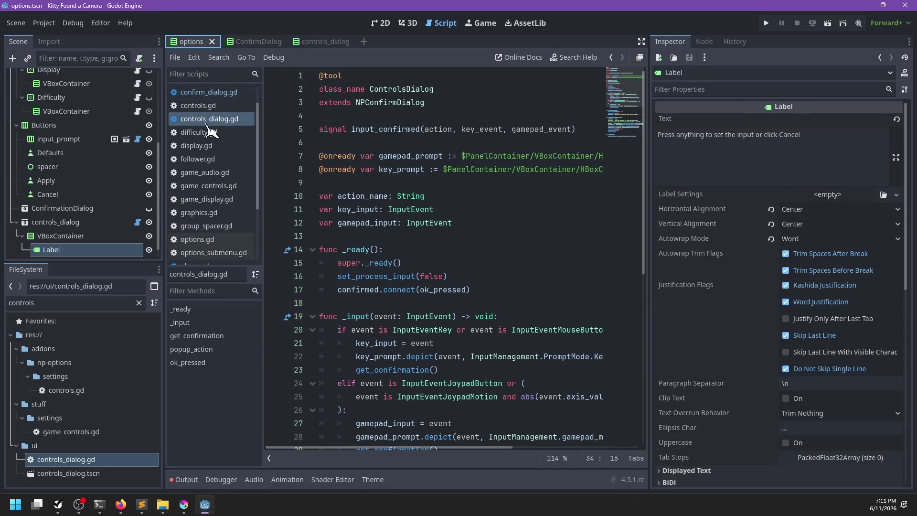
click(76, 236)
click(76, 224)
key(Delete)
key(Return)
Instance the controls_dialog scene into the options tree, rename it controls_dialog, and save
drag(87, 485, 61, 259)
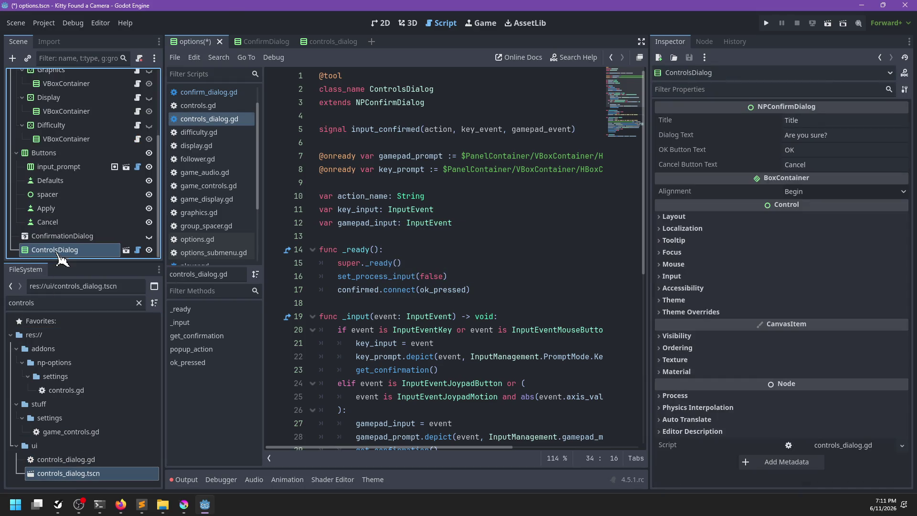
double_click(56, 250)
text(controls_dial)
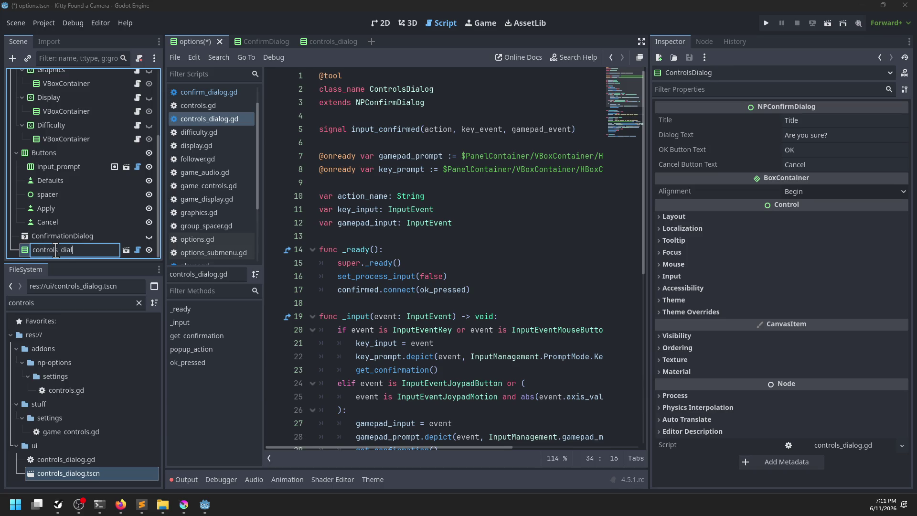
text(og)
key(Return)
key(ctrl+s)
click(408, 23)
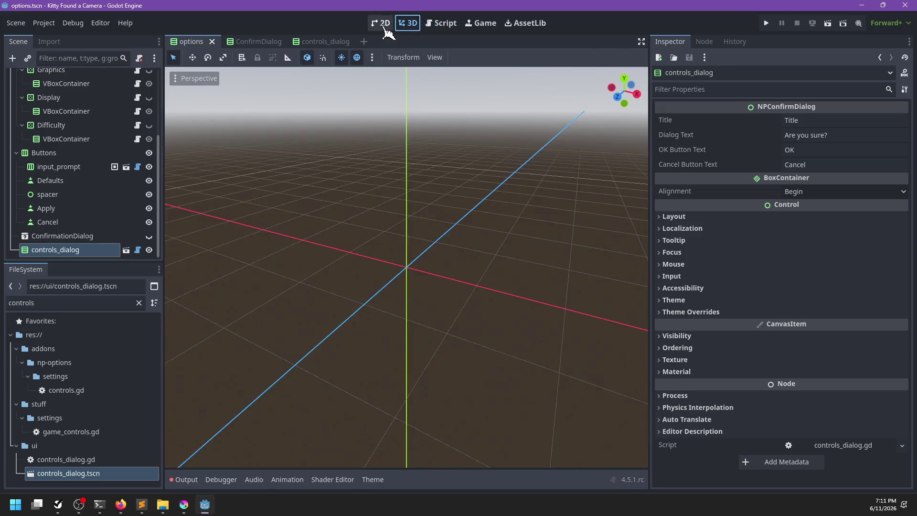
Collapse SubList and Buttons, toggle the ConfirmationDialog's visibility, and save options.tscn
click(382, 23)
scroll(440, 287, down, 2)
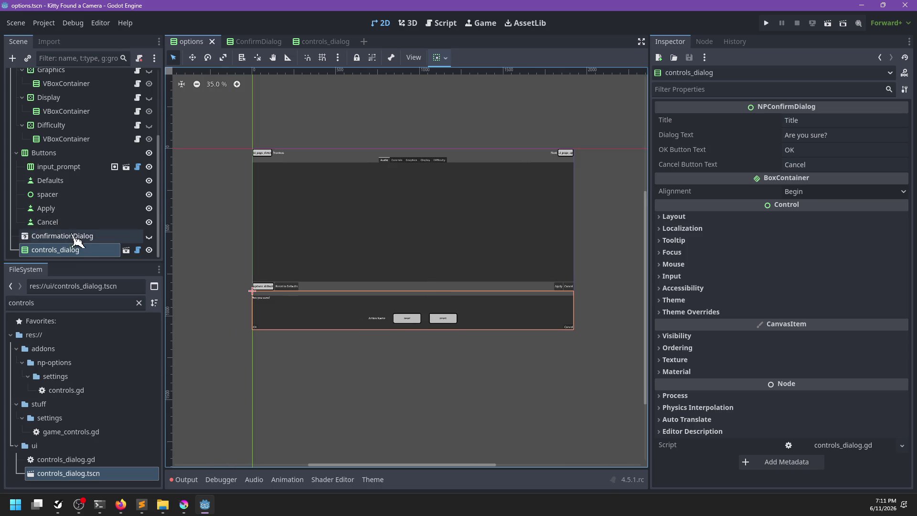
scroll(82, 241, up, 5)
click(17, 105)
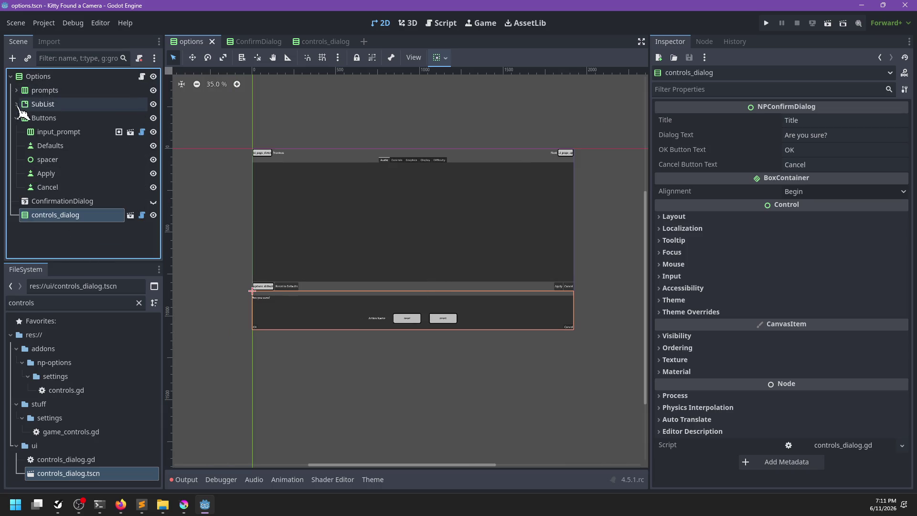
click(18, 118)
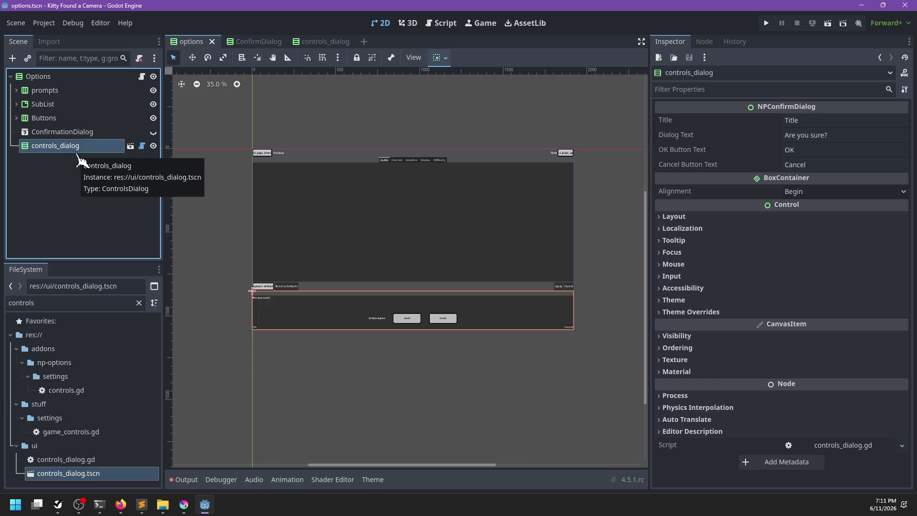
click(38, 76)
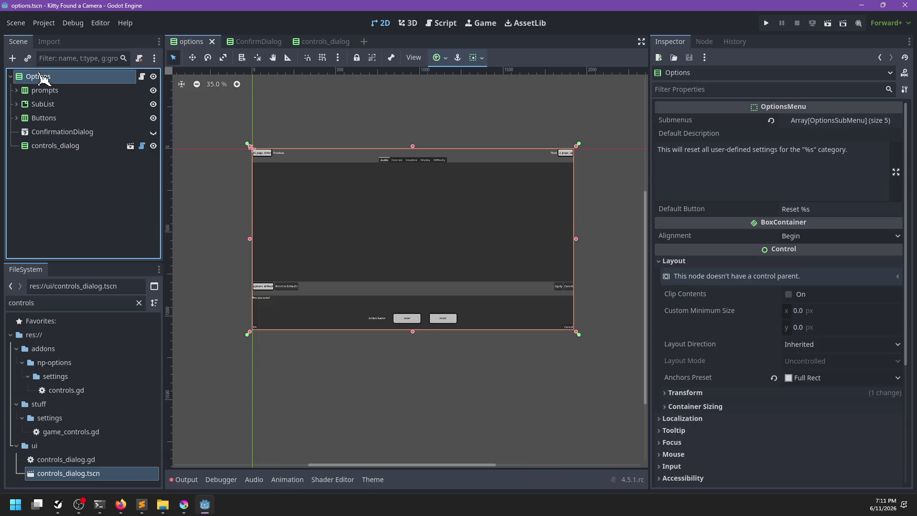
click(154, 133)
click(154, 133)
click(99, 147)
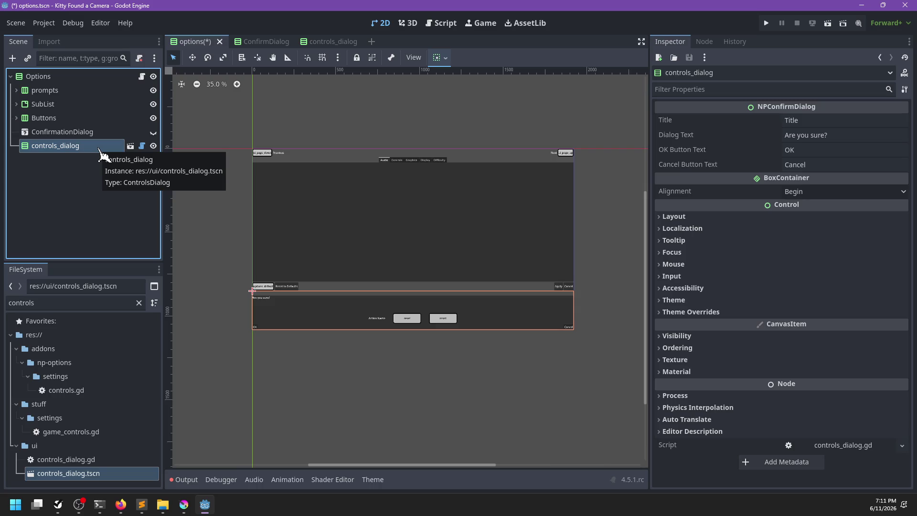
click(141, 146)
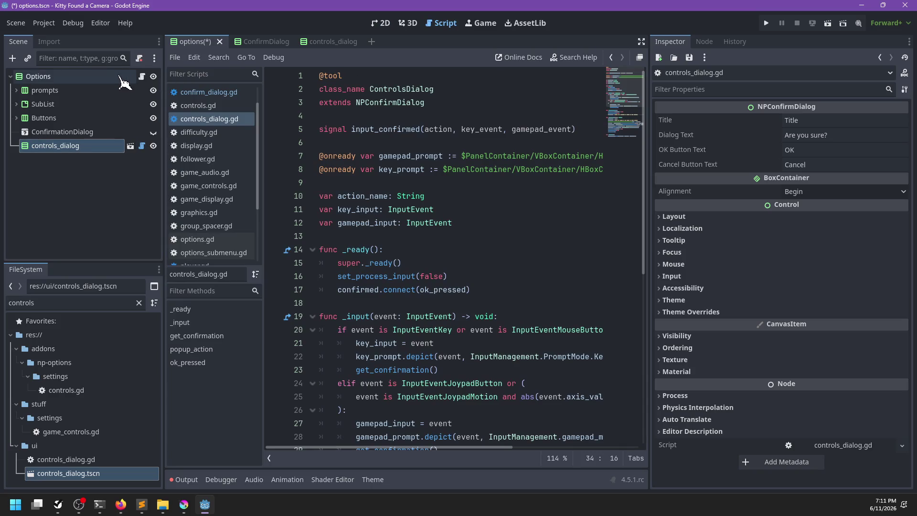
key(ctrl+s)
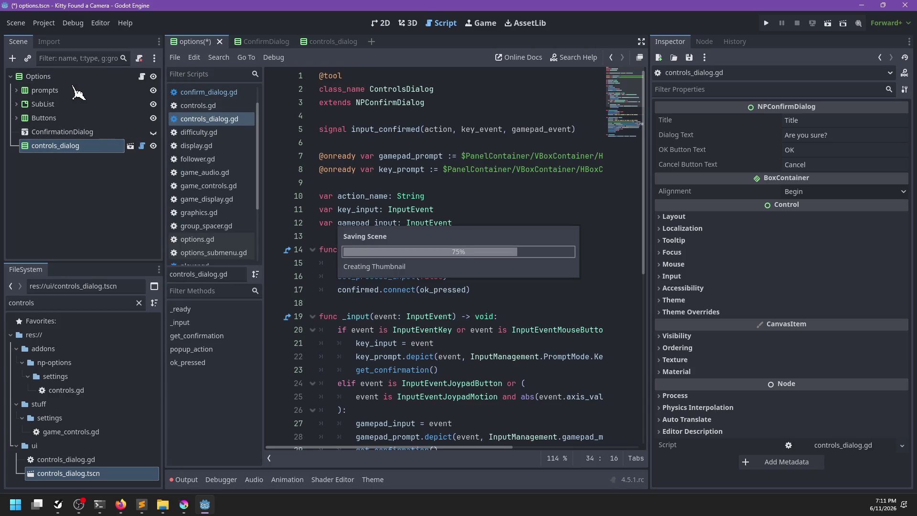
Open the ConfirmDialog scene and bring up its root node's context menu
click(77, 78)
key(ctrl+F2)
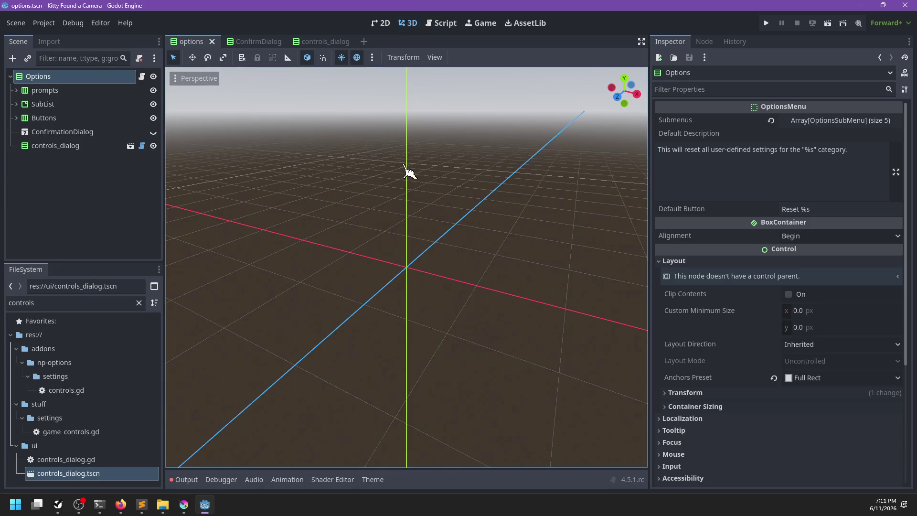
click(248, 42)
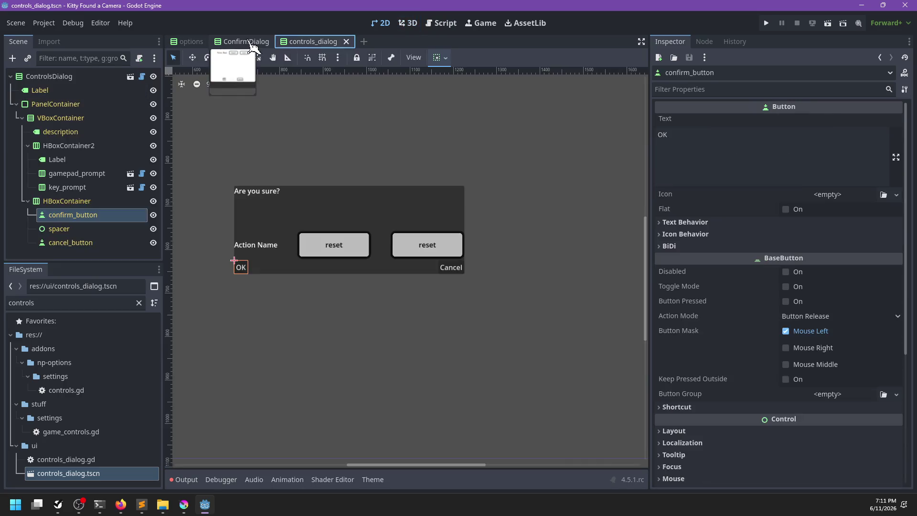
right_click(62, 78)
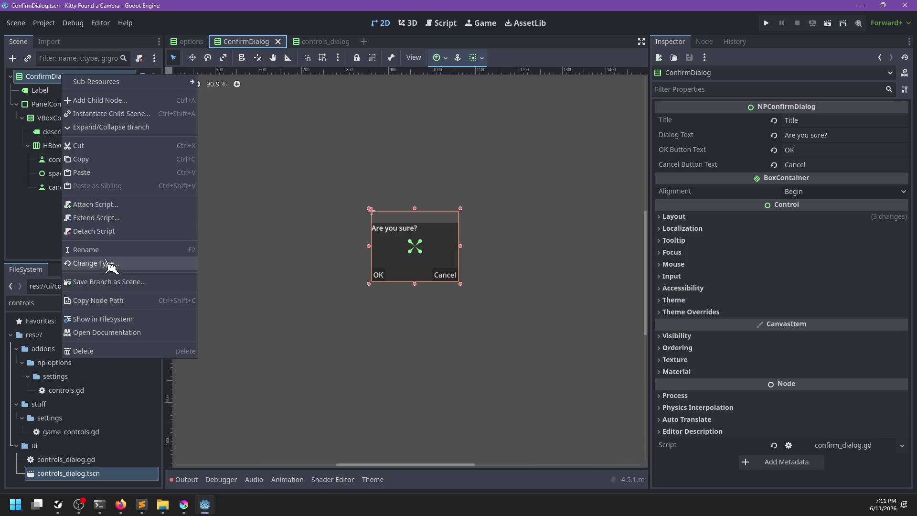
Change the ConfirmDialog root's type to Node
click(109, 261)
text(Node)
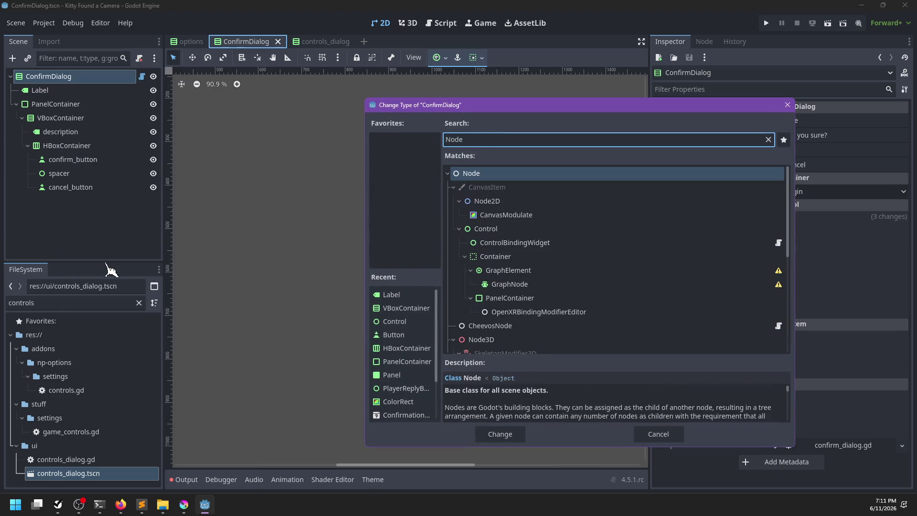
key(Return)
Add a VBoxContainer child and move Label and PanelContainer into it
key(ctrl+a)
text(VBox)
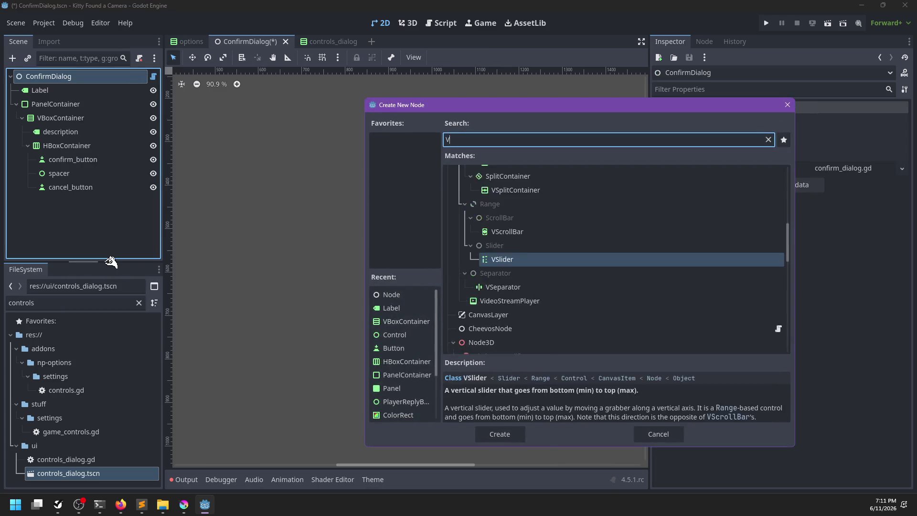
key(Return)
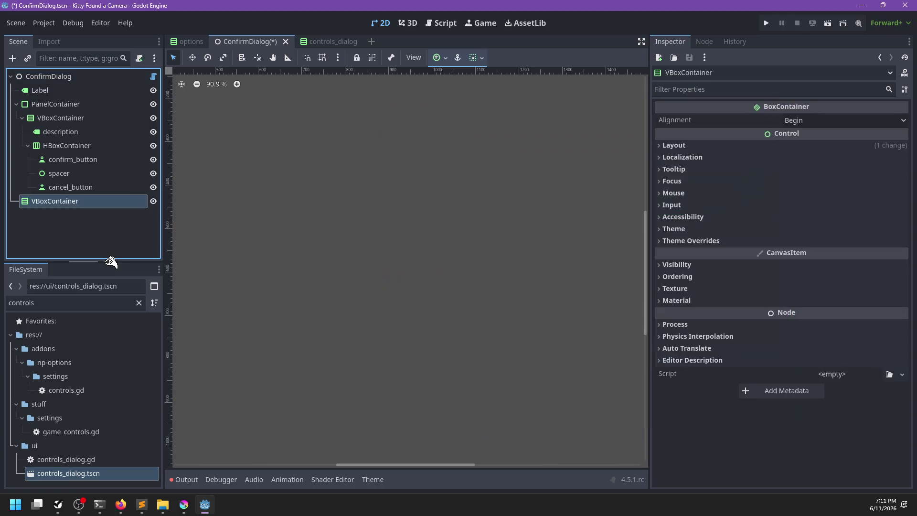
click(16, 104)
click(45, 91)
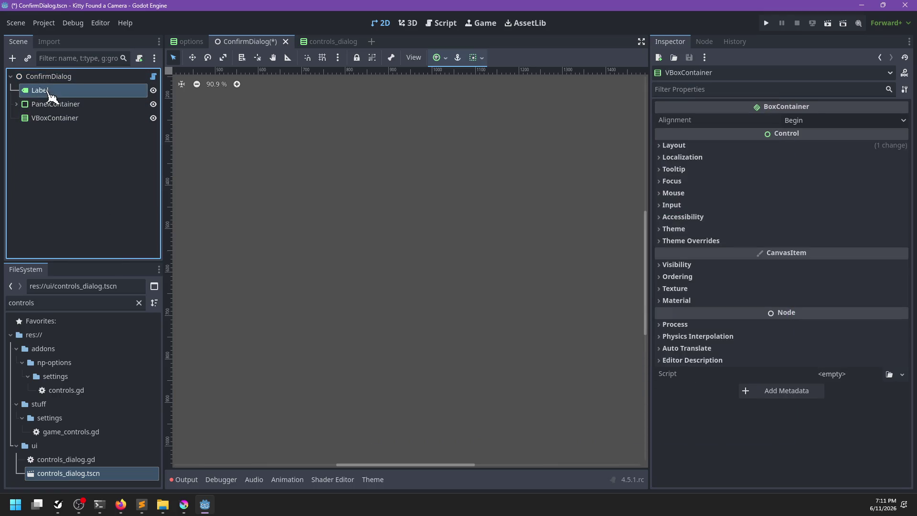
shift+click(45, 102)
drag(46, 104, 62, 122)
scroll(287, 187, down, 8)
scroll(262, 168, up, 5)
Apply the Center anchor preset to the VBoxContainer
click(73, 91)
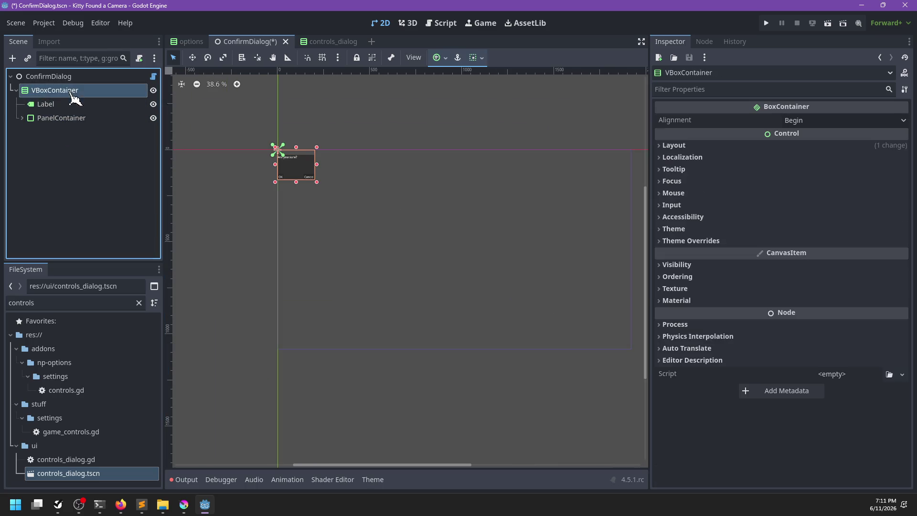
click(439, 57)
click(459, 111)
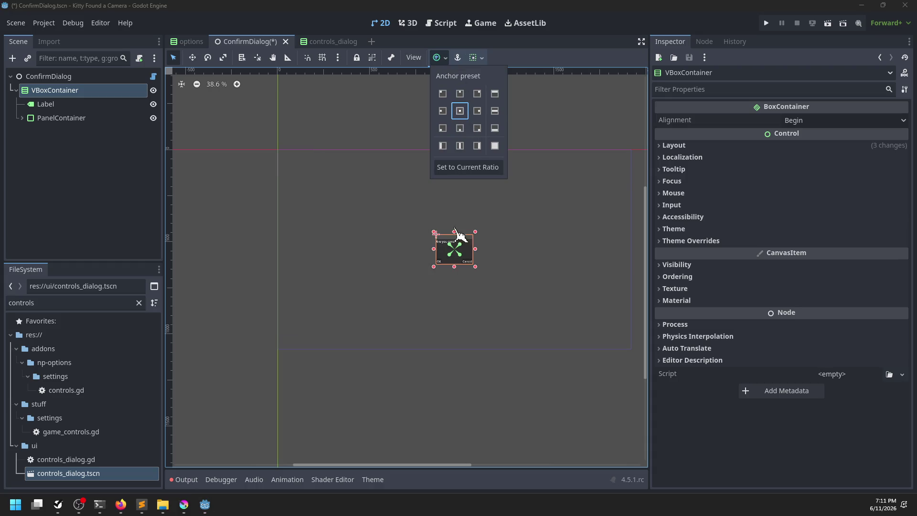
scroll(454, 279, up, 3)
scroll(430, 272, right, 2)
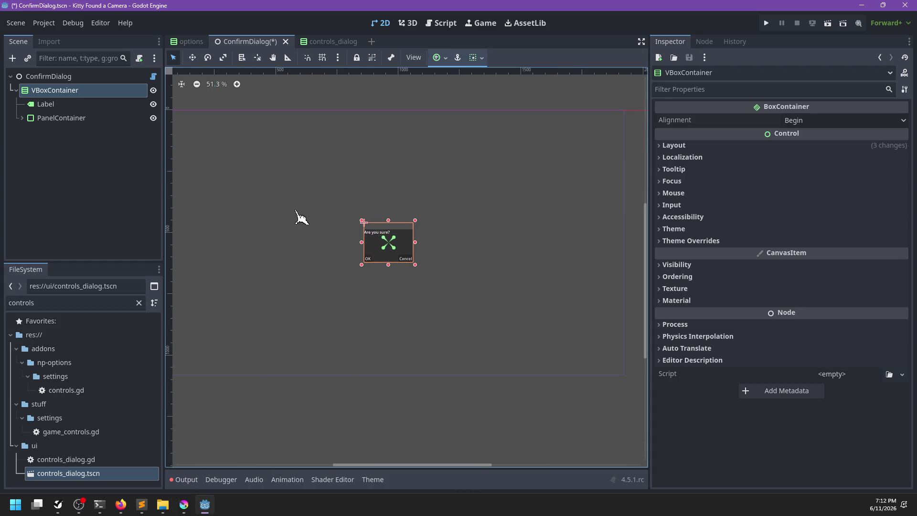
Open the ConfirmDialog script and add a line after the signal declarations
click(153, 76)
scroll(447, 204, up, 7)
click(398, 151)
key(Return)
key(Return)
key(Up)
Declare an exported size property of Vector2i(450, 600) with a setter storing the value
text(@)
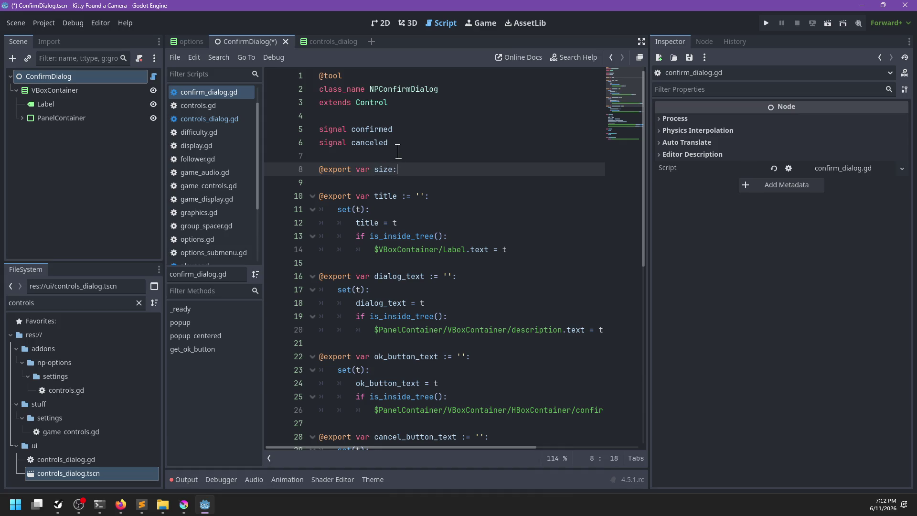
text(i(450, 3)
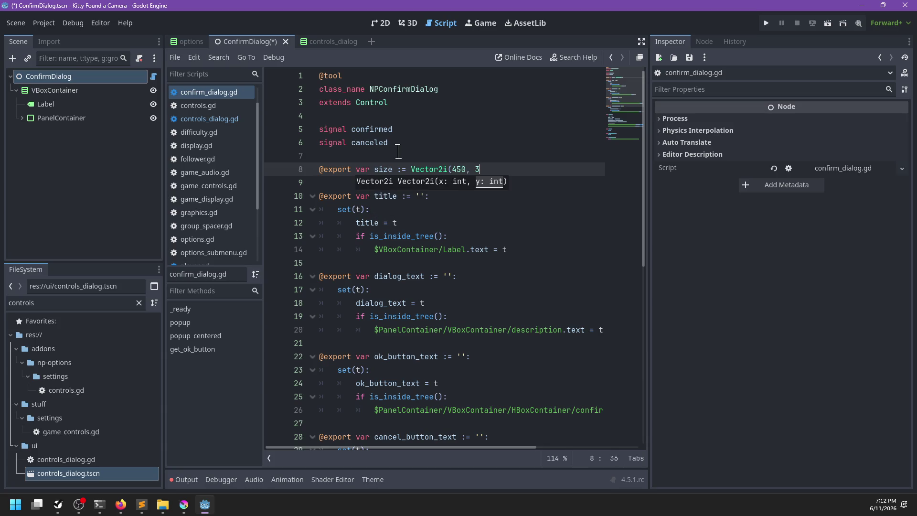
text( 00):)
key(Return)
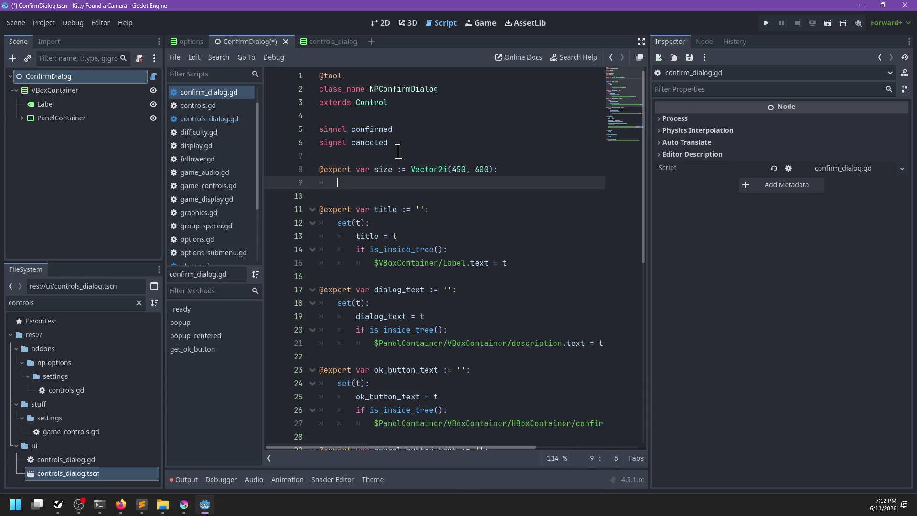
text():)
key(Return)
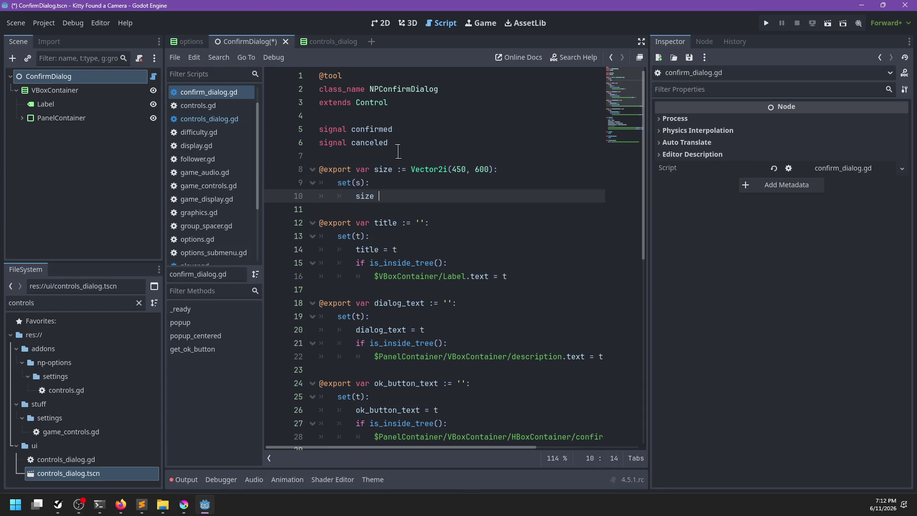
key(BackSpace)
key(Return)
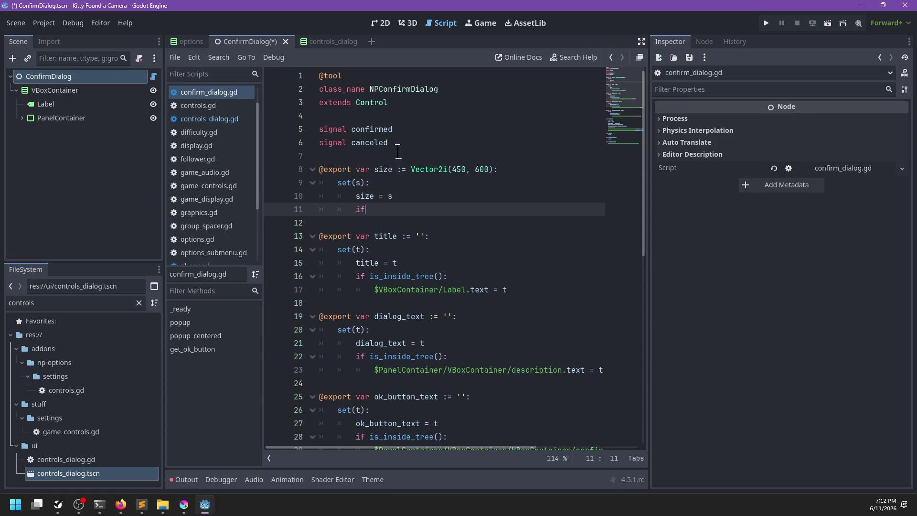
Make the size setter apply size to $VBoxContainer when inside the tree, then save
text(is_in)
key(Return)
text(:)
key(Return)
text($vbox)
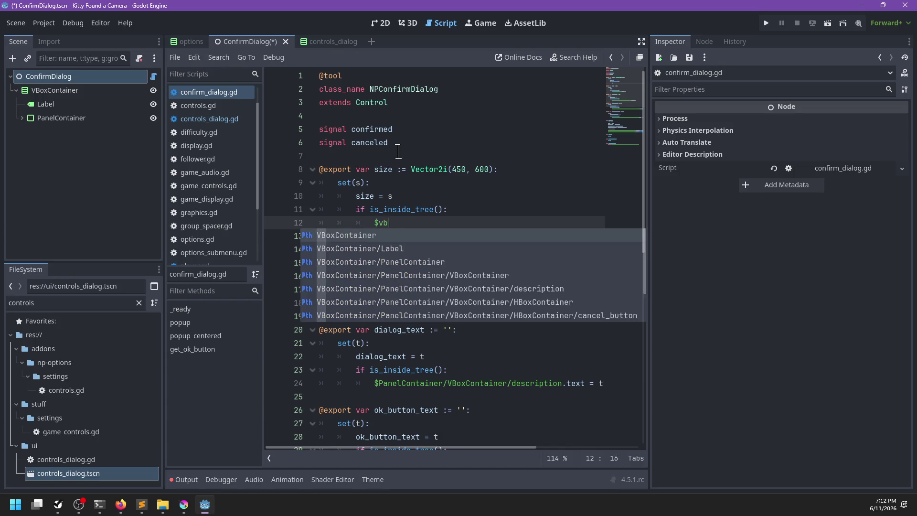
key(Return)
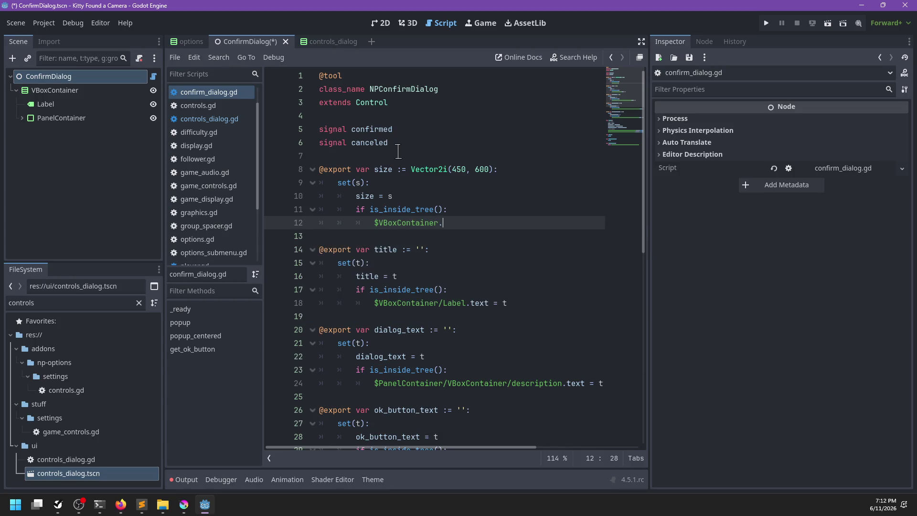
key(Escape)
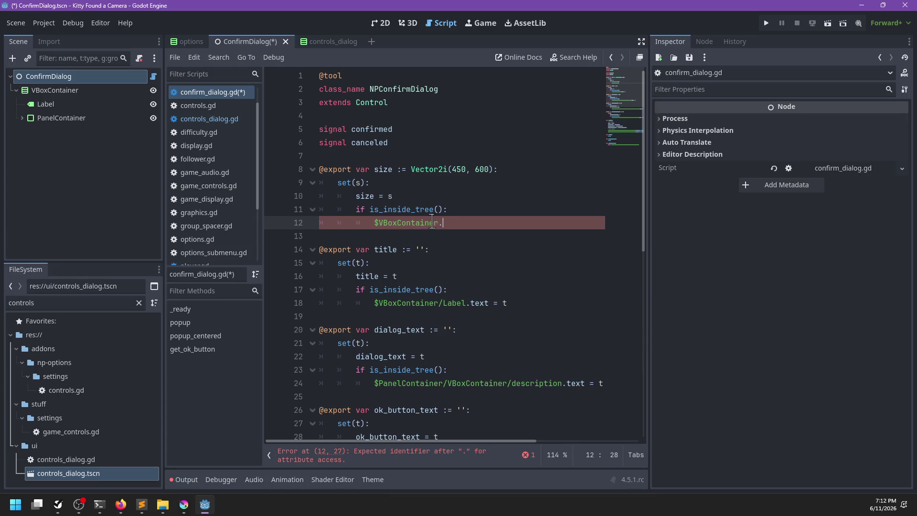
text(set)
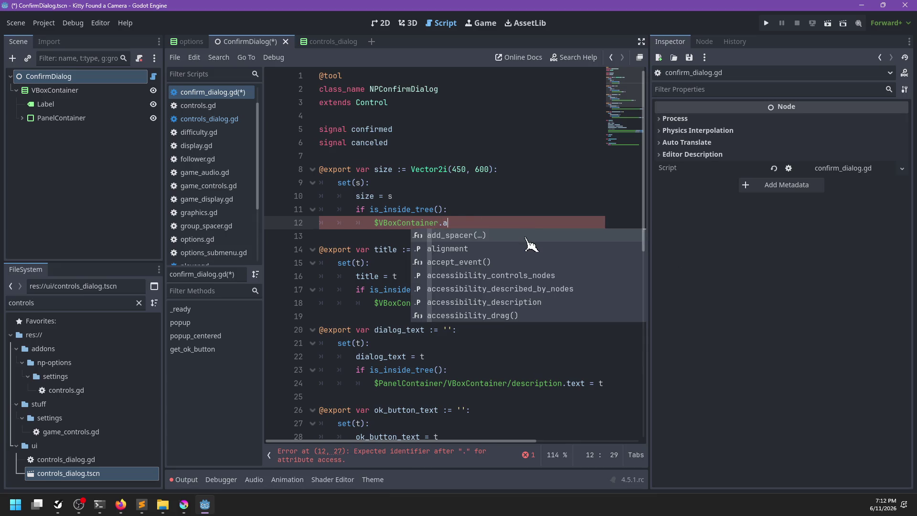
key(BackSpace)
key(BackSpace)
text(ize = size)
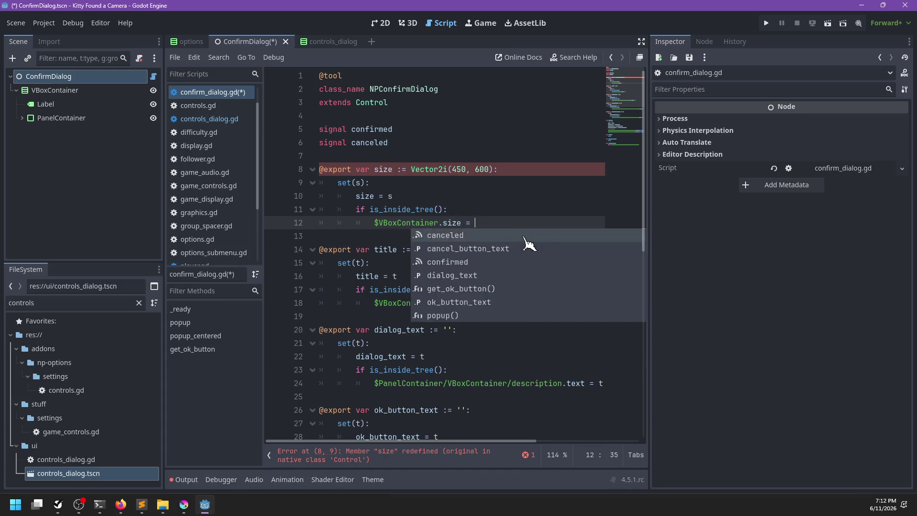
key(ctrl+s)
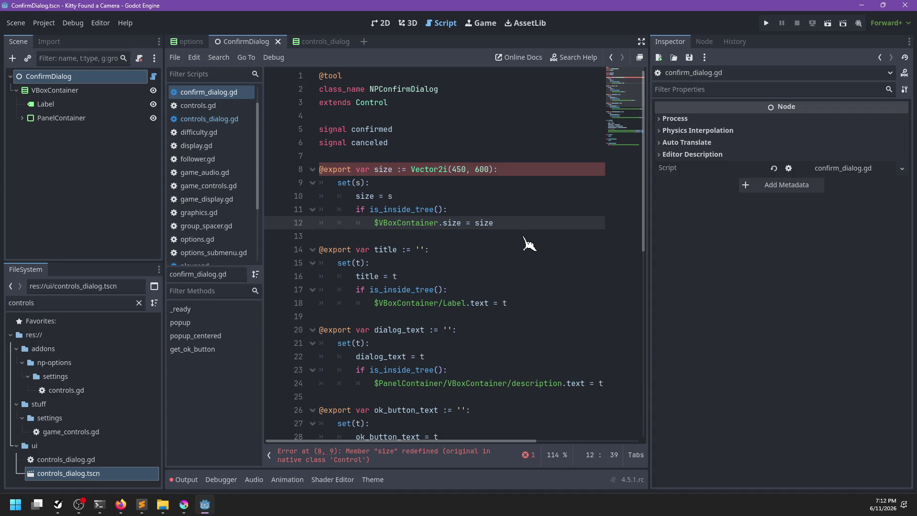
Change the script to extend Node instead of Control, save, and find the failing show() call
click(400, 107)
key(ctrl+BackSpace)
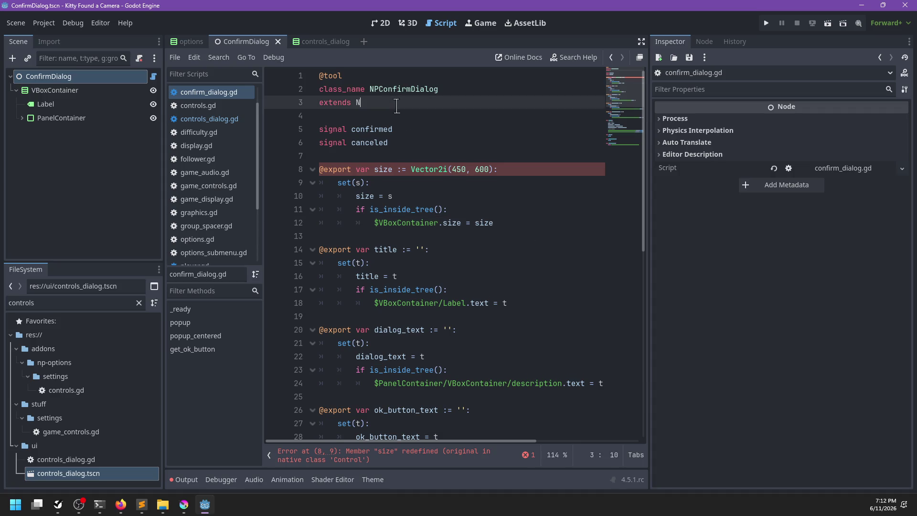
key(ctrl+s)
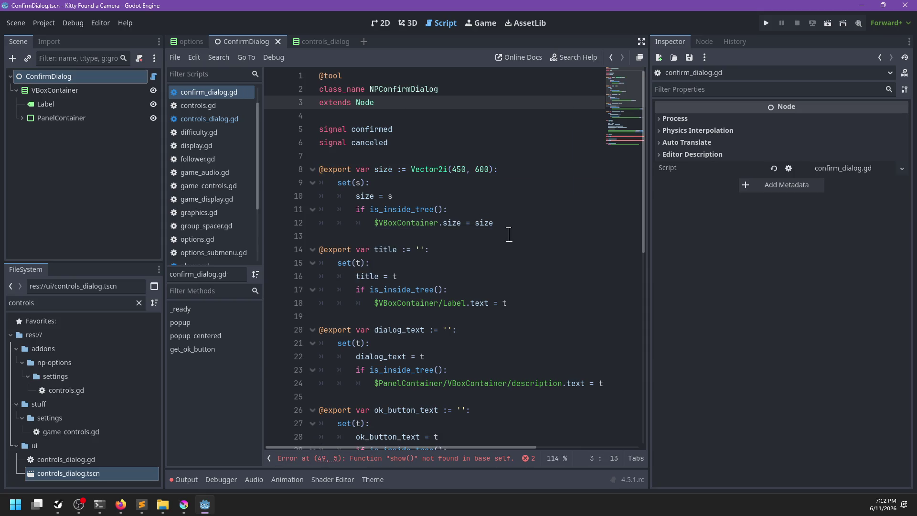
scroll(499, 268, down, 8)
scroll(499, 268, down, 2)
click(383, 329)
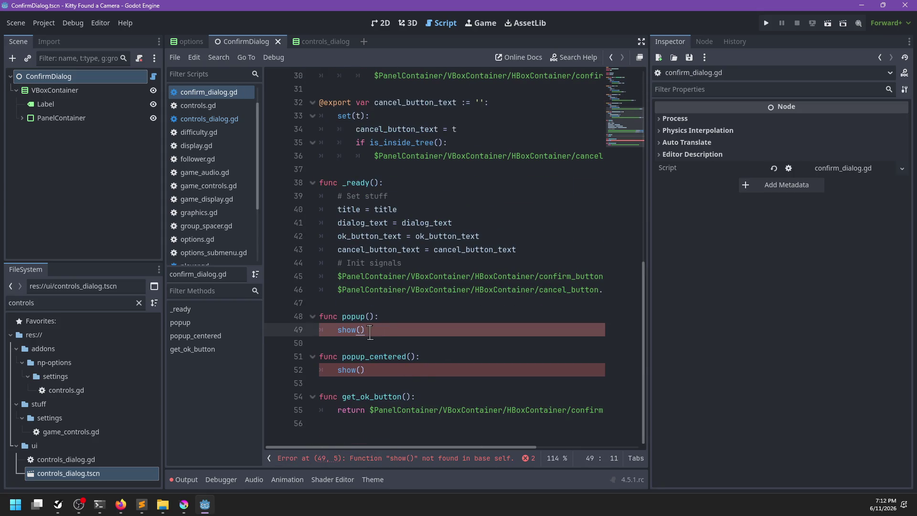
Prefix the show() calls in popup and popup_centered with $VBoxContainer
key(Home)
text($V)
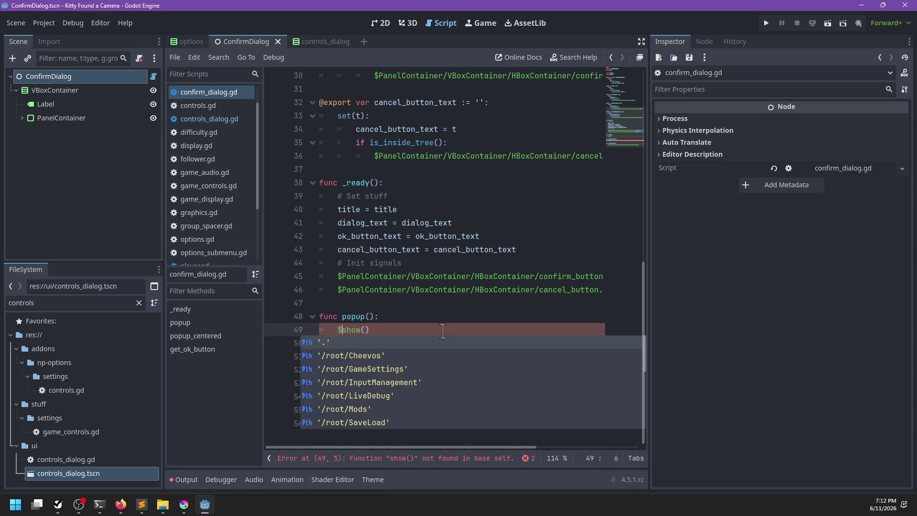
text(BoxContainer.)
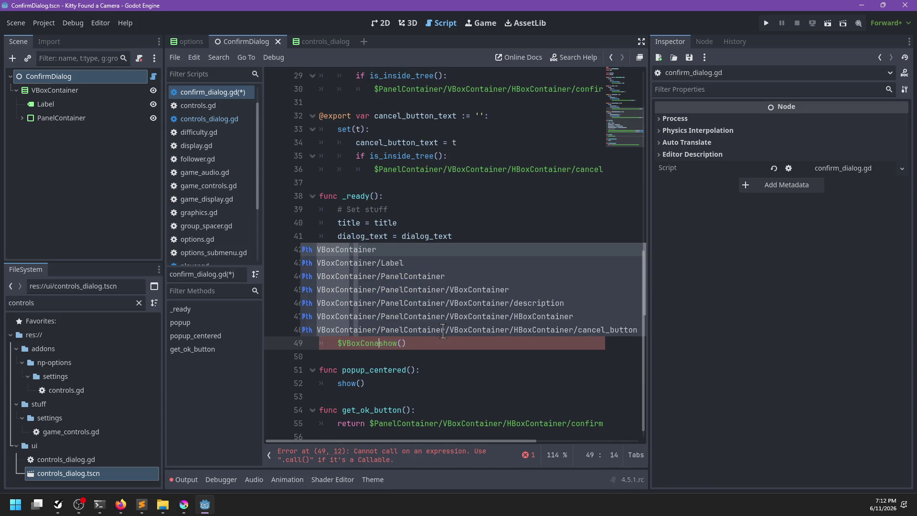
key(shift+Home)
key(shift+Home)
key(ctrl+c)
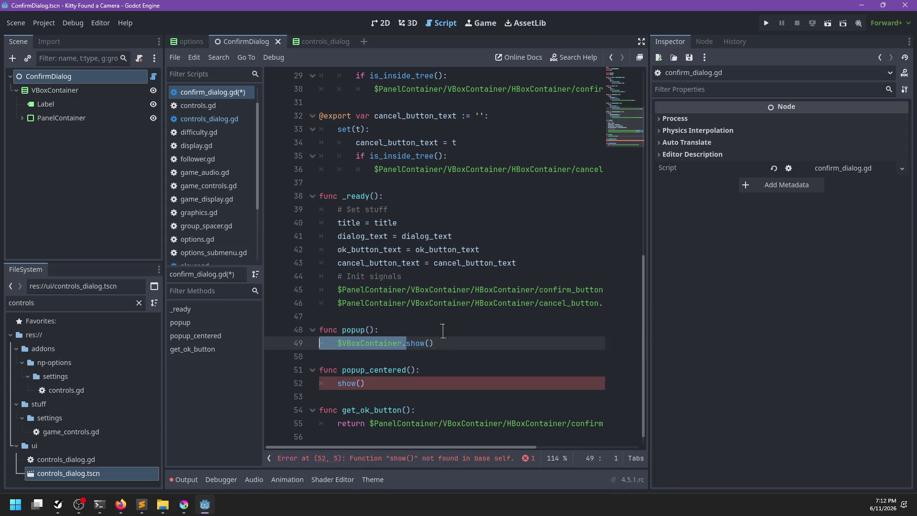
key(Down)
key(Down)
key(Down)
text($VBoxContainer.)
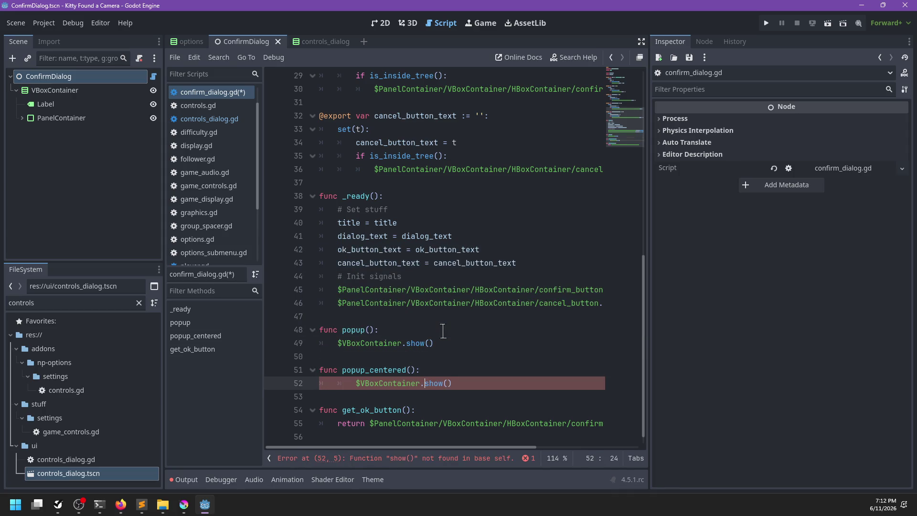
key(shift+Tab)
Add a hide() function that hides the $VBoxContainer
key(End)
key(Return)
key(Return)
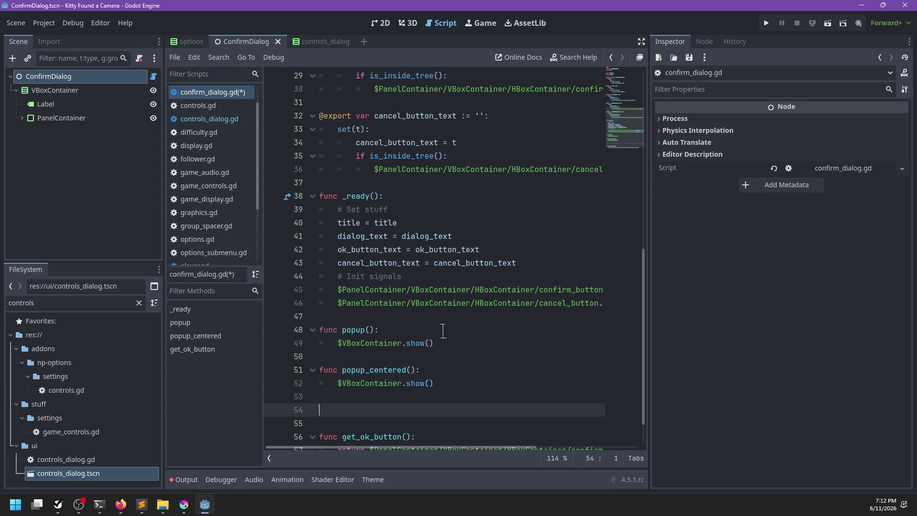
key(ctrl+BackSpace)
key(ctrl+BackSpace)
text(:)
key(Return)
key(ctrl+v)
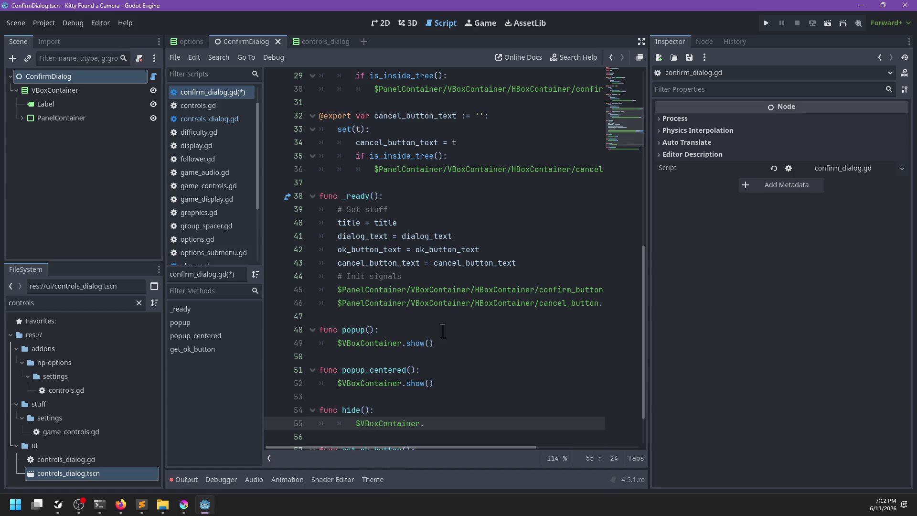
key(BackSpace)
scroll(472, 312, up, 5)
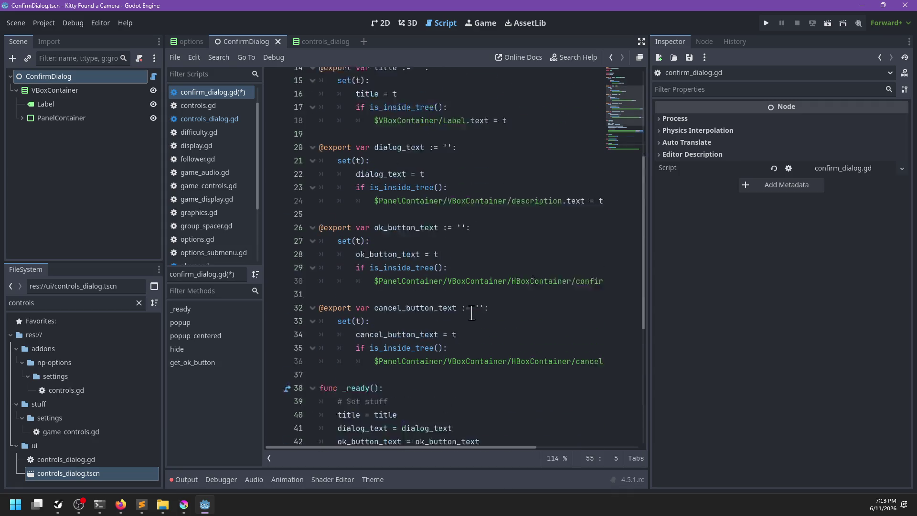
scroll(472, 313, down, 6)
Add a confirm() function that emits confirmed
click(355, 423)
key(Return)
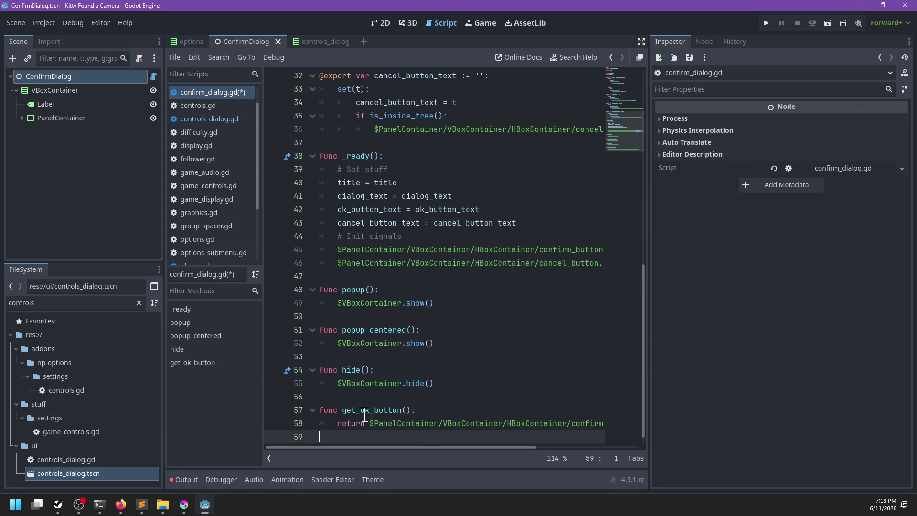
text(f)
key(BackSpace)
key(BackSpace)
key(BackSpace)
text(confirm)
key(Return)
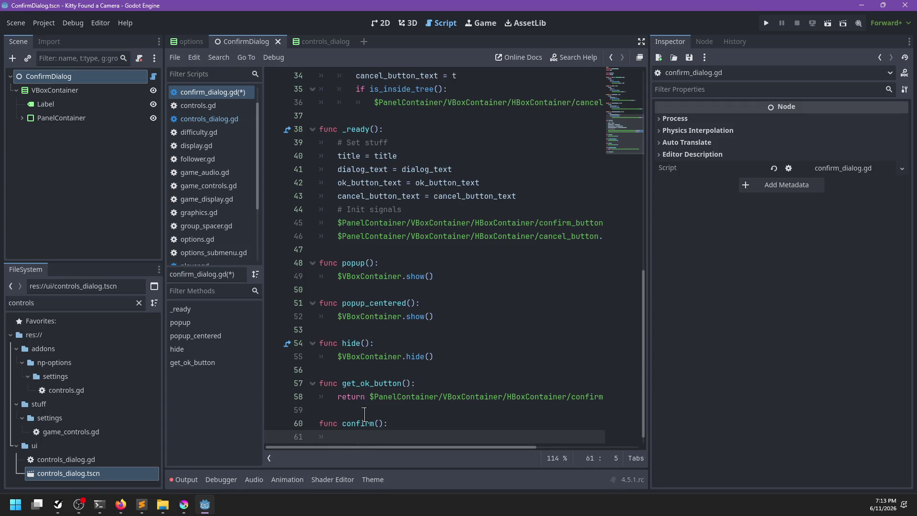
text(())
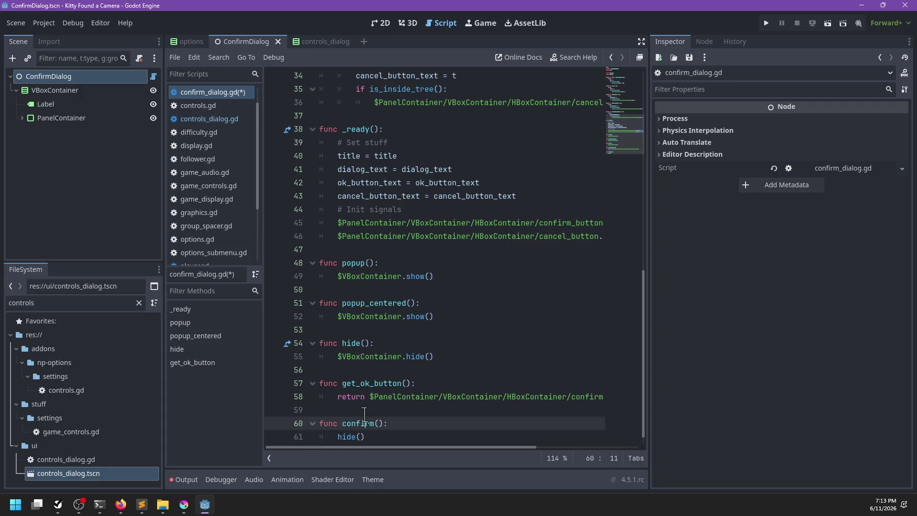
key(Return)
text(onfirmed.emit)
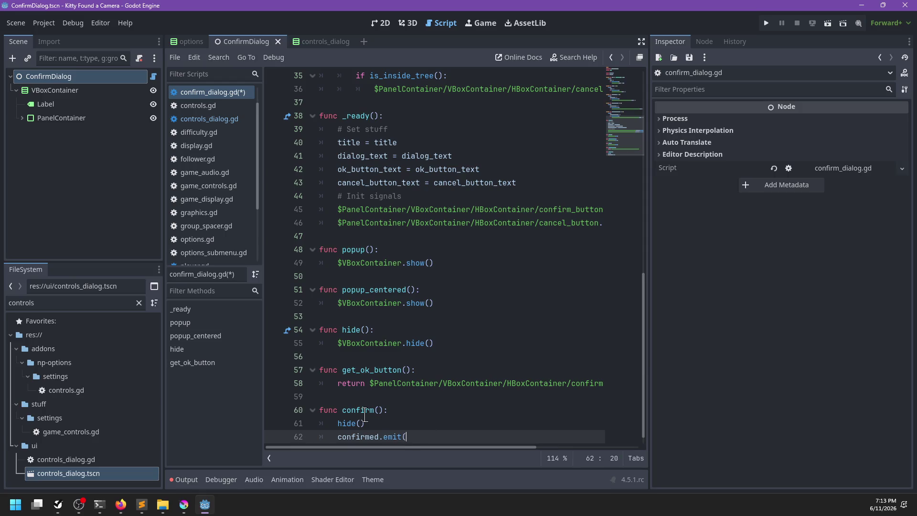
text(())
key(Return)
key(Return)
Add a cancel() function that calls hide() and emits canceled, then save
key(BackSpace)
text(f)
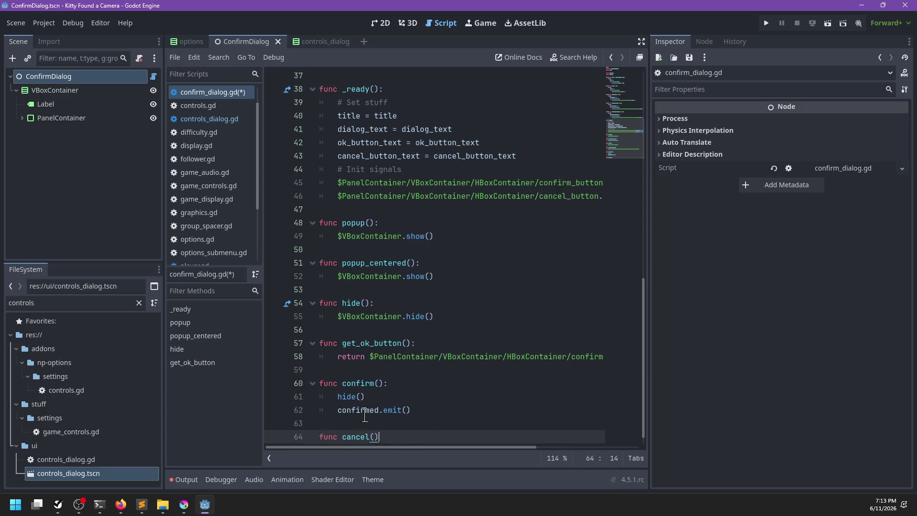
text():)
key(Return)
text(canceled.e)
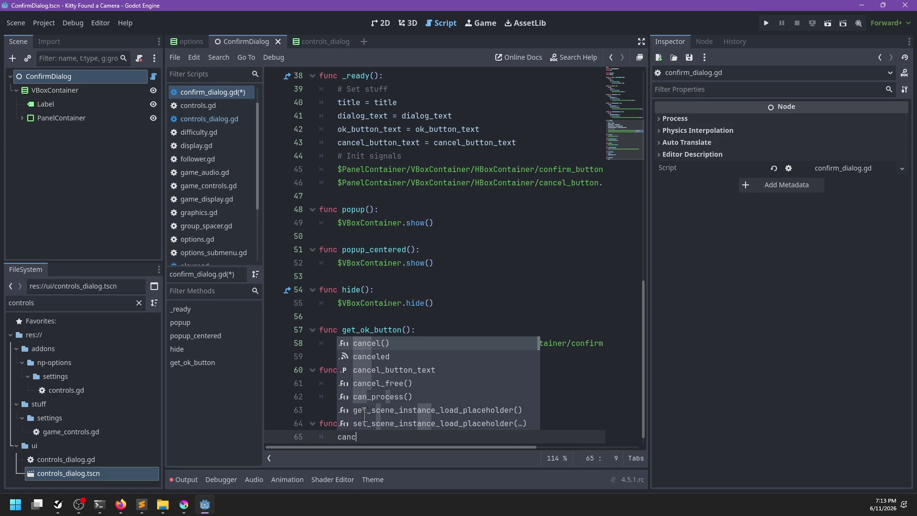
text(mit())
key(ctrl+shift+Return)
text(hide())
key(ctrl+s)
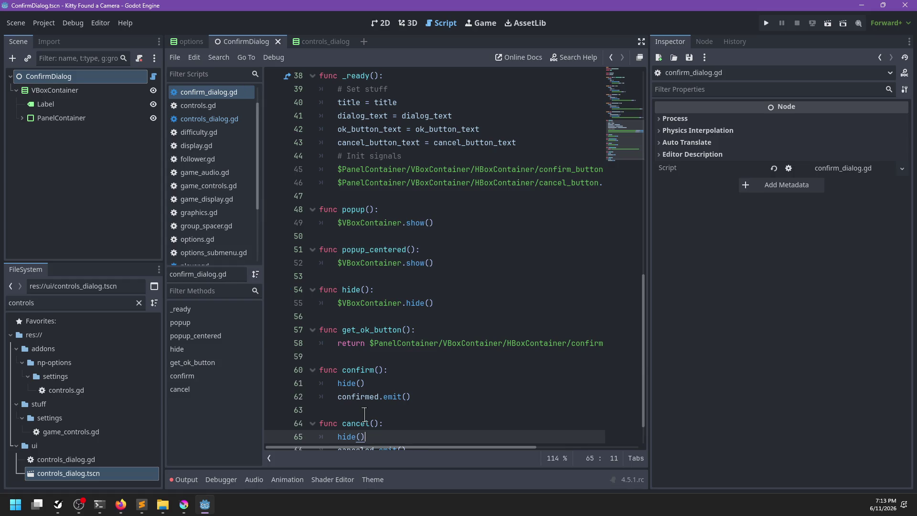
Connect the confirm and cancel buttons' pressed signals to confirm and cancel
scroll(365, 414, up, 5)
scroll(406, 350, right, 5)
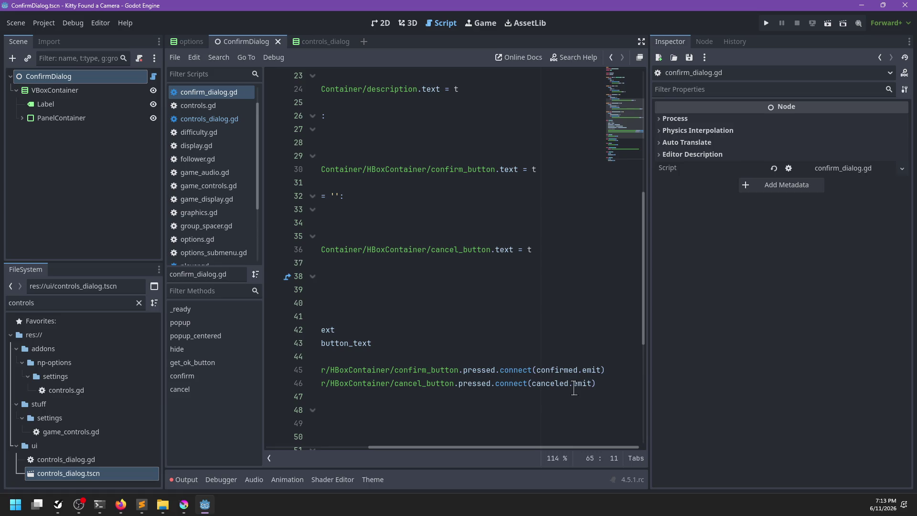
drag(540, 370, 604, 370)
text(co)
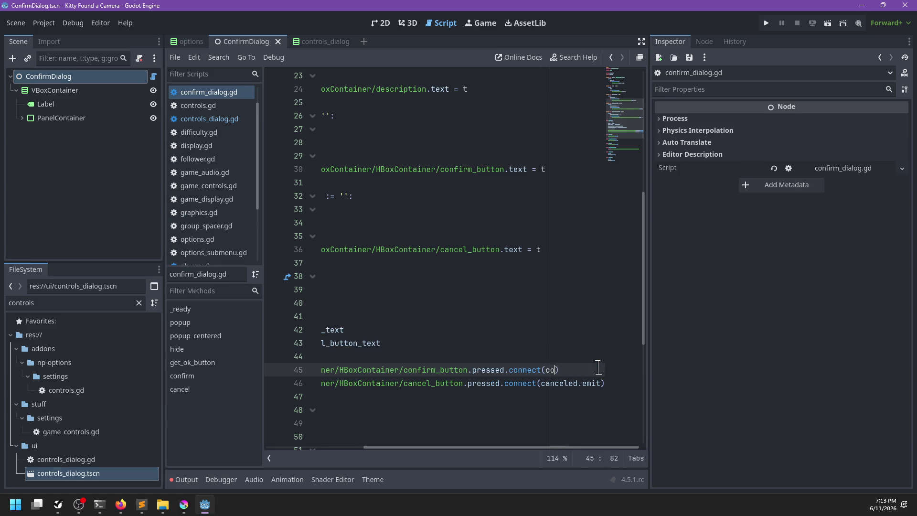
key(Down)
key(BackSpace)
key(BackSpace)
key(BackSpace)
key(Delete)
key(Delete)
key(Delete)
key(BackSpace)
key(BackSpace)
key(BackSpace)
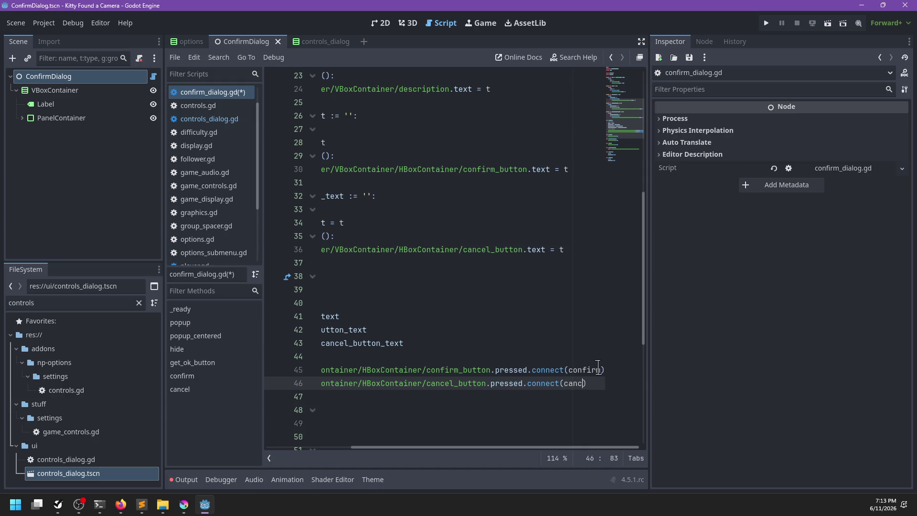
text(el)
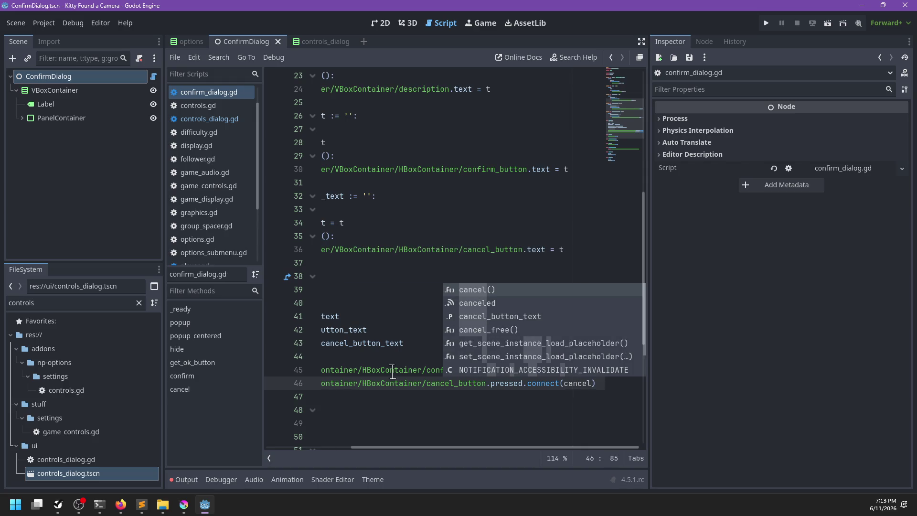
click(400, 350)
scroll(412, 354, down, 3)
scroll(413, 354, left, 3)
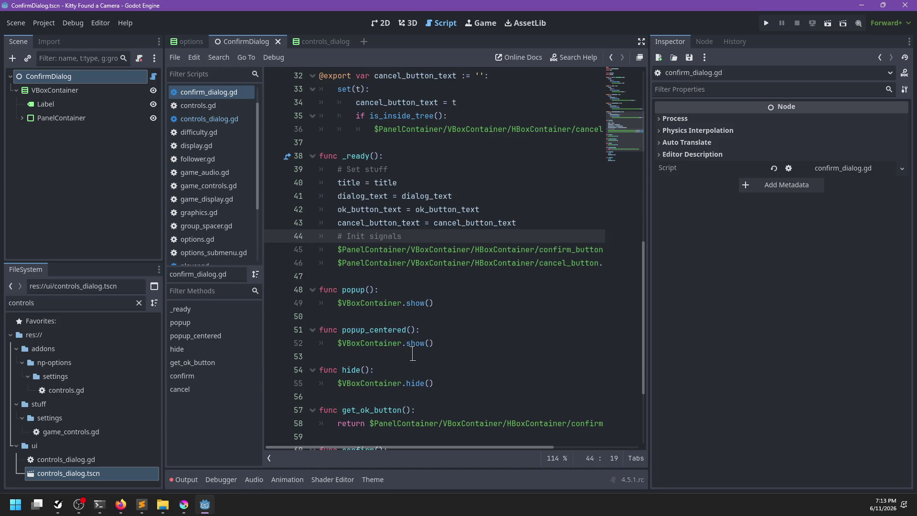
scroll(412, 354, up, 2)
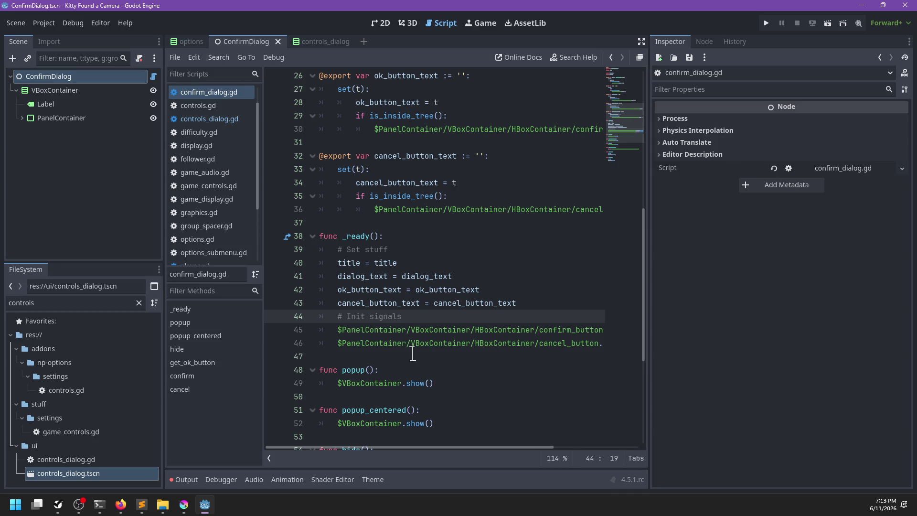
Show the ConfirmDialog scene in 2D and rename the top VBoxContainer to vbox
drag(406, 330, 344, 328)
scroll(436, 280, up, 3)
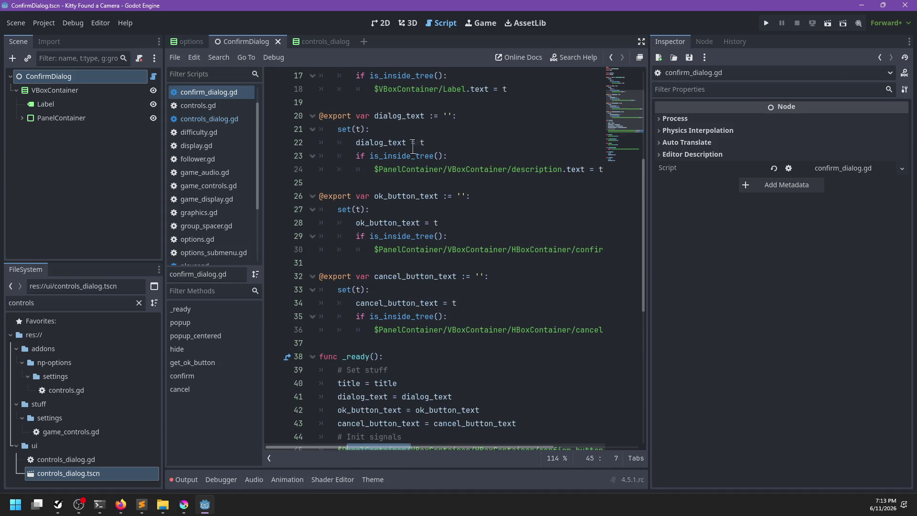
click(403, 22)
click(388, 24)
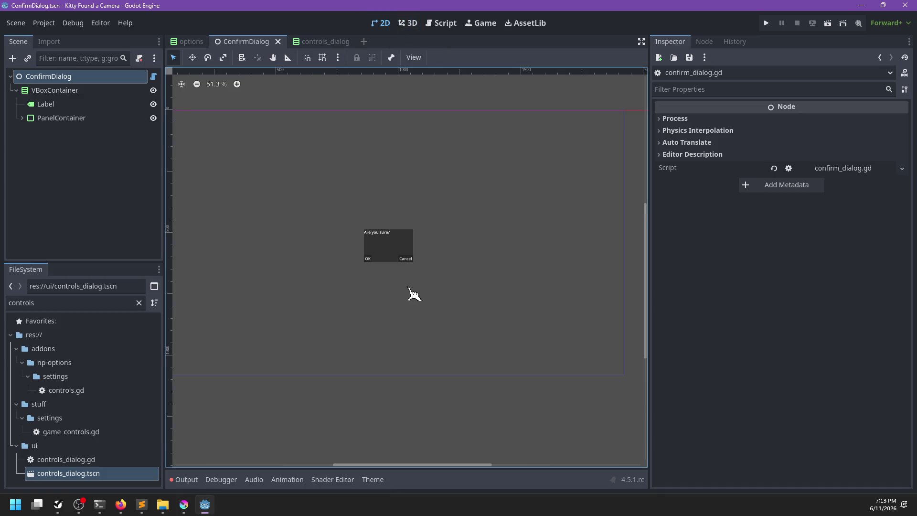
scroll(409, 287, up, 3)
click(22, 118)
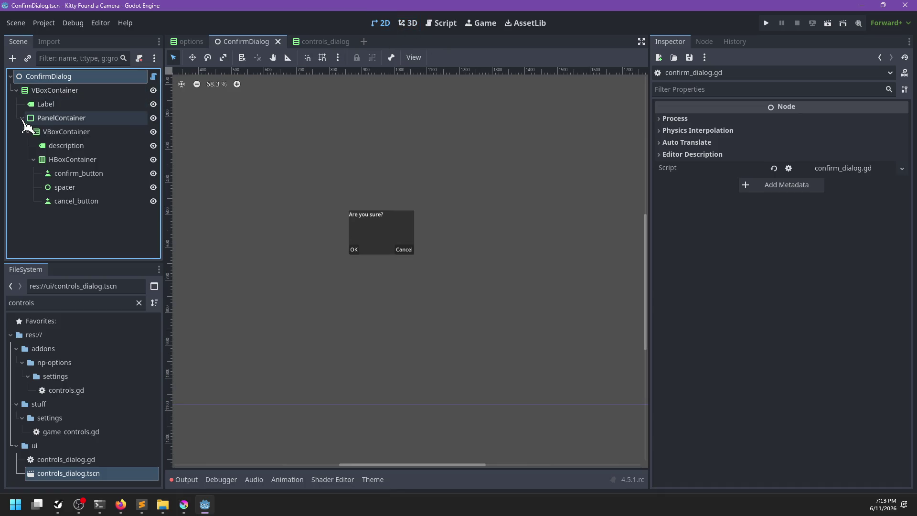
double_click(72, 91)
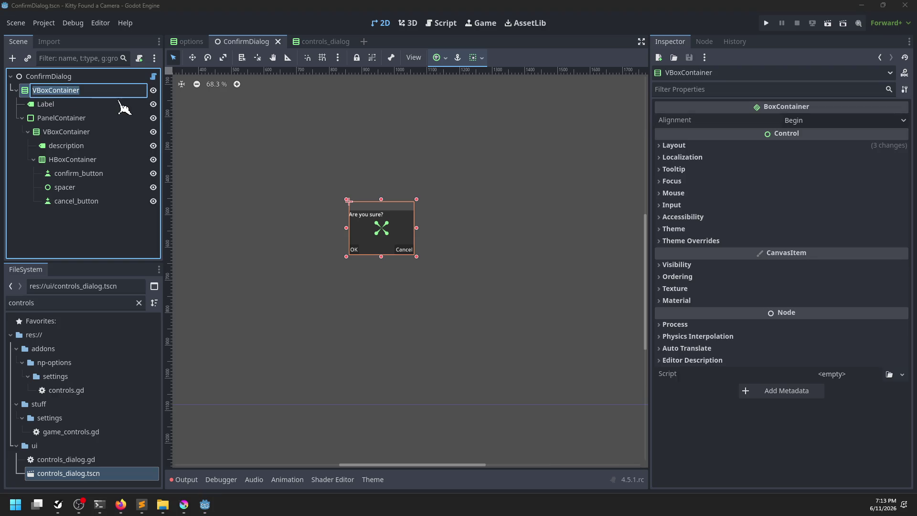
text(vbox)
key(Return)
Rename PanelContainer to panel, the inner VBoxContainer to vbox, and HBoxContainer to buttons
double_click(87, 117)
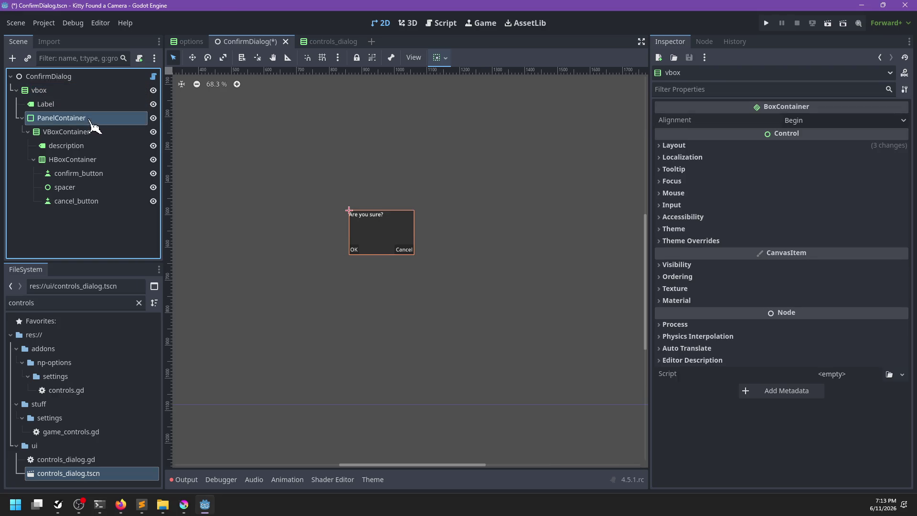
text(panel)
key(Return)
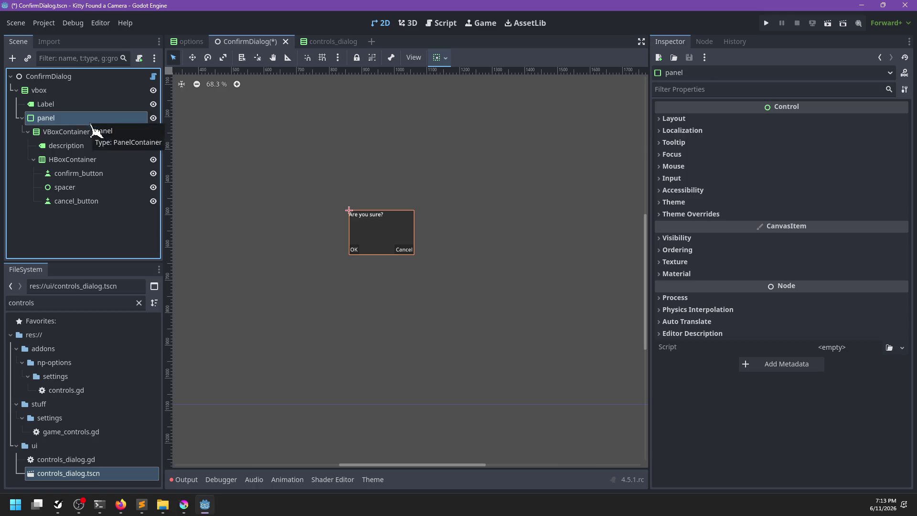
double_click(95, 132)
text(vbox)
key(Return)
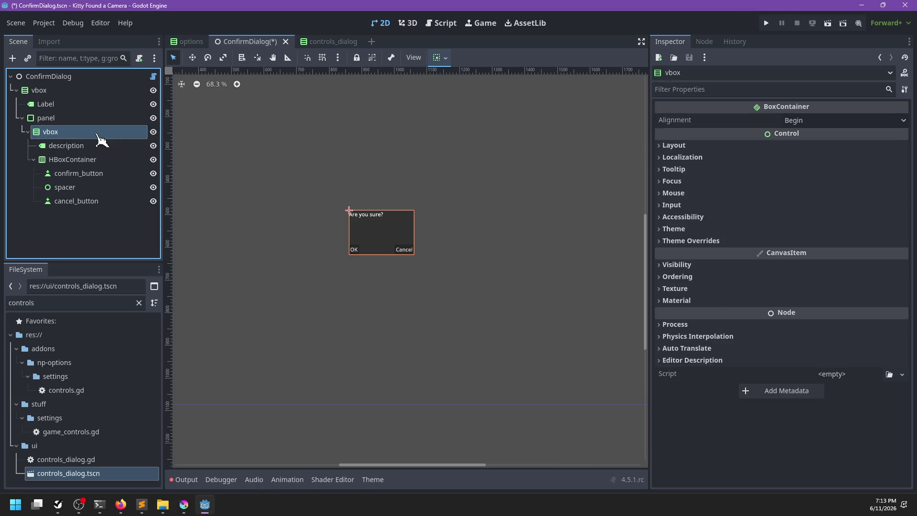
click(89, 161)
click(87, 158)
text(buttons)
key(Return)
Save the scene, rename the inner vbox to content and the Label to title, and open confirm_dialog.gd
key(ctrl+s)
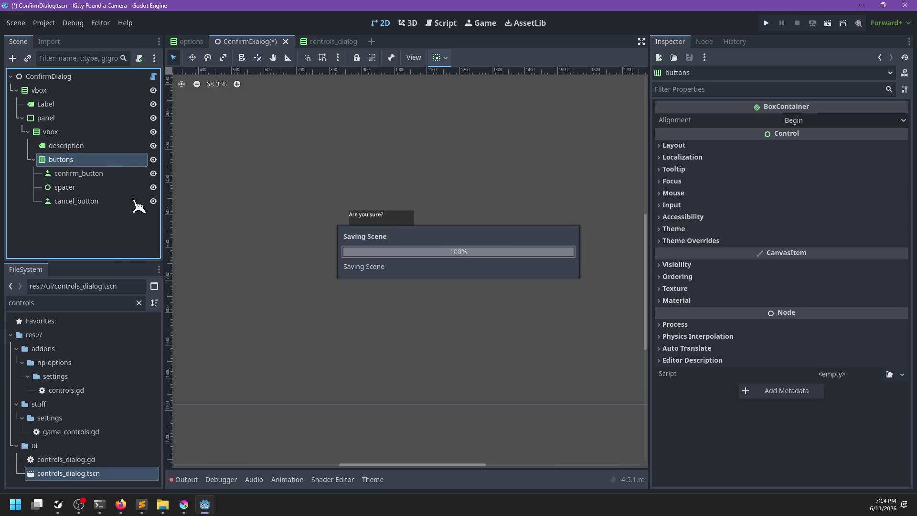
click(55, 133)
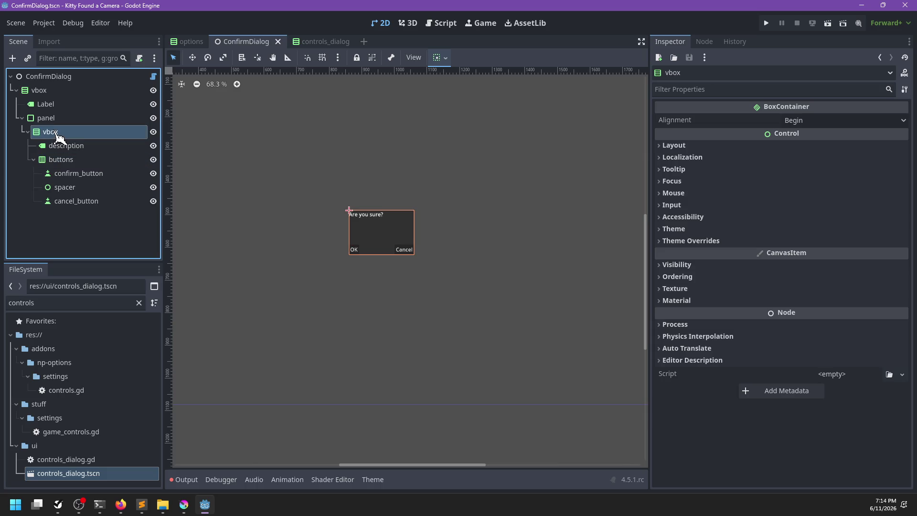
click(53, 133)
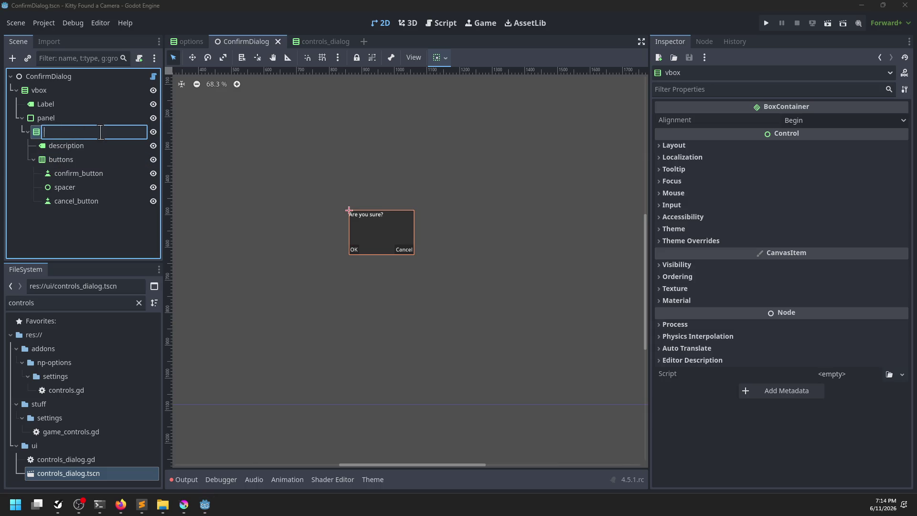
text(ent)
key(Return)
double_click(85, 104)
text(title)
key(Return)
click(154, 77)
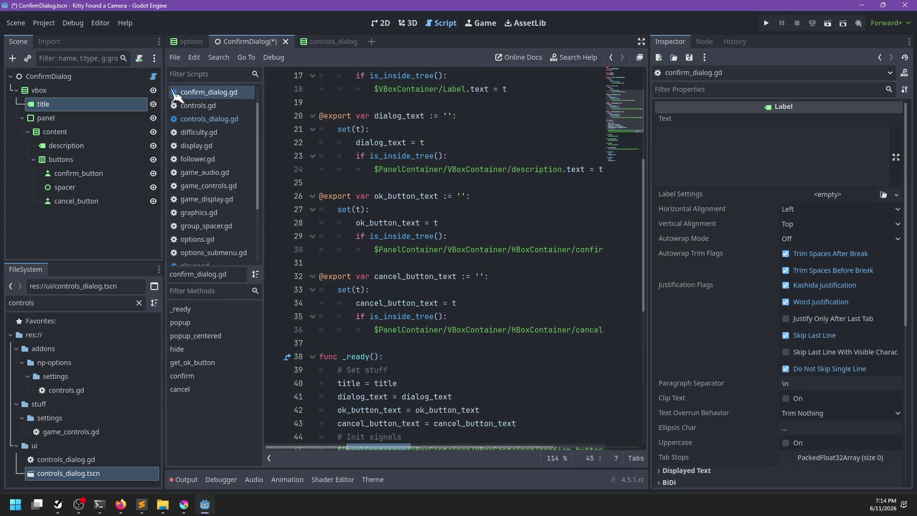
Change the line 18 node path from VBoxContainer/Label to vbox/title
scroll(436, 185, up, 4)
click(443, 248)
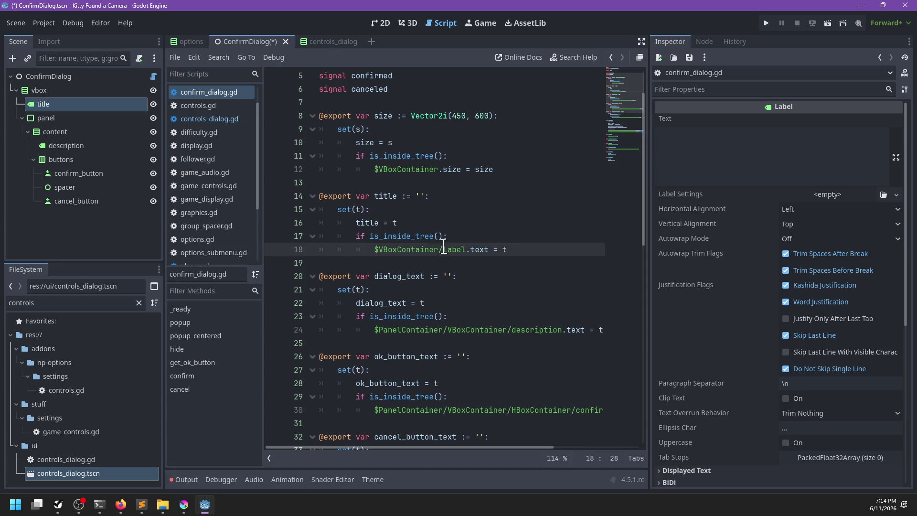
key(ctrl+shift+Left)
key(ctrl+shift+Left)
text(vbopx)
key(BackSpace)
key(BackSpace)
key(BackSpace)
text(vbox/)
key(ctrl+Delete)
text(title)
Rename $VBoxContainer to $vbox on line 12 and replace PanelContainer/VBoxContainer/ paths with vbox/panel/content/
double_click(403, 170)
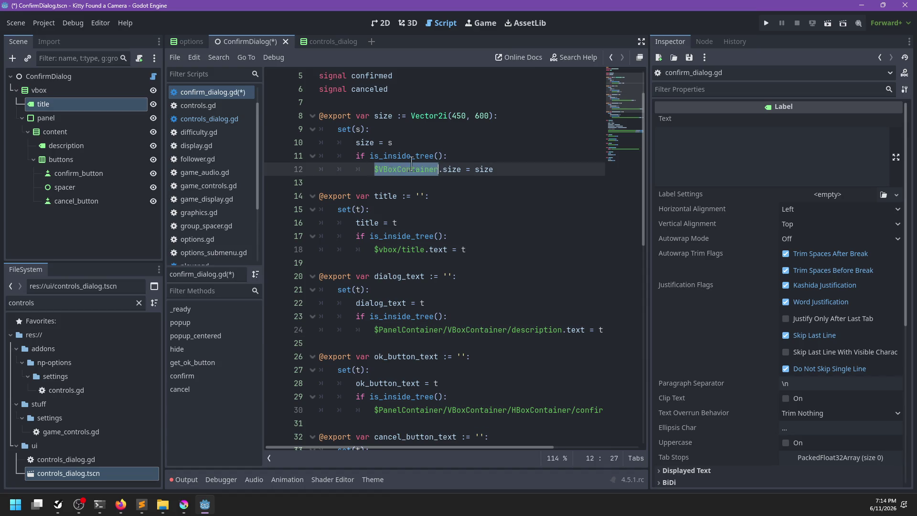
scroll(397, 165, down, 6)
key(Right)
key(ctrl+BackSpace)
text(vbox)
drag(379, 236, 513, 236)
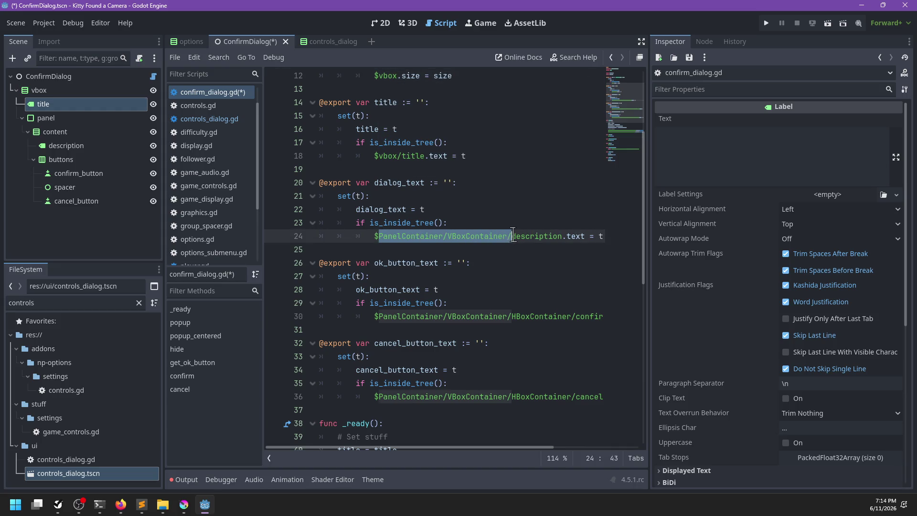
scroll(513, 236, down, 6)
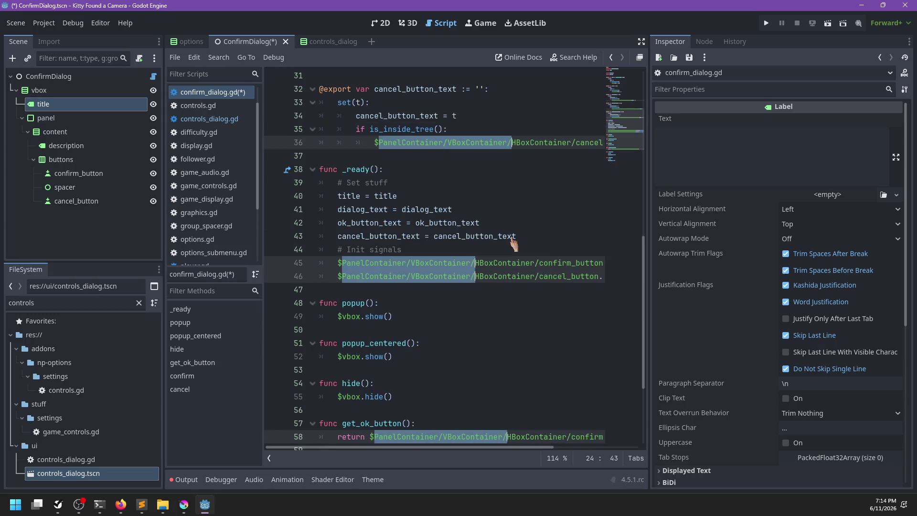
text(vbox/panel/)
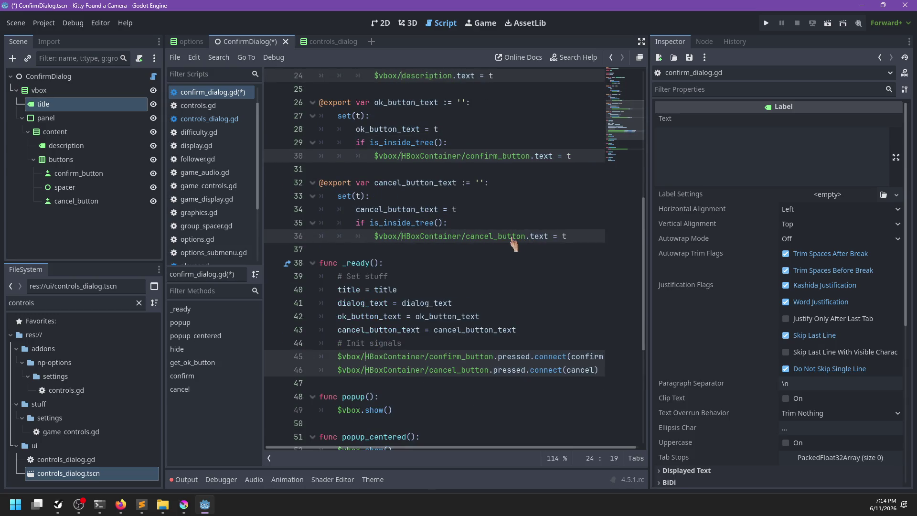
text(content/)
key(ctrl+Left)
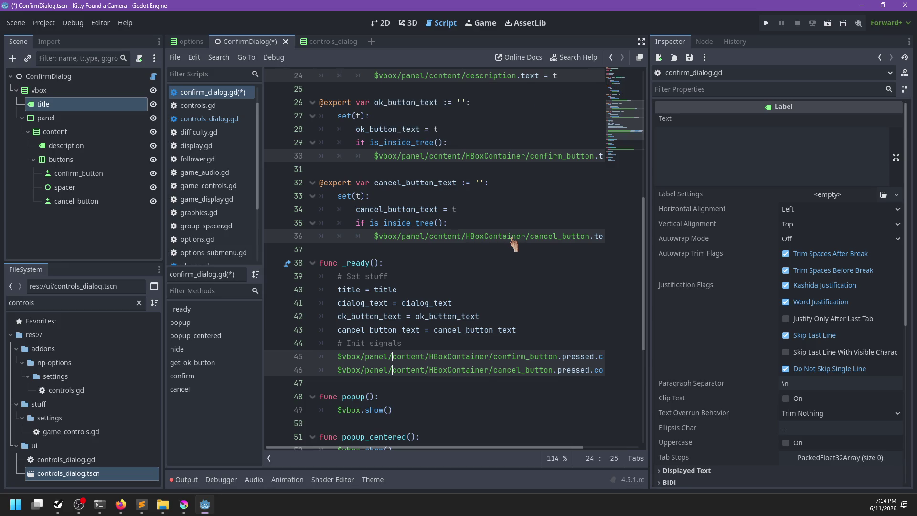
key(Escape)
Replace every content/HBoxContainer occurrence with content/buttons and save the script
key(Down)
key(Down)
key(Down)
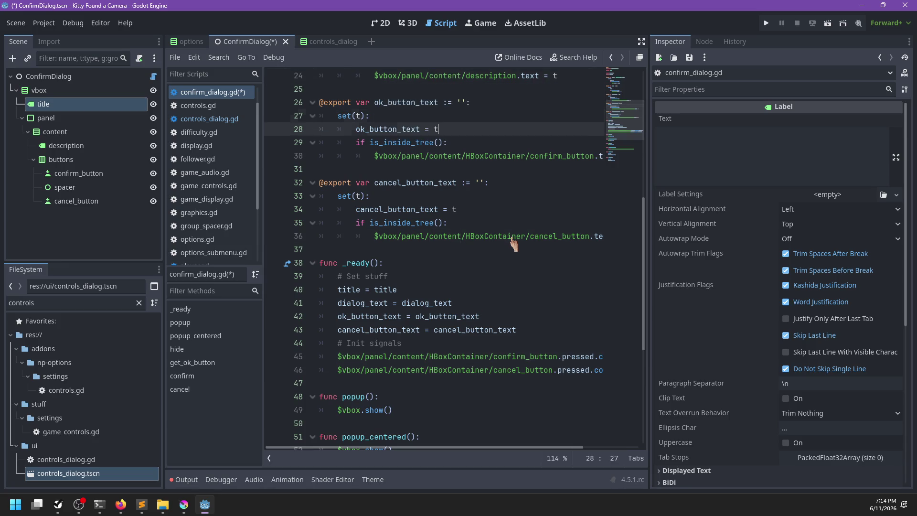
key(Down)
key(Down)
key(Down)
key(ctrl+Right)
key(ctrl+Right)
key(Right)
key(ctrl+shift+Right)
key(ctrl+shift+Right)
key(ctrl+d)
key(ctrl+d)
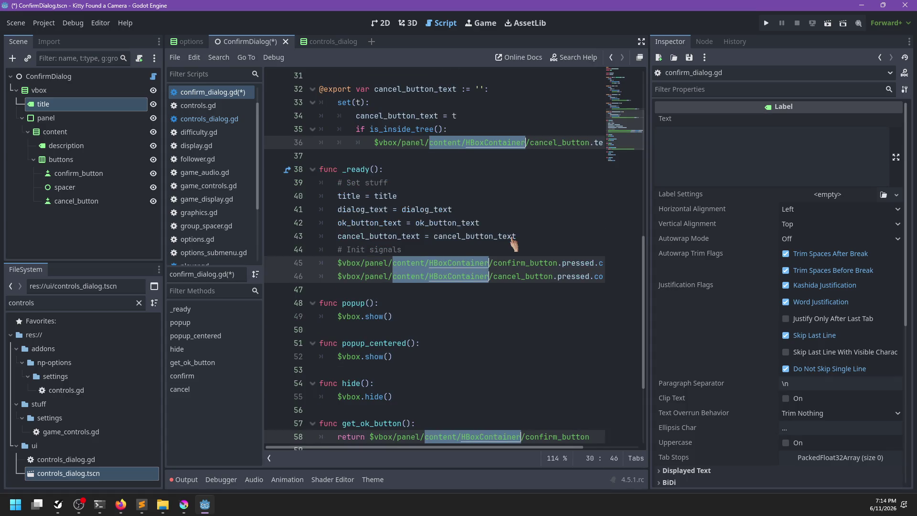
text(content/buttons)
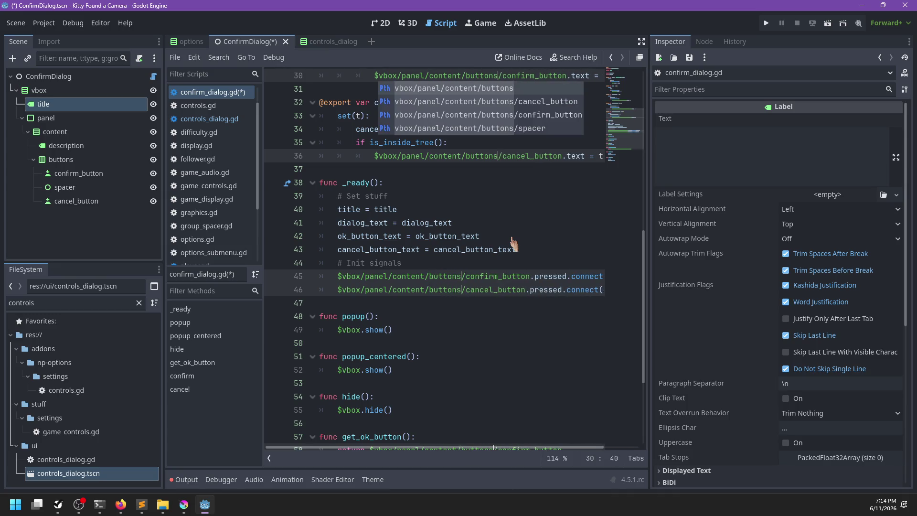
key(Escape)
key(Escape)
key(ctrl+s)
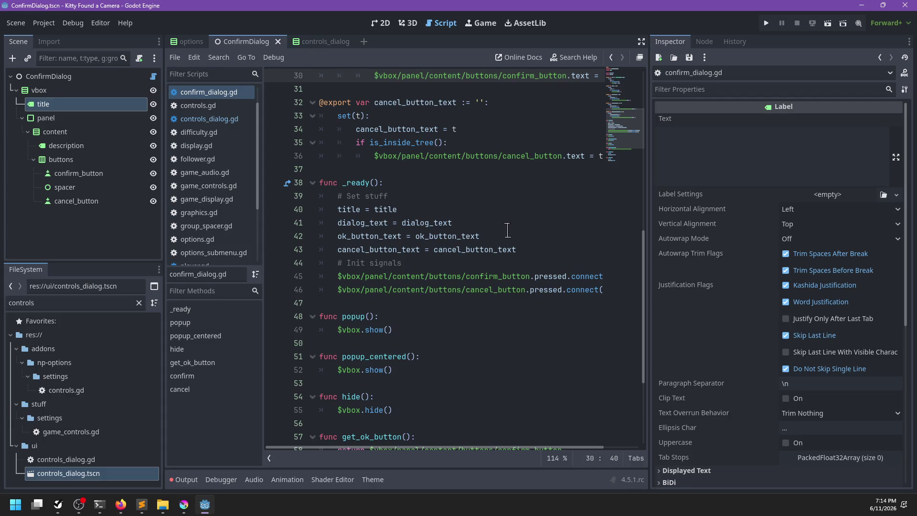
Open controls_dialog.gd from the script list
scroll(507, 230, up, 10)
scroll(454, 248, down, 10)
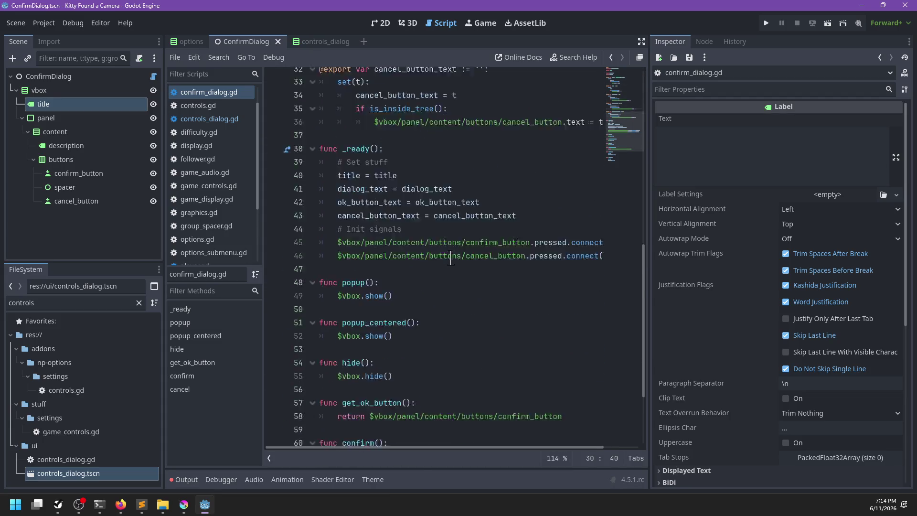
scroll(451, 258, down, 3)
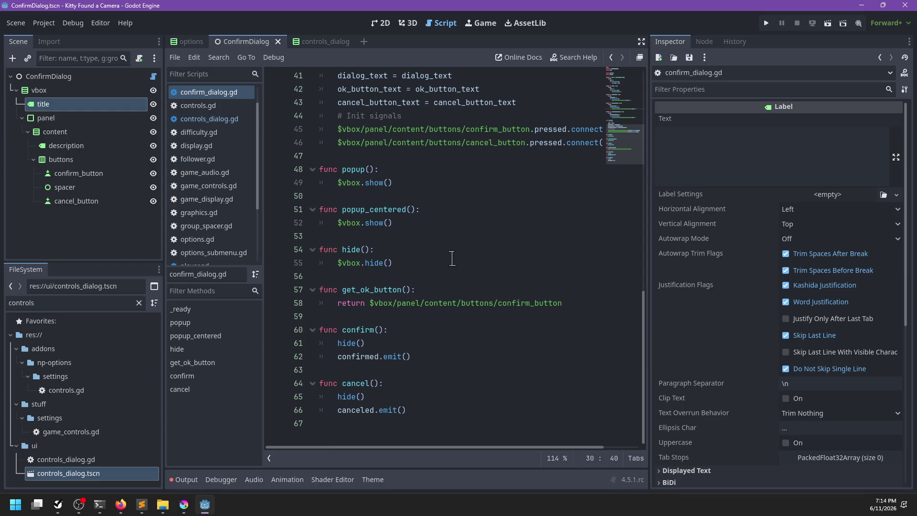
click(217, 119)
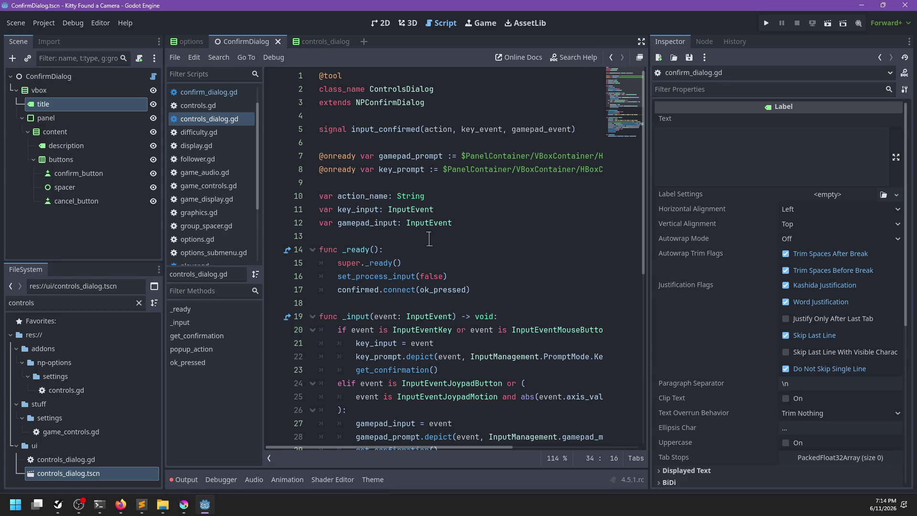
Change the PanelContainer/VBoxContainer/ paths on lines 7 and 8 to vbox/panel/content/ and save controls_dialog.gd
scroll(430, 239, right, 5)
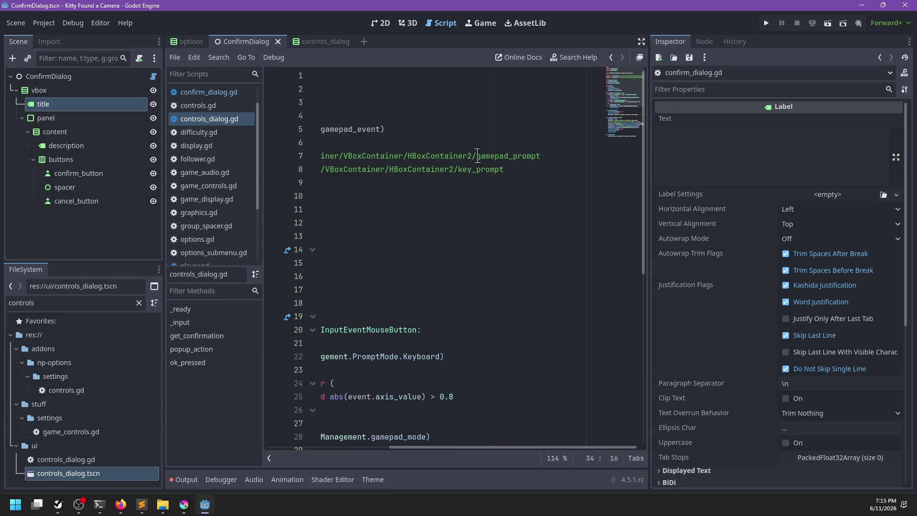
mouse_move(402, 156)
mouse_down()
mouse_move(338, 155)
mouse_move(466, 156)
mouse_up()
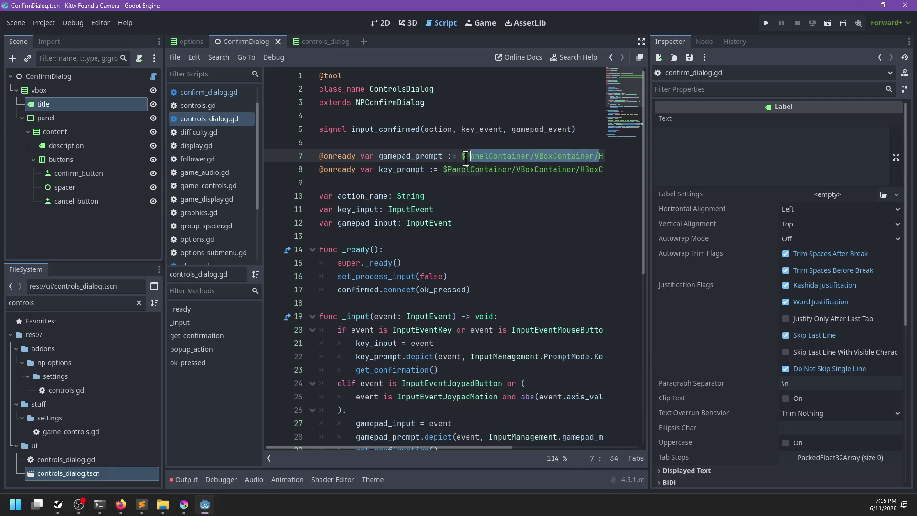
scroll(476, 176, down, 4)
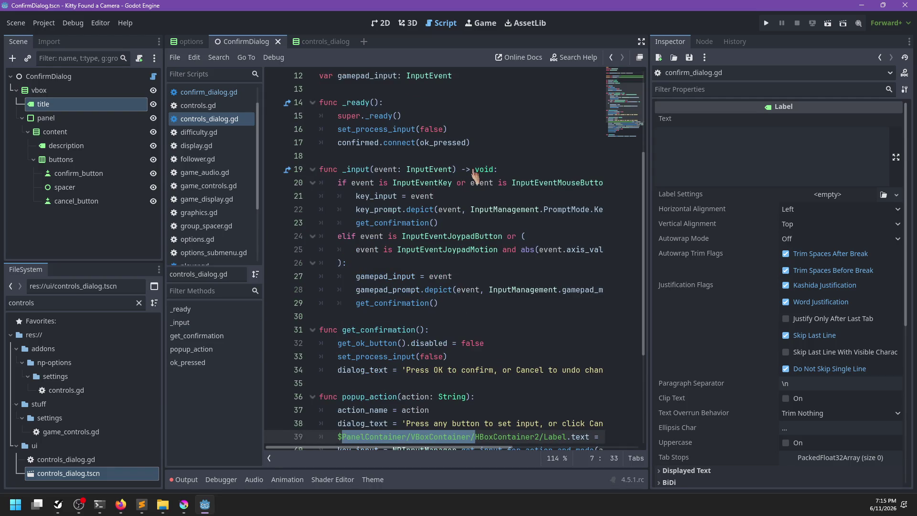
text(vbox/panel/c)
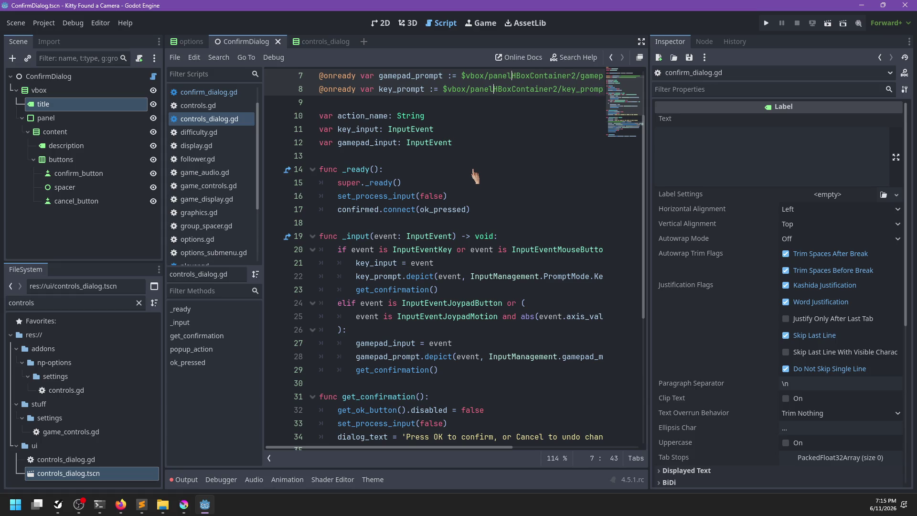
text(ontent/)
key(Escape)
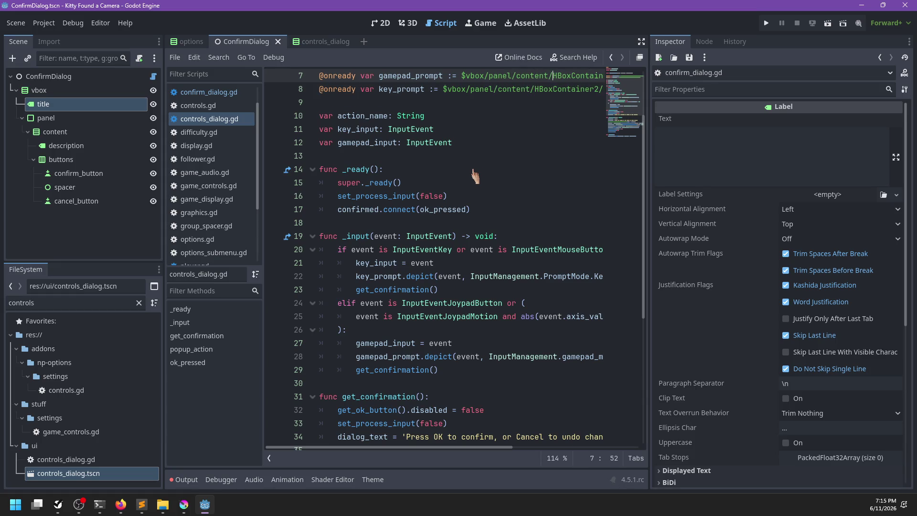
key(ctrl+s)
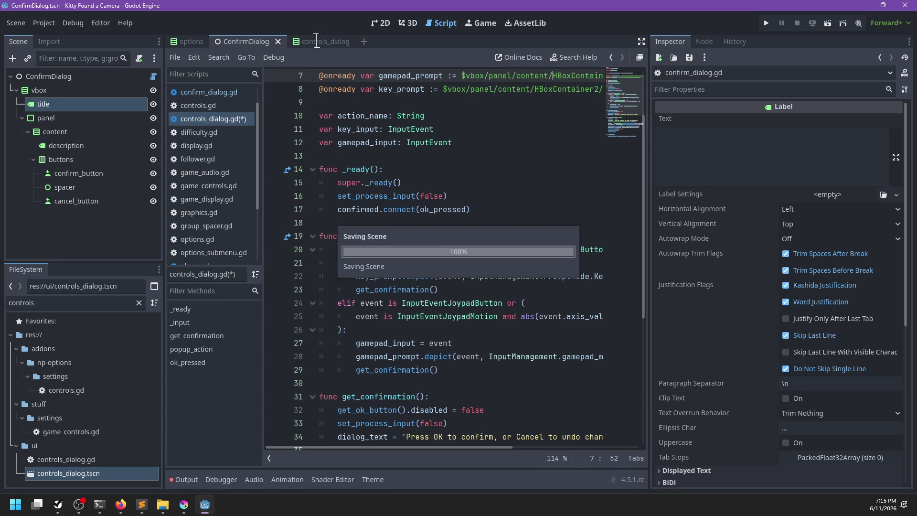
In the controls_dialog scene, rename PanelContainer_VBoxContainer to prompt
click(317, 42)
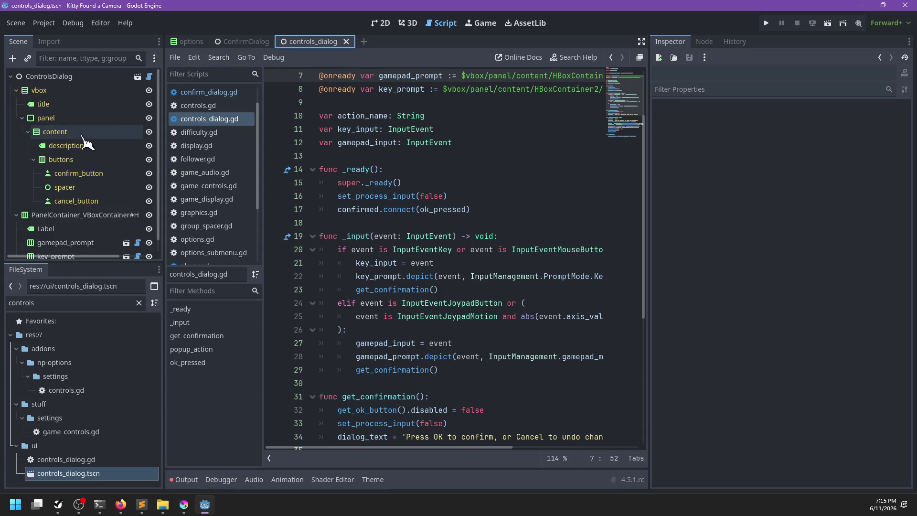
scroll(76, 217, down, 1)
click(74, 203)
click(74, 204)
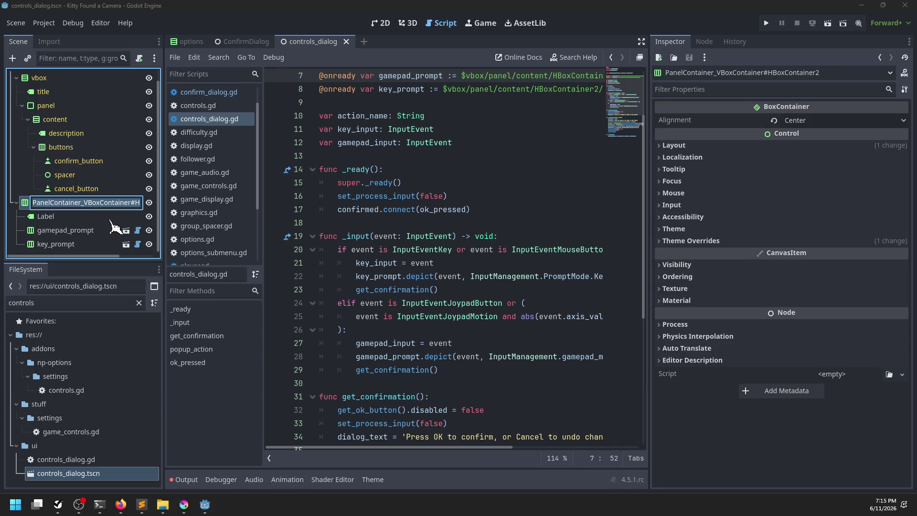
text([ro)
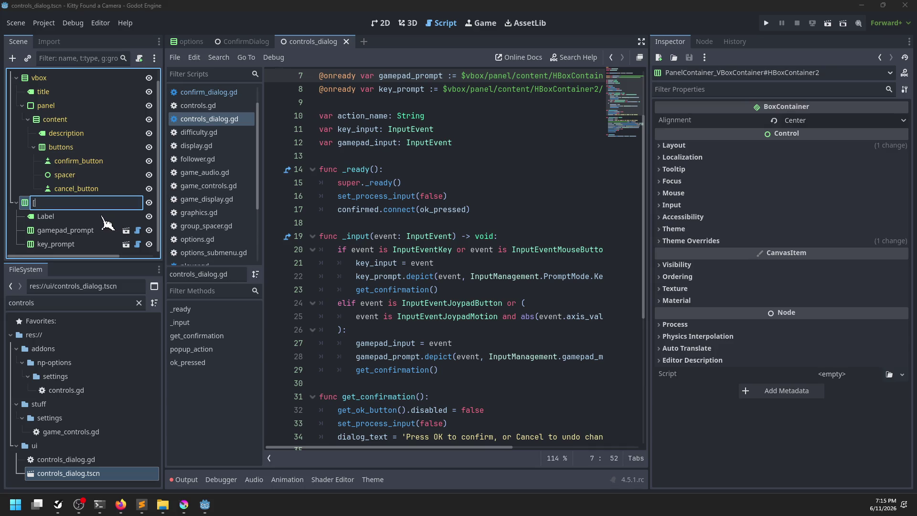
key(Return)
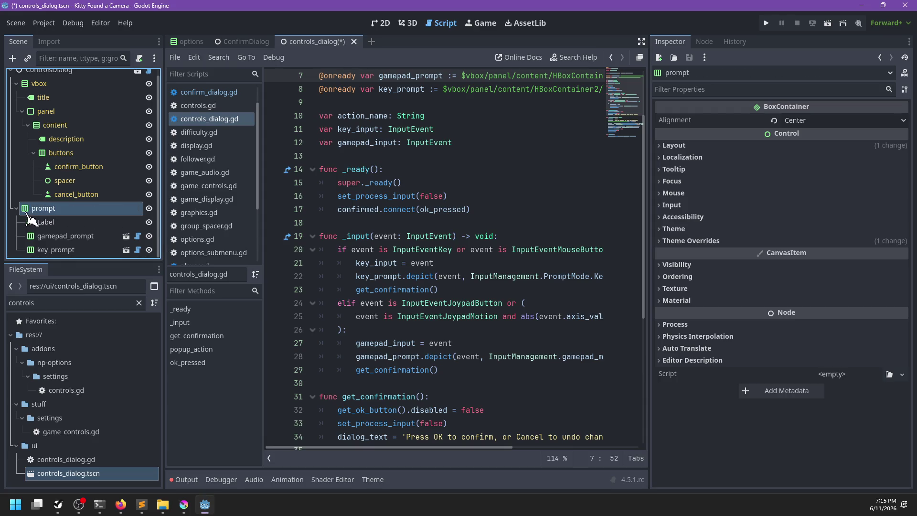
Move prompt under content between description and buttons, then save the scene
click(16, 203)
mouse_move(42, 219)
mouse_down()
mouse_move(58, 131)
mouse_move(81, 154)
mouse_move(133, 156)
mouse_up()
click(407, 23)
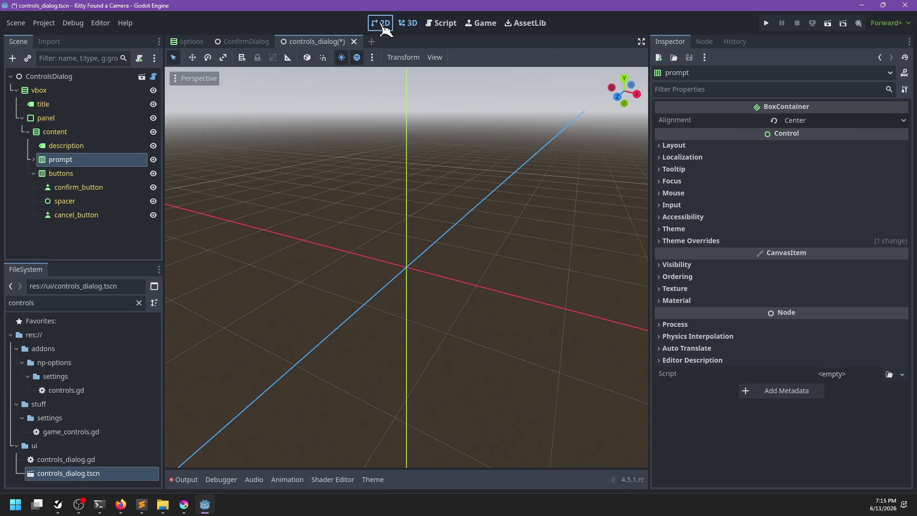
click(380, 23)
key(ctrl+s)
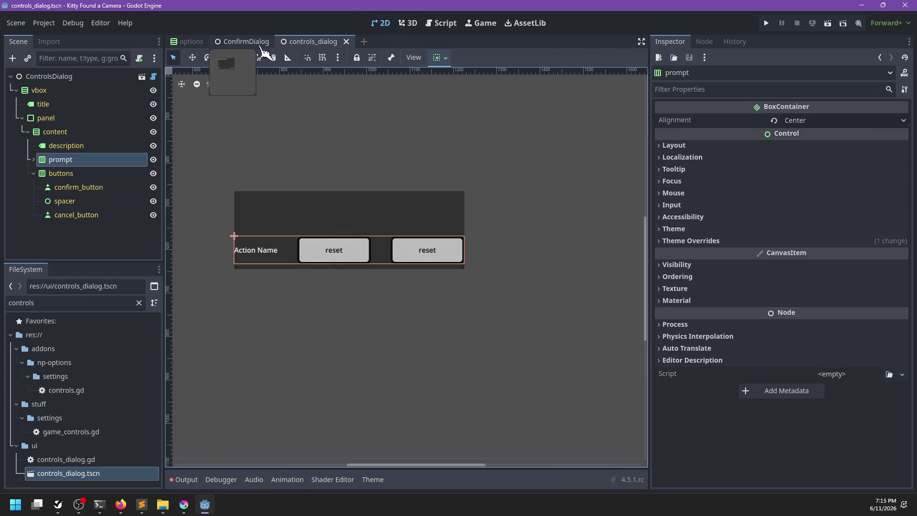
click(94, 78)
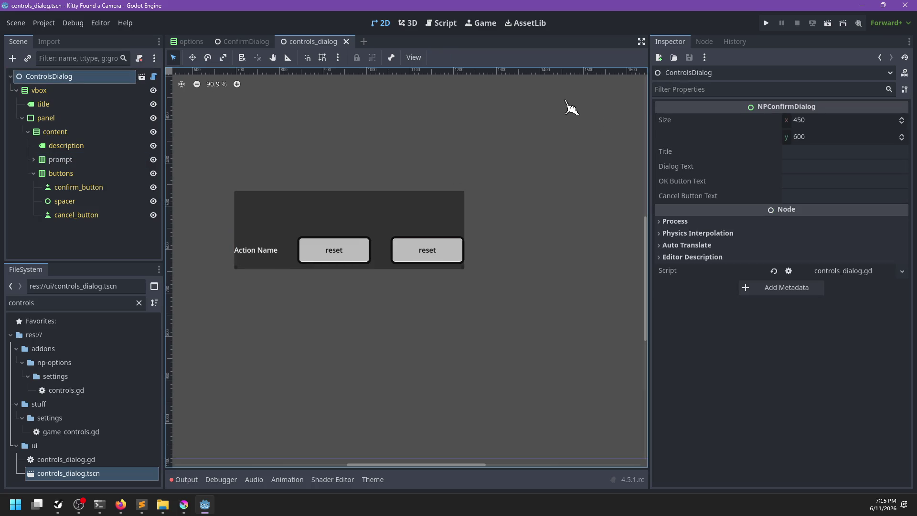
click(246, 43)
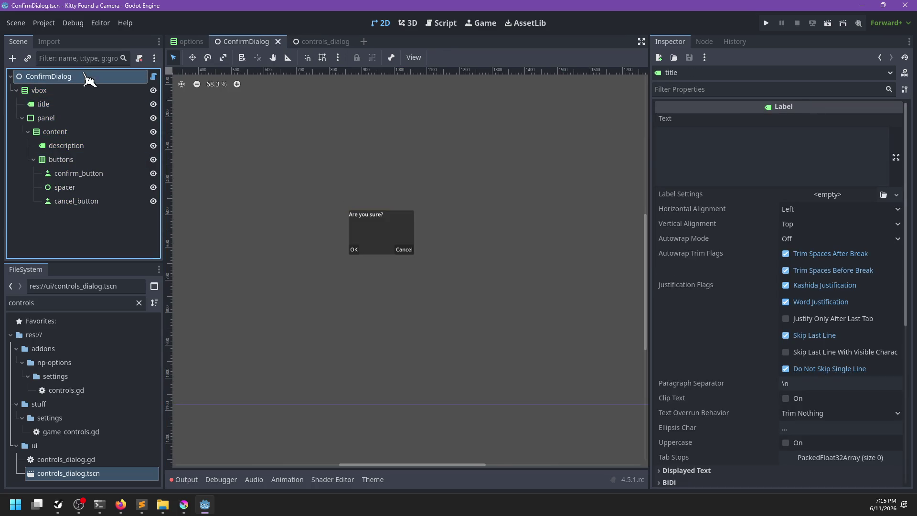
Save the ConfirmDialog scene, then close all open scenes and all open scripts
click(153, 77)
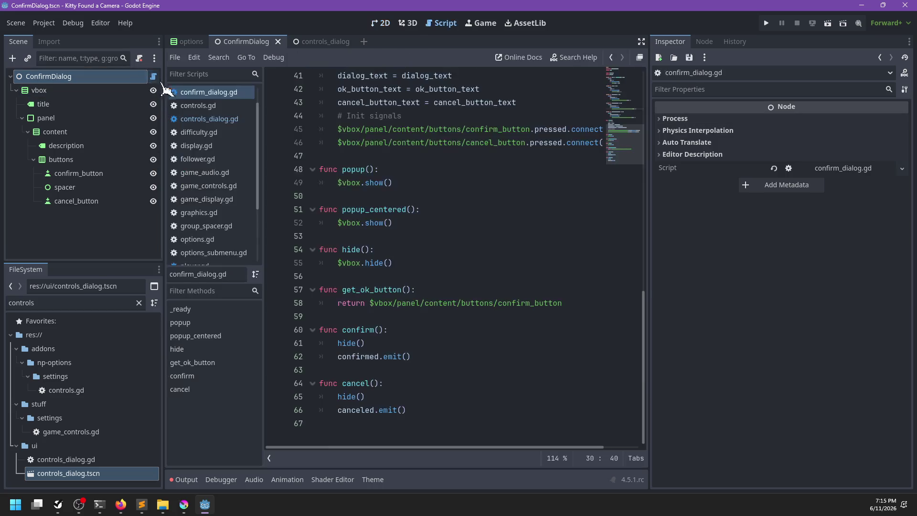
key(ctrl+s)
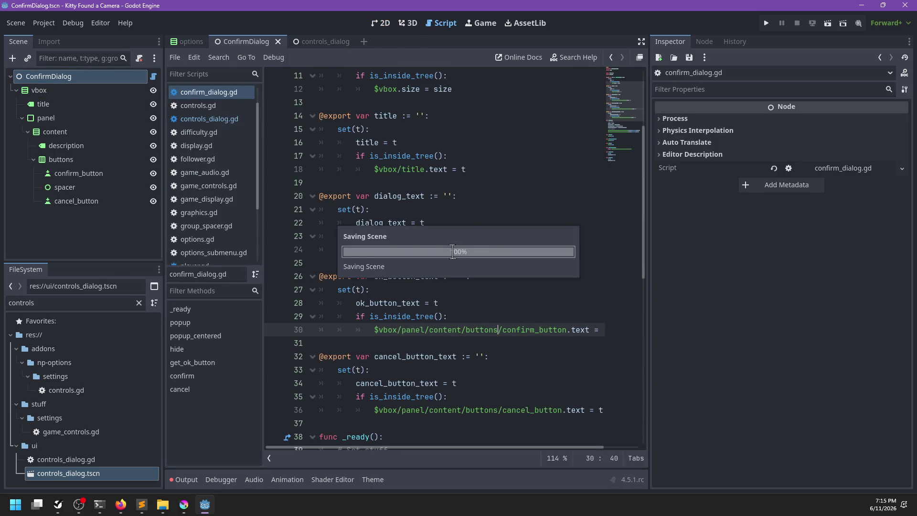
click(100, 89)
click(103, 76)
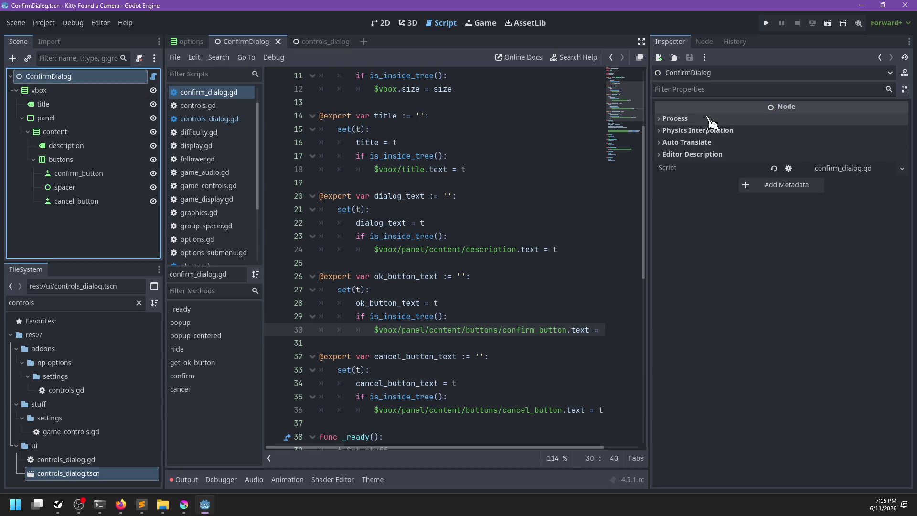
right_click(267, 45)
click(287, 189)
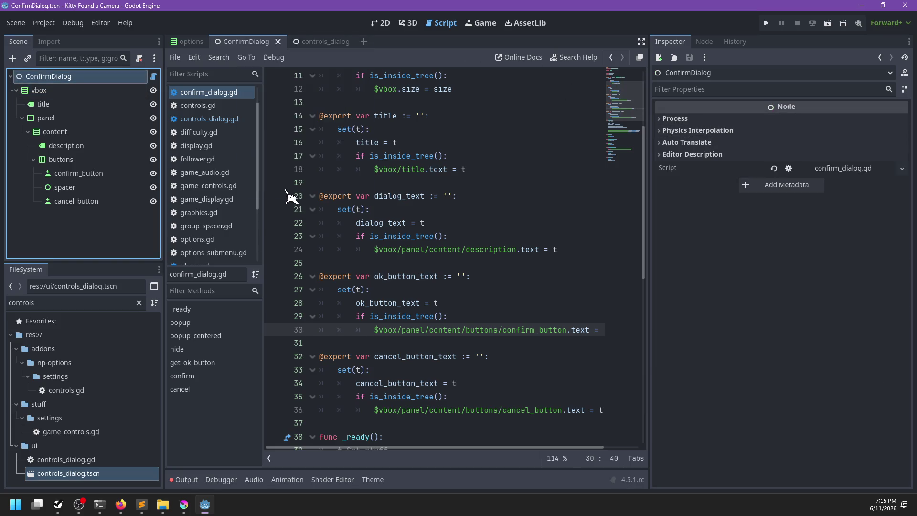
right_click(221, 215)
click(237, 289)
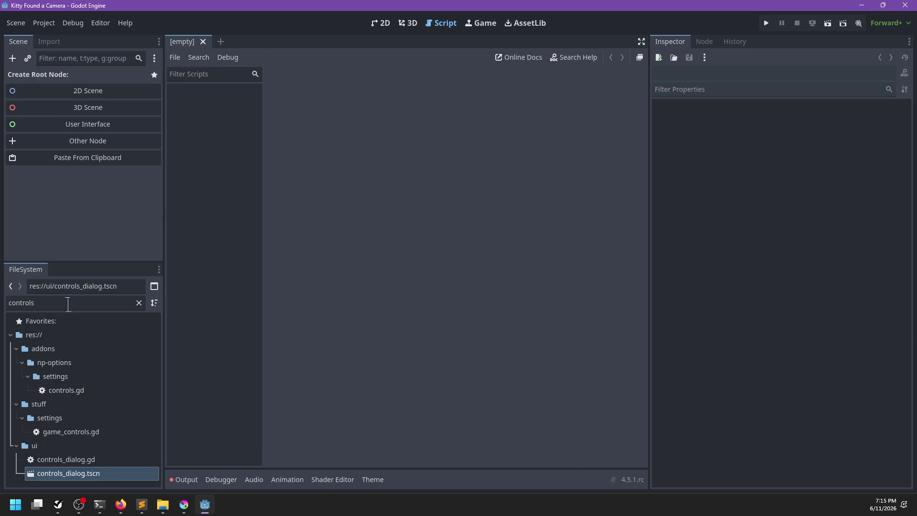
Filter the FileSystem for 'dialog' and open ConfirmDialog.tscn
double_click(68, 303)
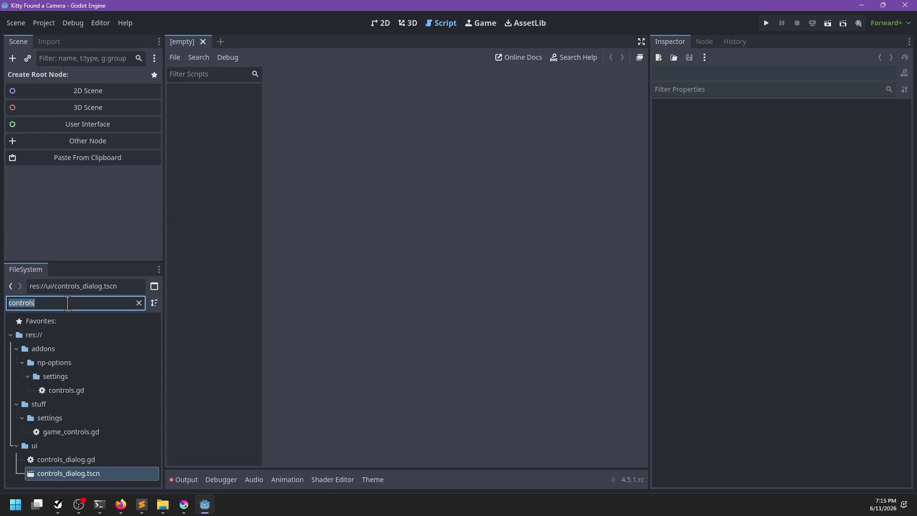
text(dialog)
double_click(73, 376)
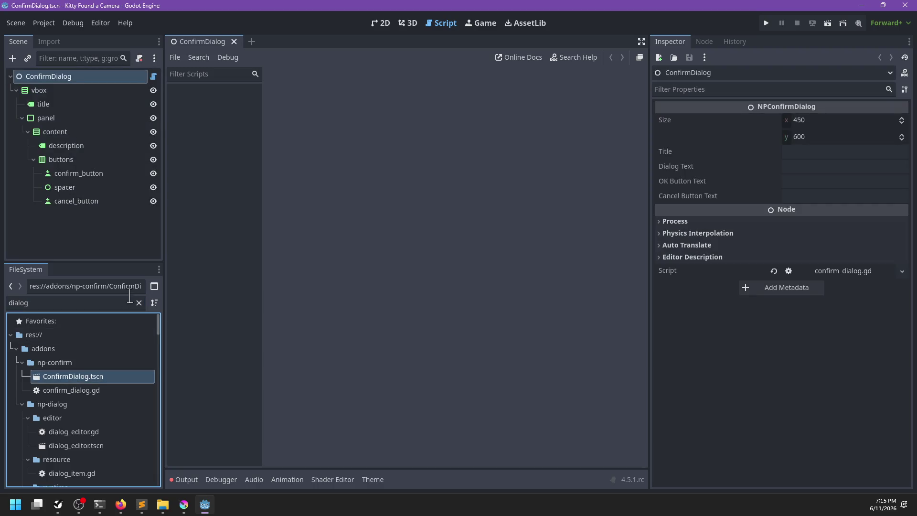
Rename the ConfirmDialog.tscn file to confirm_dialog.tscn
click(138, 303)
right_click(71, 376)
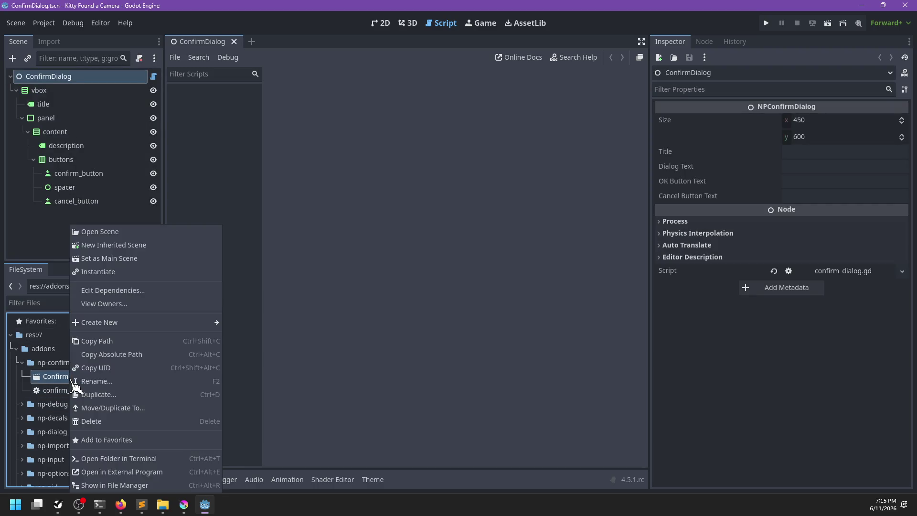
click(110, 381)
text(confirm_dialog.tscn)
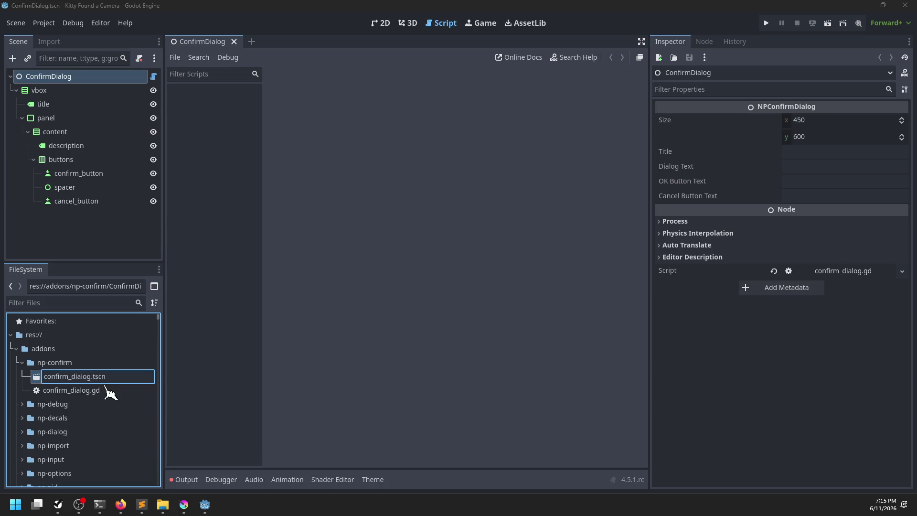
key(Return)
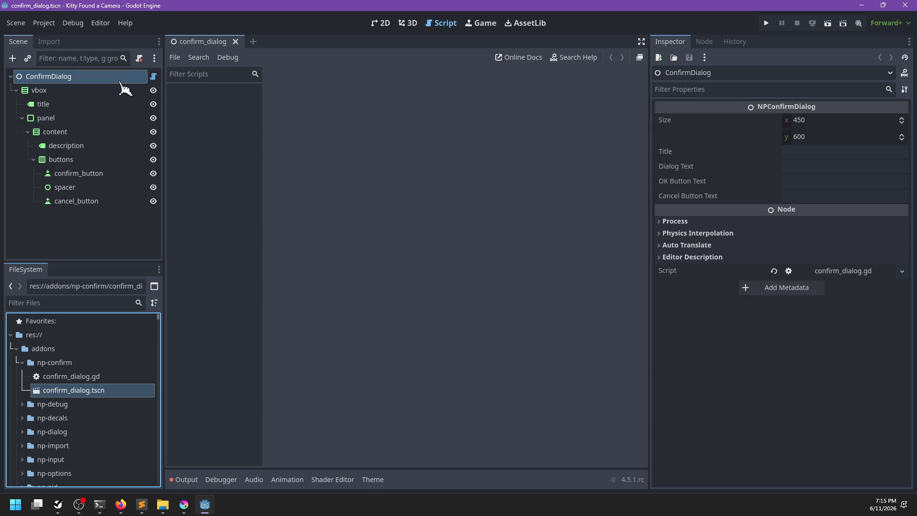
Set Title 'Title', Dialog Text 'Are you sure?', OK 'OK' and Cancel 'Cancel', then save
click(788, 151)
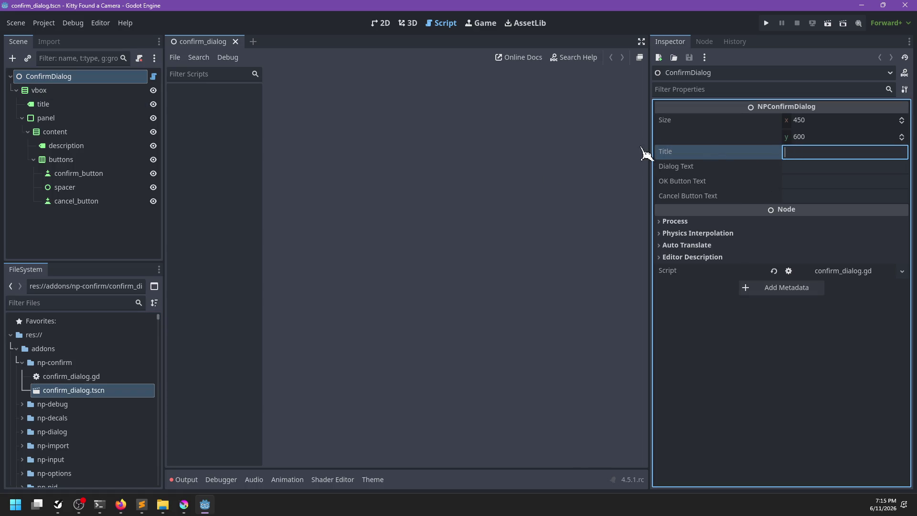
text(Title)
key(Tab)
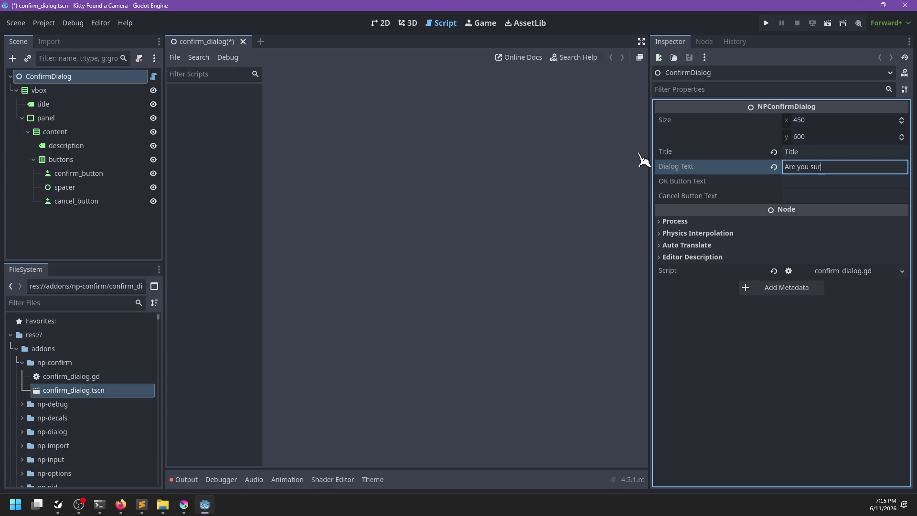
text(e?)
key(Tab)
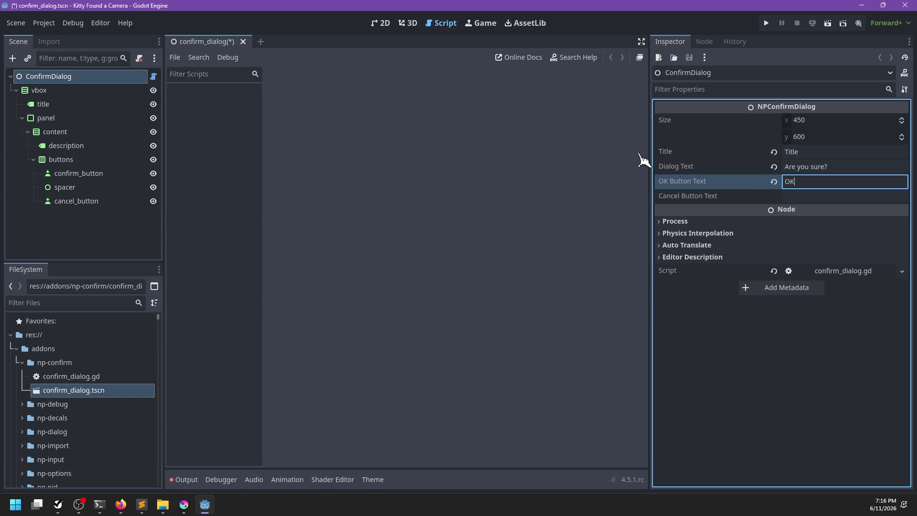
key(Tab)
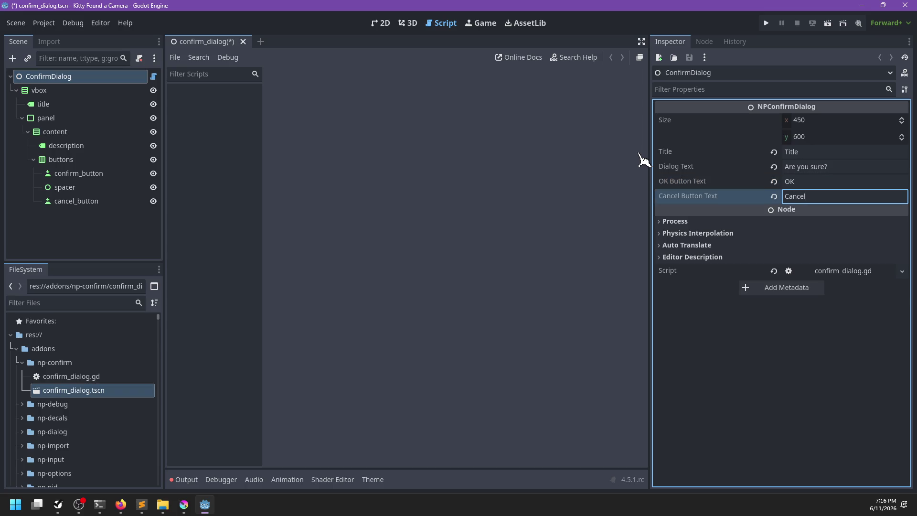
key(ctrl+s)
click(407, 23)
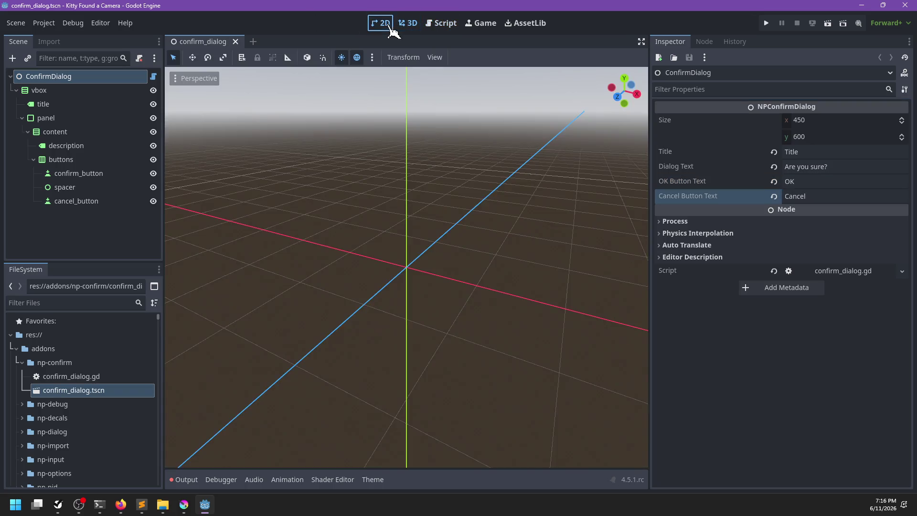
Preview the dialog in 2D, review the Output log errors, and clear all output messages
click(390, 26)
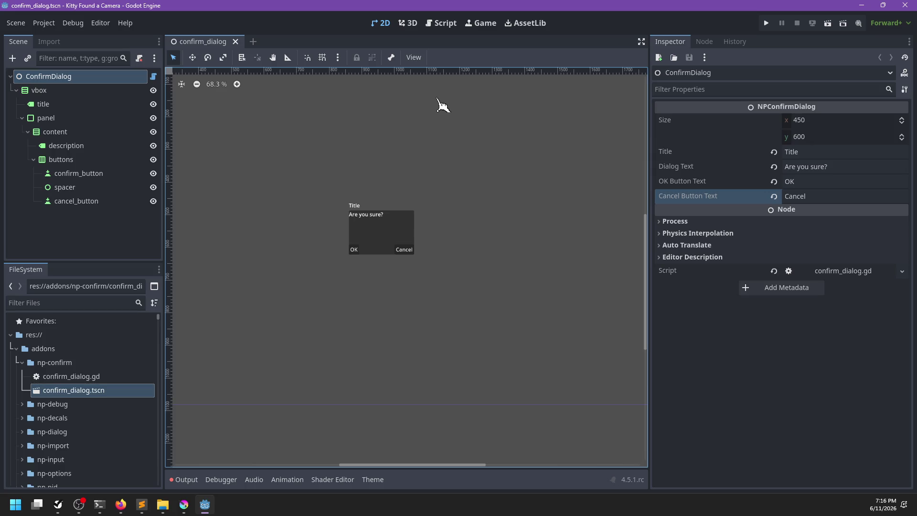
click(185, 480)
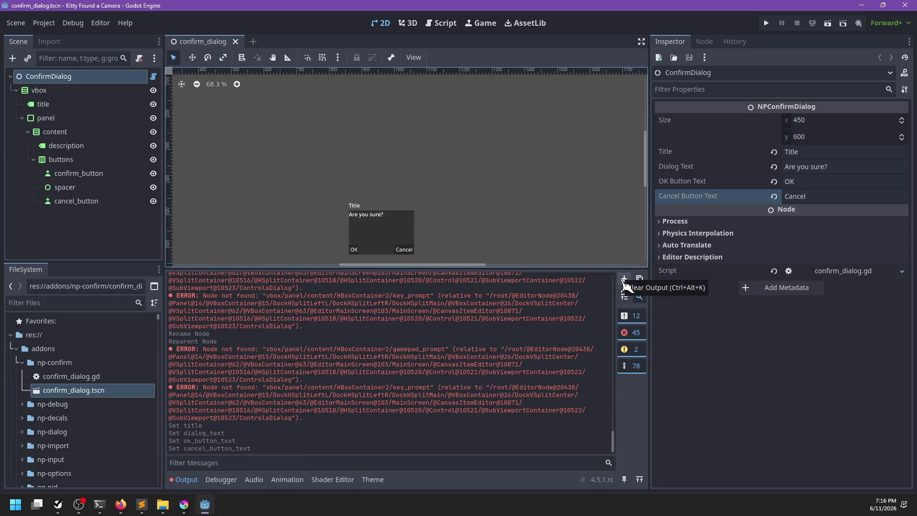
click(154, 76)
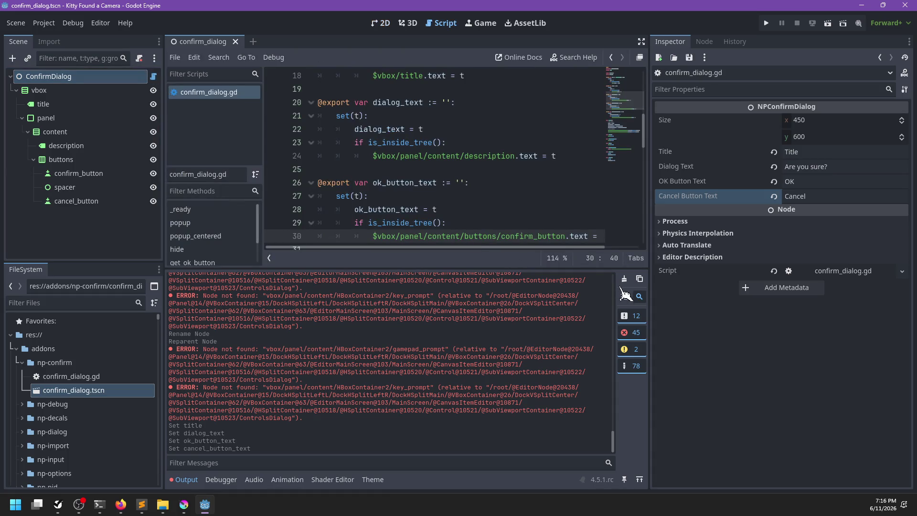
click(625, 297)
click(73, 302)
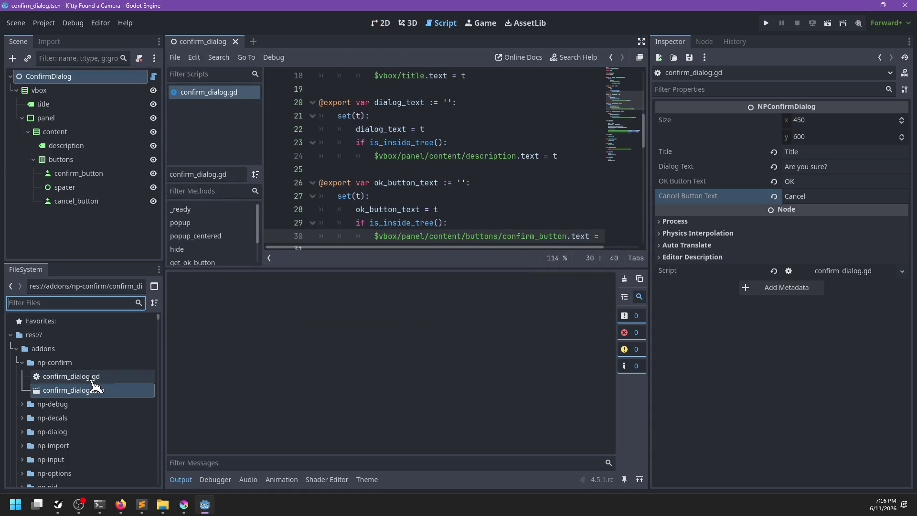
Open controls_dialog.gd and replace HBoxContainer2 with prompt in both node paths
text(controls)
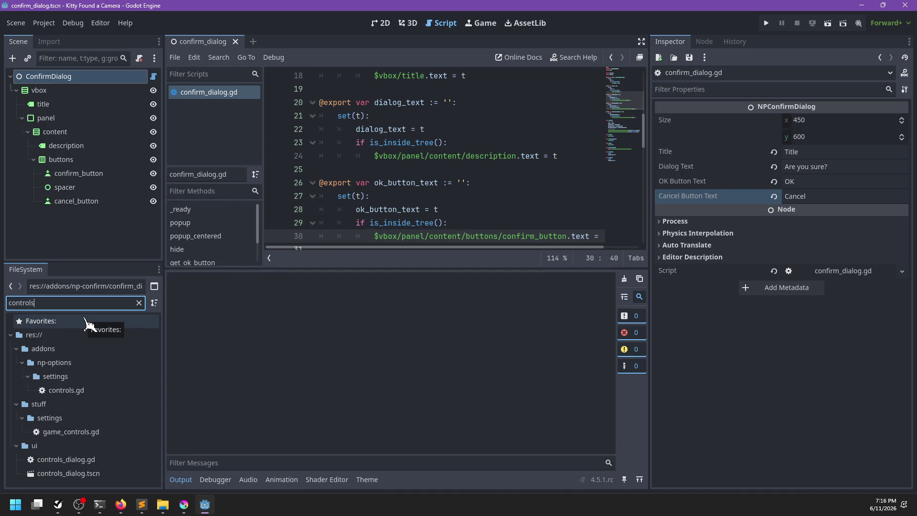
double_click(67, 459)
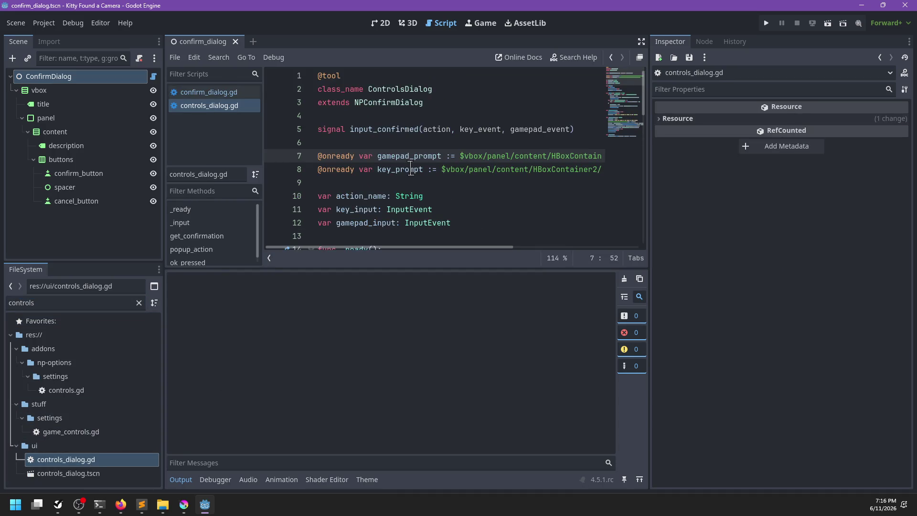
double_click(521, 153)
scroll(519, 150, down, 8)
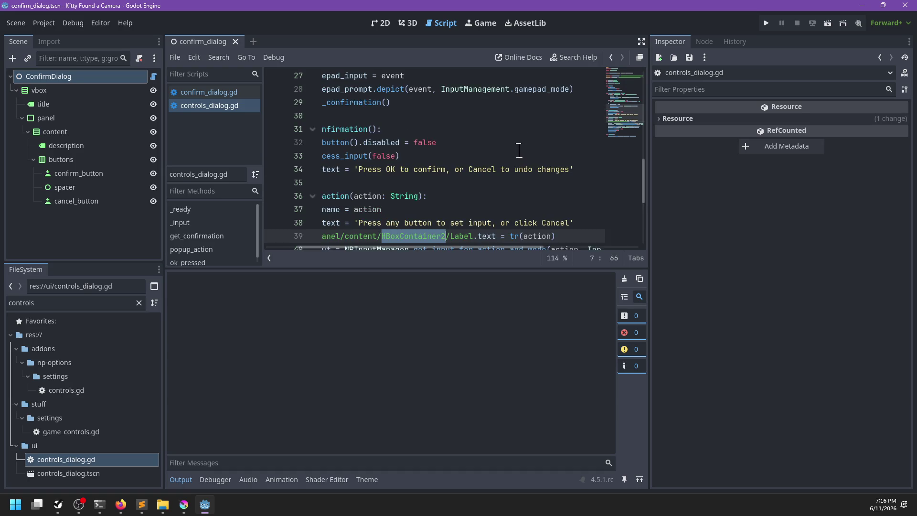
text(prompts)
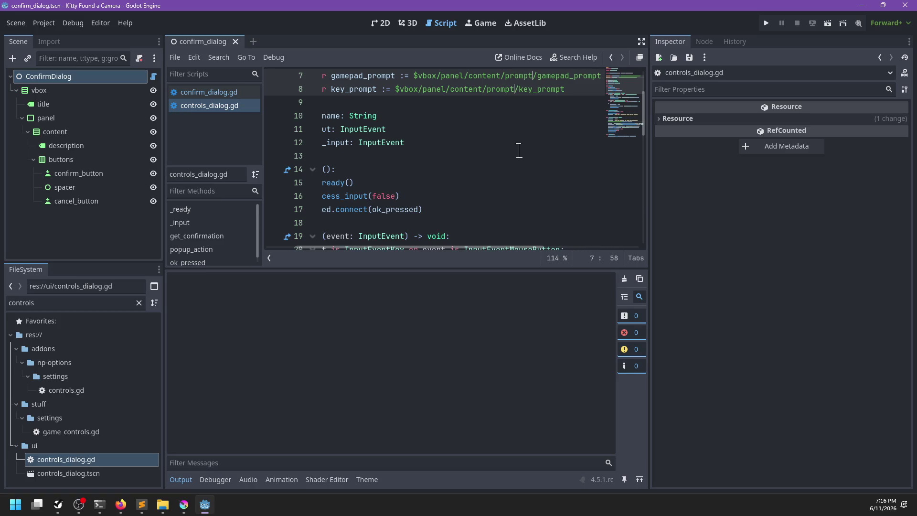
key(BackSpace)
key(Escape)
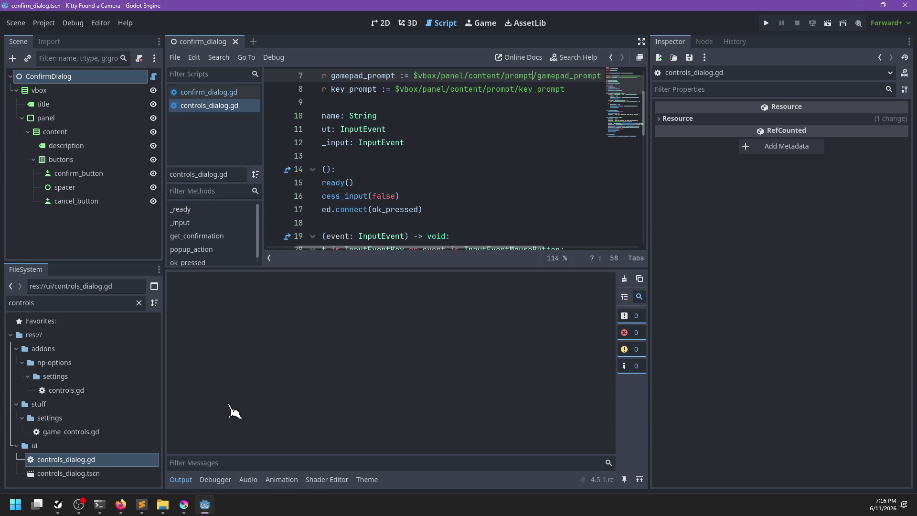
Open controls_dialog.tscn in 2D and bring up the ControlsDialog root's script
double_click(91, 474)
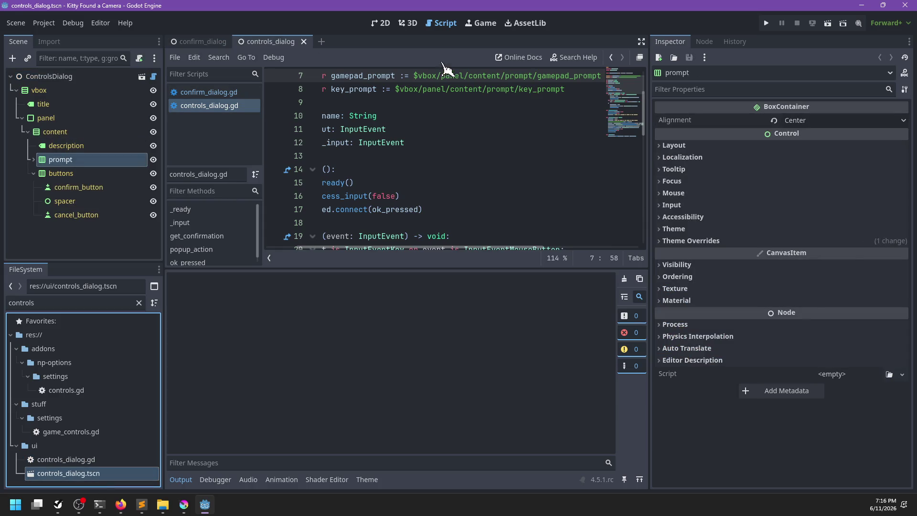
click(408, 23)
click(379, 23)
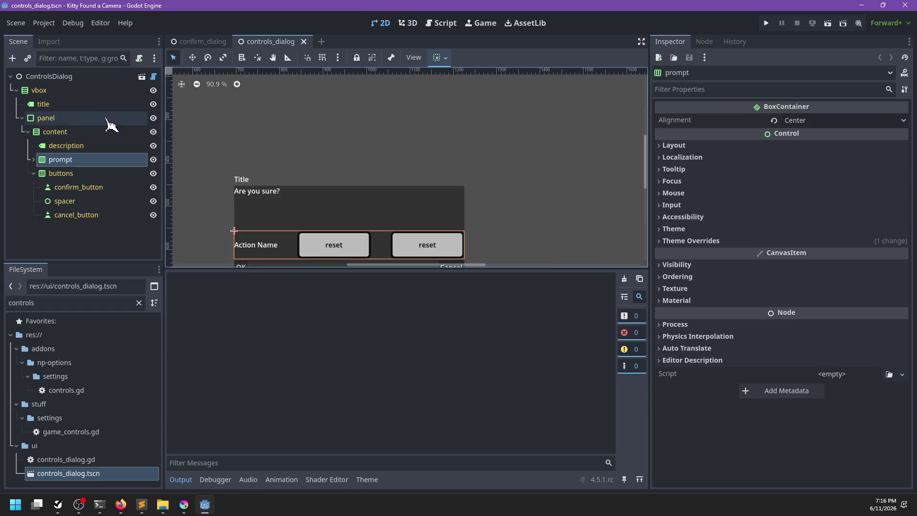
scroll(297, 150, down, 4)
click(56, 76)
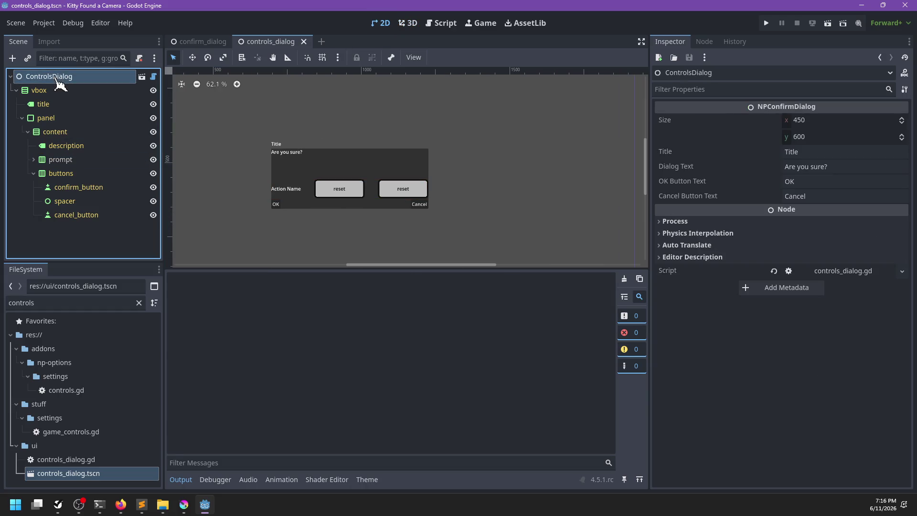
click(153, 76)
Review the controls_dialog script, then return to the confirm_dialog scene
scroll(409, 166, up, 3)
scroll(403, 165, down, 5)
scroll(403, 165, up, 2)
scroll(444, 134, down, 8)
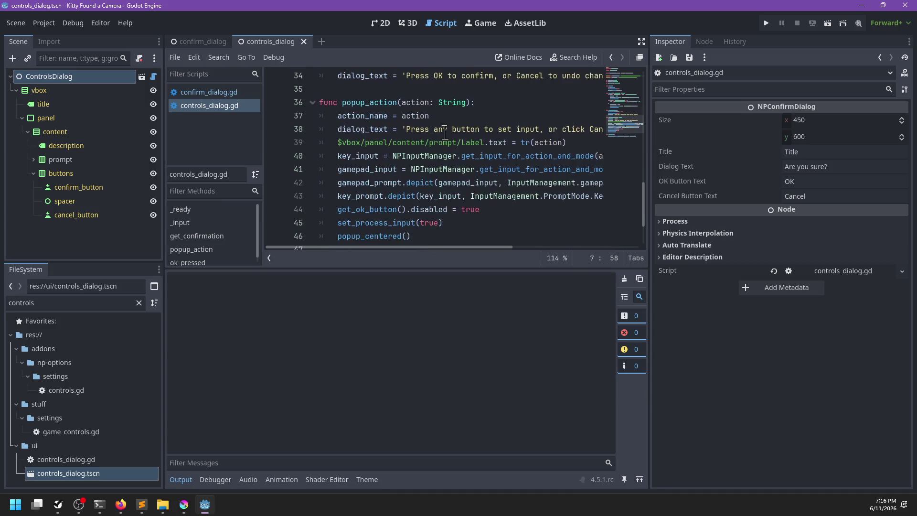
scroll(445, 132, up, 1)
mouse_move(389, 102)
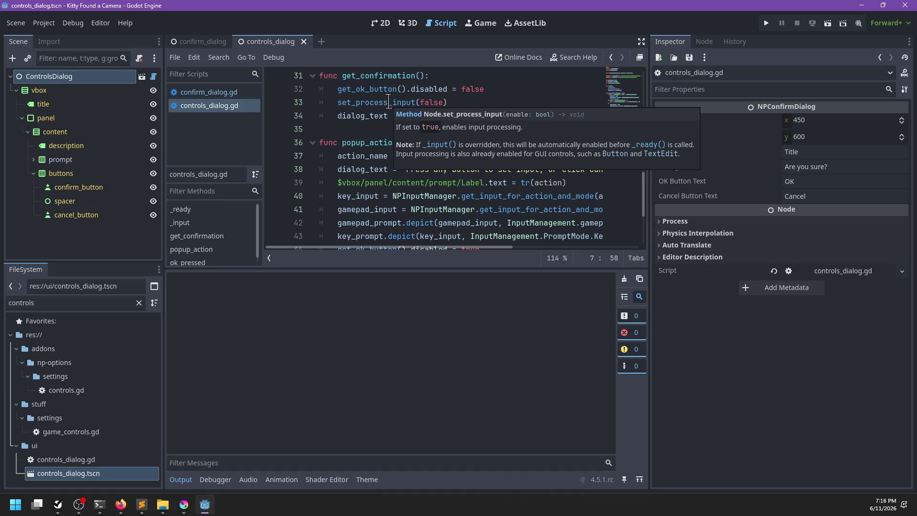
click(203, 42)
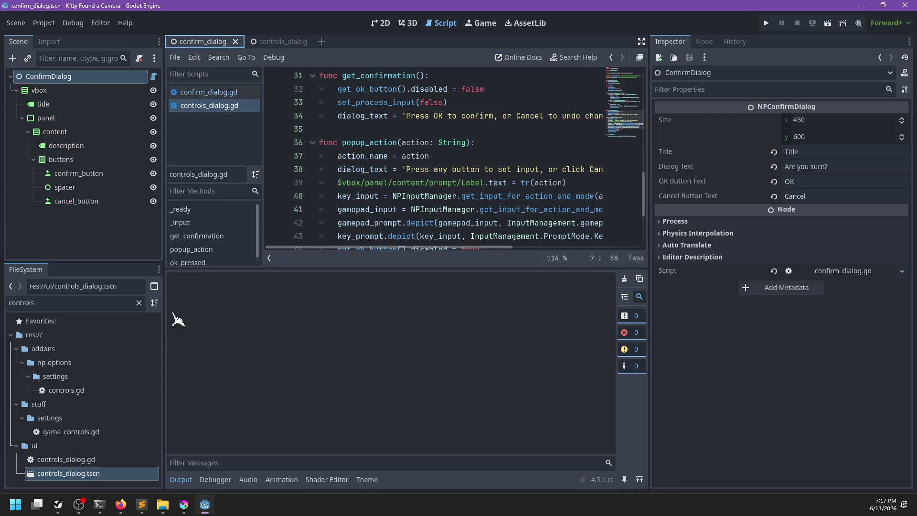
In confirm_dialog.gd, begin a new hide function after the cancel function using the vbox path
double_click(104, 304)
click(222, 93)
scroll(405, 187, down, 5)
scroll(405, 188, down, 3)
click(350, 222)
key(Return)
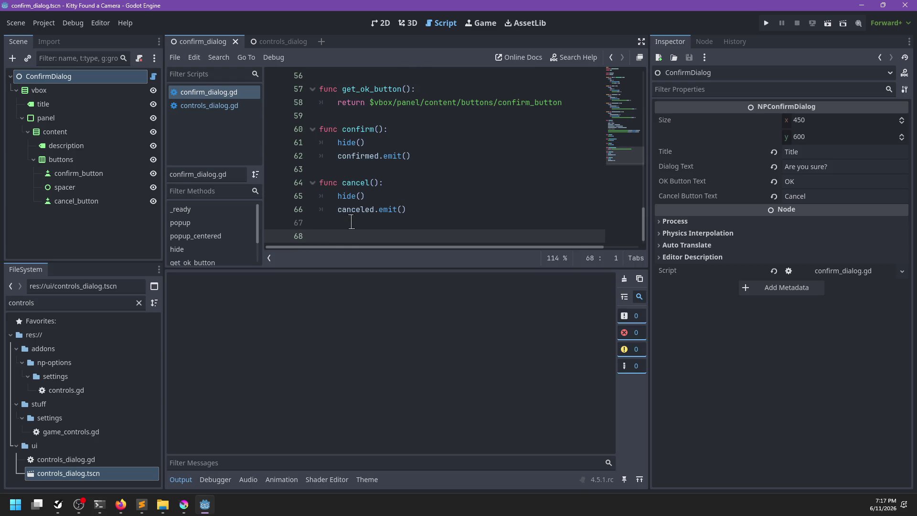
key(Return)
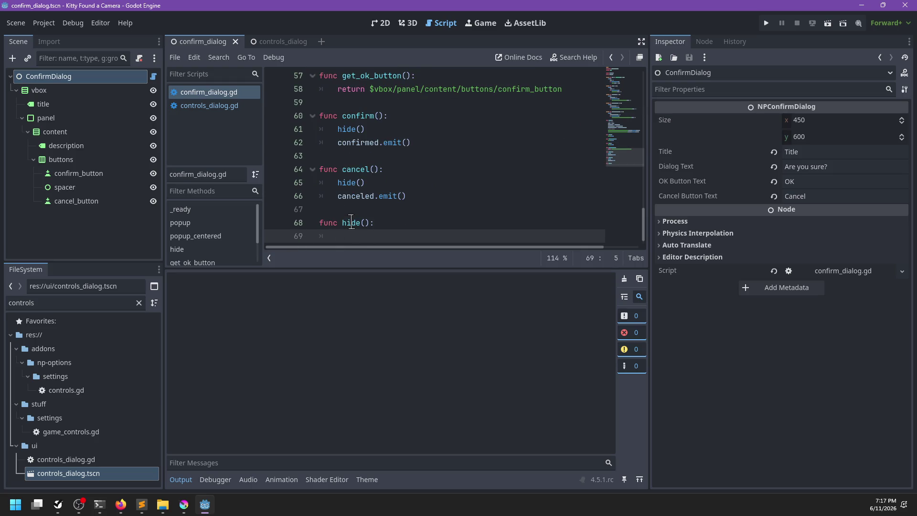
text($bv)
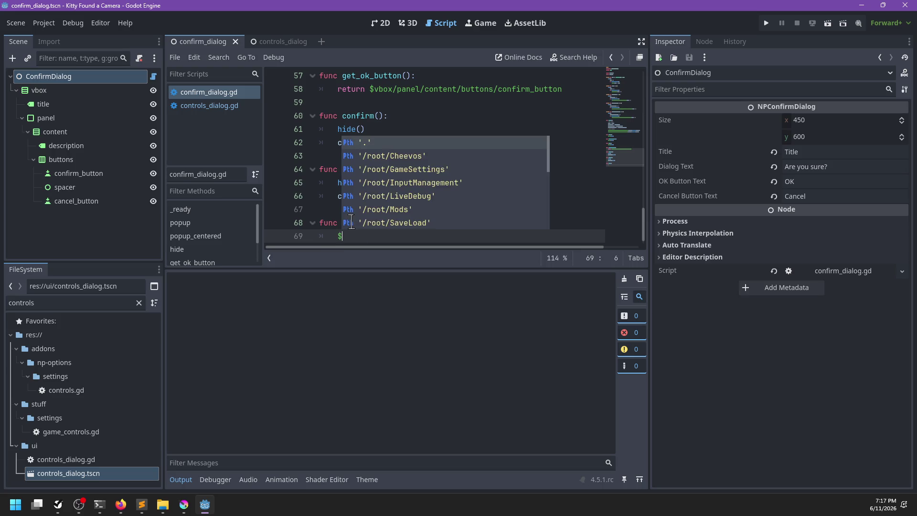
text(v)
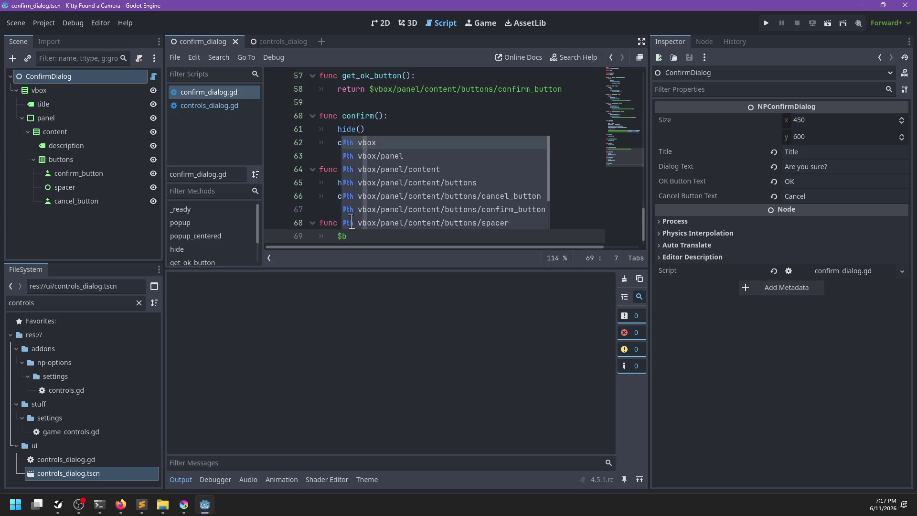
key(Return)
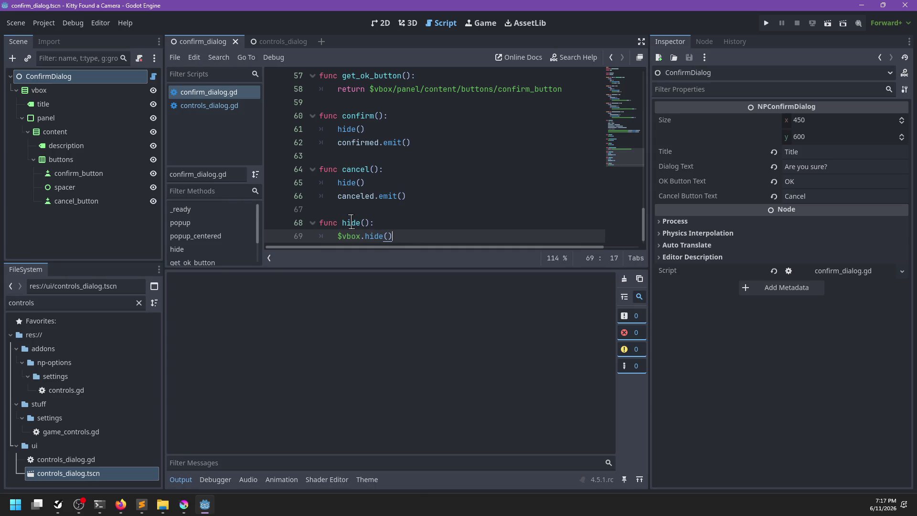
scroll(358, 220, up, 4)
scroll(376, 210, down, 4)
Delete the duplicate hide() function, save the script, and filter FileSystem by 'ui.'
mouse_move(410, 224)
mouse_down()
mouse_move(436, 216)
mouse_move(429, 197)
mouse_up()
key(BackSpace)
key(BackSpace)
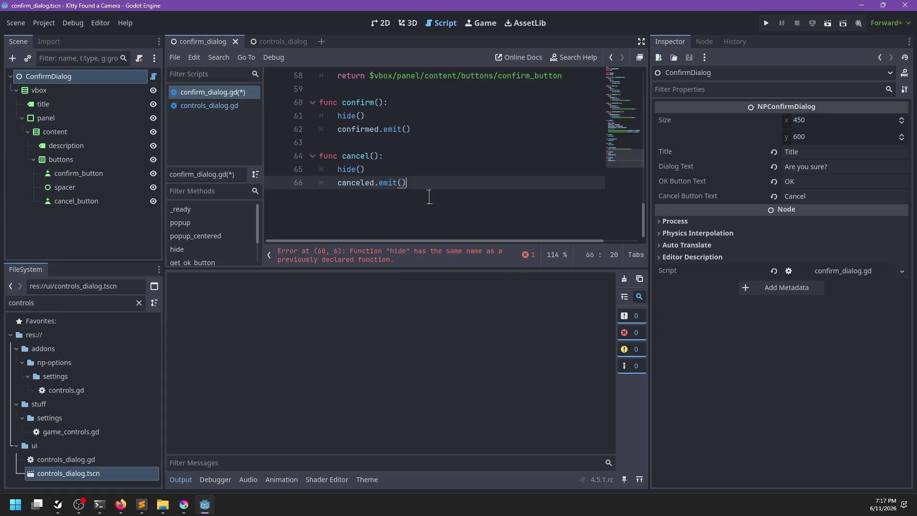
scroll(429, 196, up, 4)
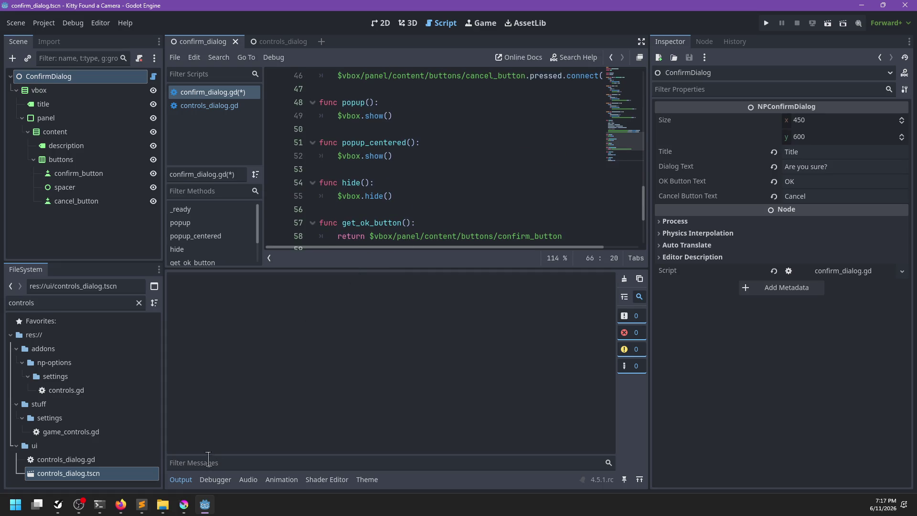
click(180, 478)
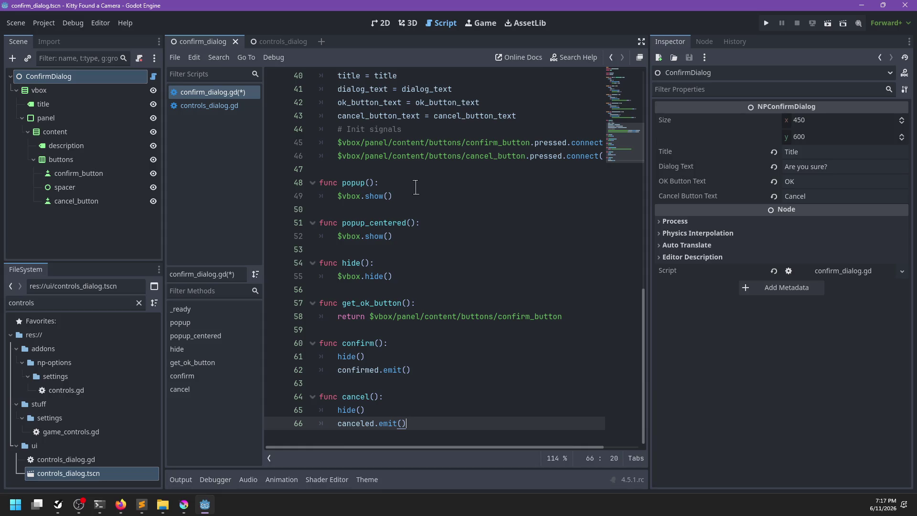
scroll(416, 188, up, 10)
key(ctrl+s)
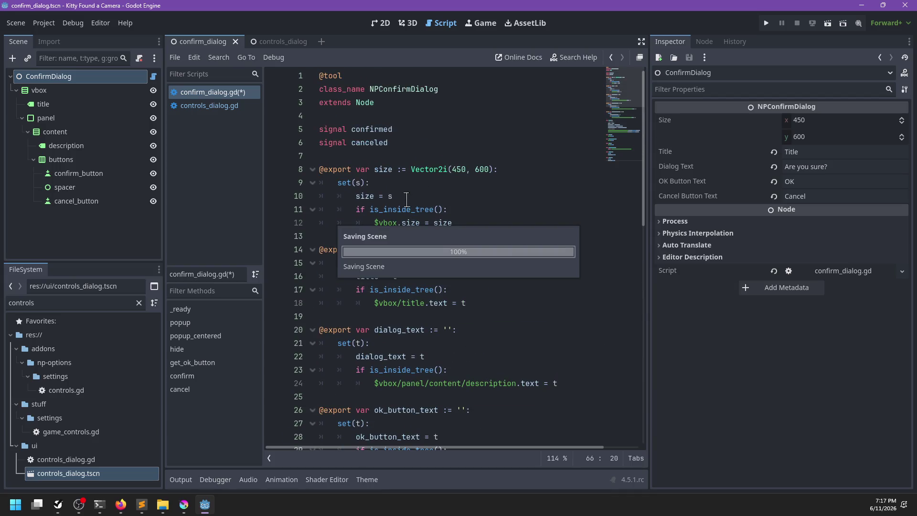
double_click(108, 302)
text(ui.)
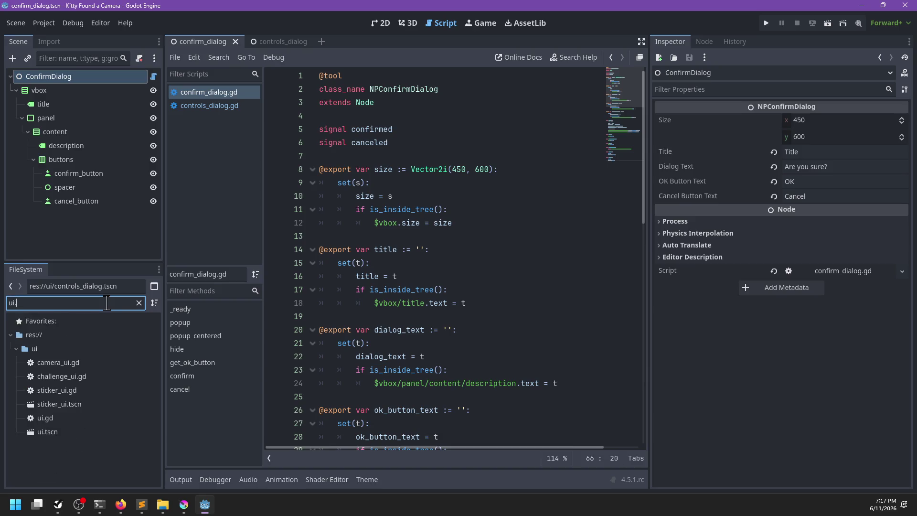
Open ui.tscn, then filter FileSystem for 'options' and open options.tscn
double_click(52, 432)
scroll(77, 234, down, 1)
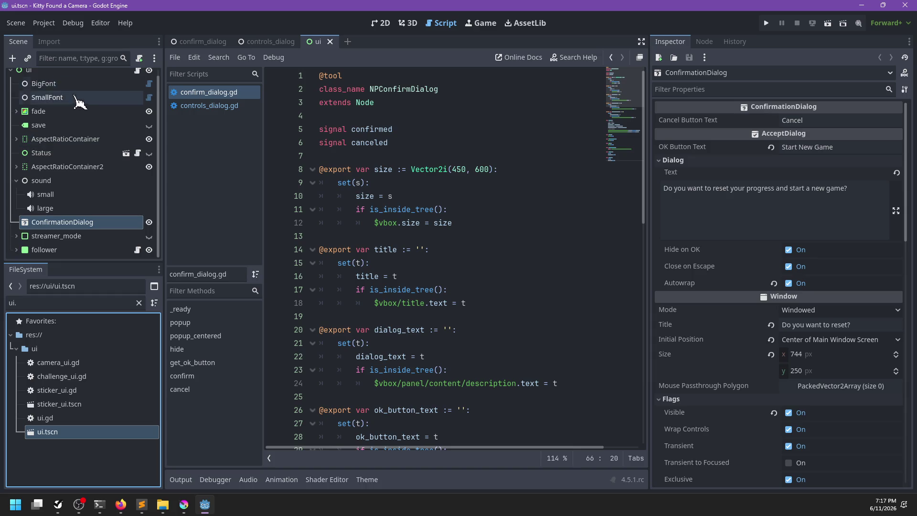
scroll(72, 86, up, 1)
click(75, 305)
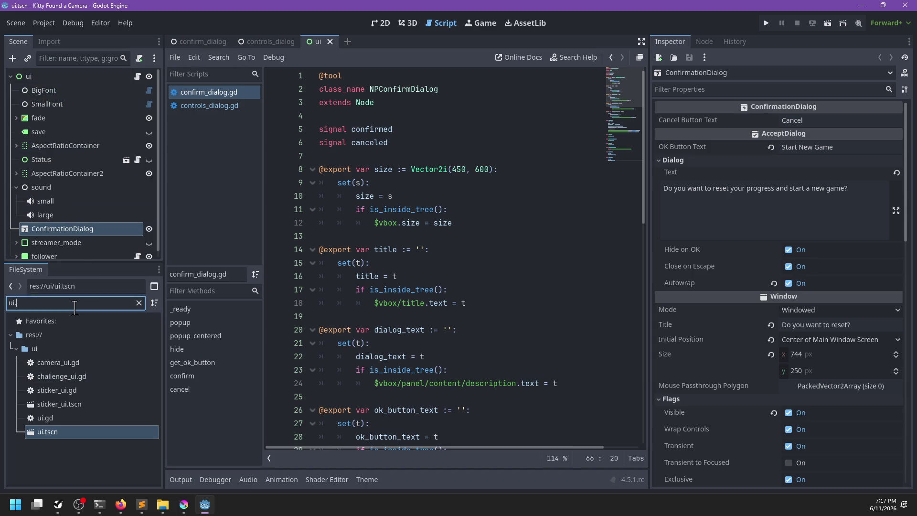
key(ctrl+a)
text(options)
double_click(80, 418)
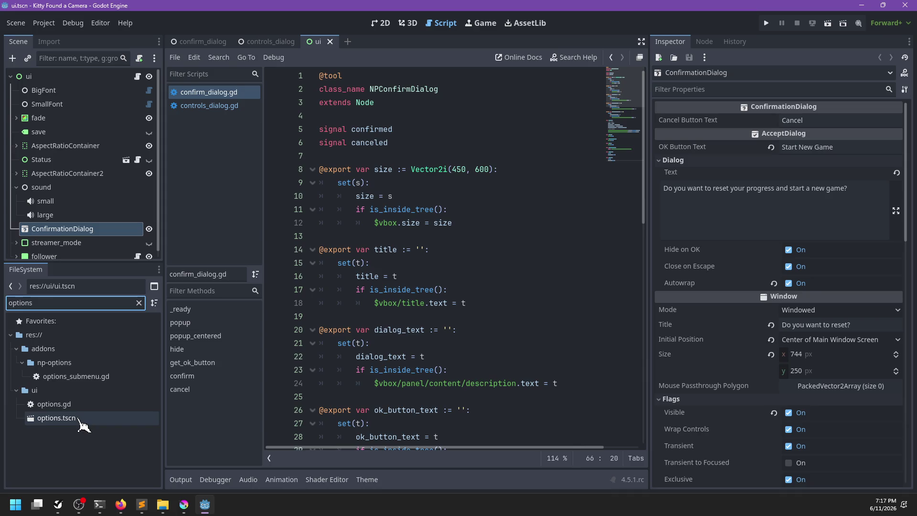
View the options scene in 2D, try a 360×1000 dialog size, then undo it back to 450×600
click(408, 23)
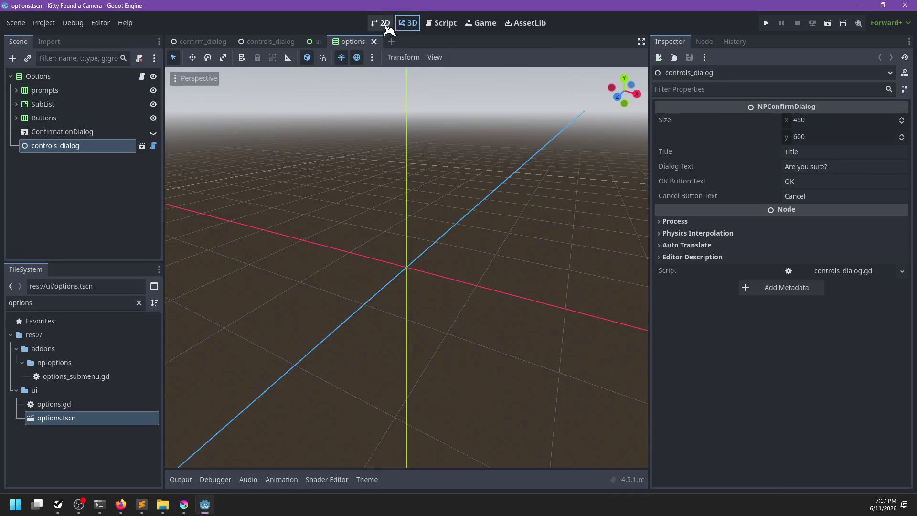
click(380, 23)
scroll(358, 245, up, 4)
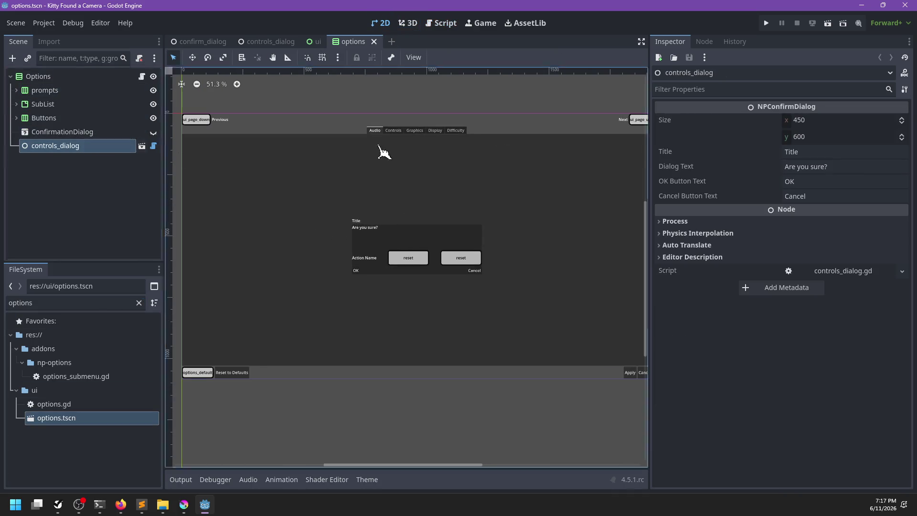
click(811, 120)
text(360)
click(816, 137)
text(1000)
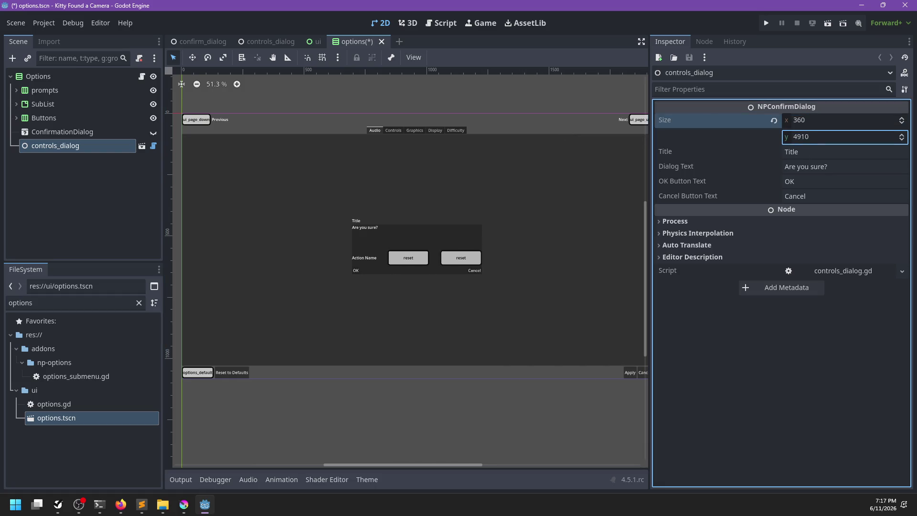
key(ctrl+z)
key(ctrl+z)
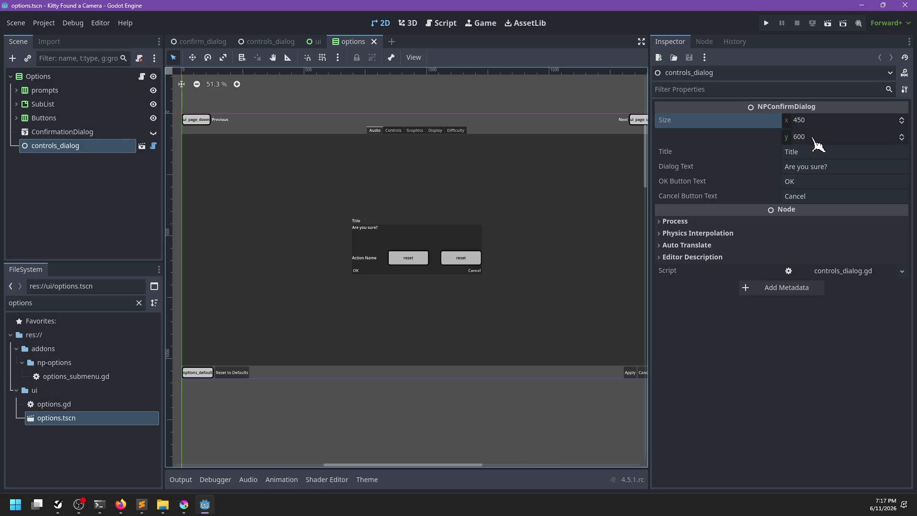
scroll(573, 232, down, 3)
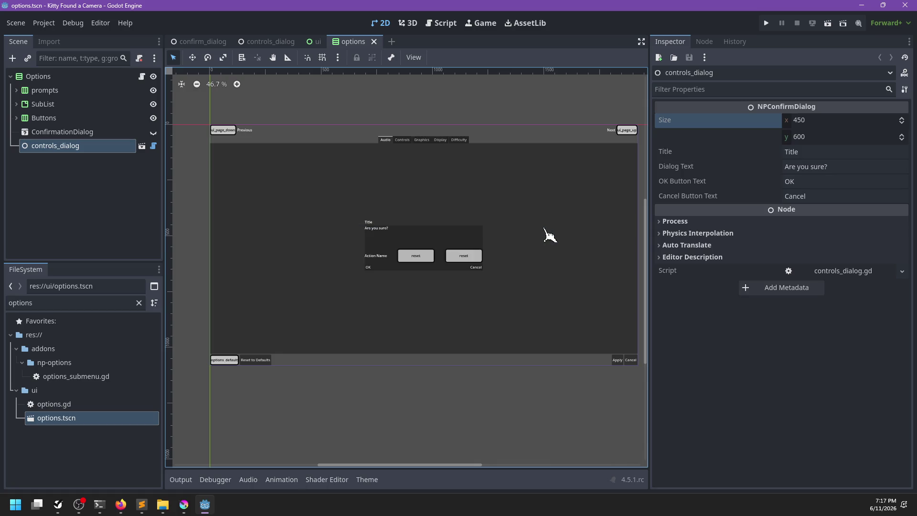
click(315, 42)
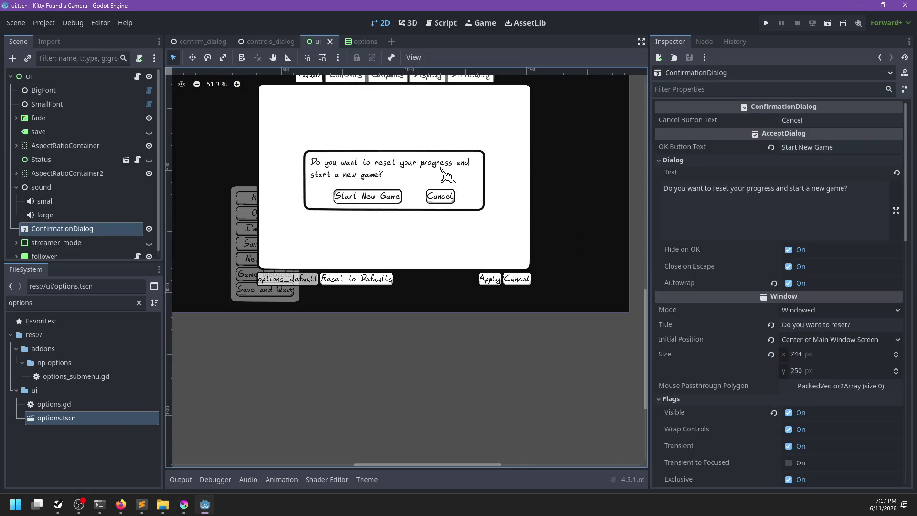
click(358, 41)
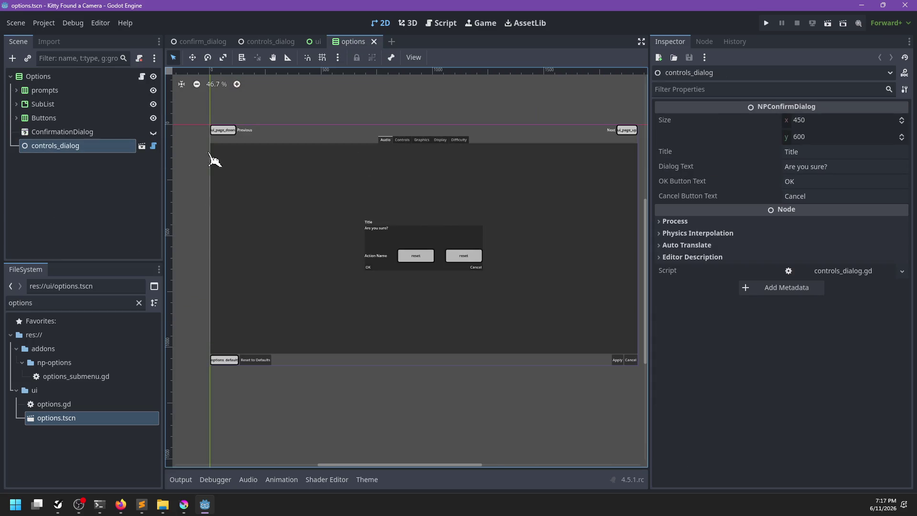
Add a hide() call at line 18 of controls_dialog.gd's ready code and run the game
click(153, 146)
click(436, 247)
click(498, 289)
key(Return)
text())
key(F5)
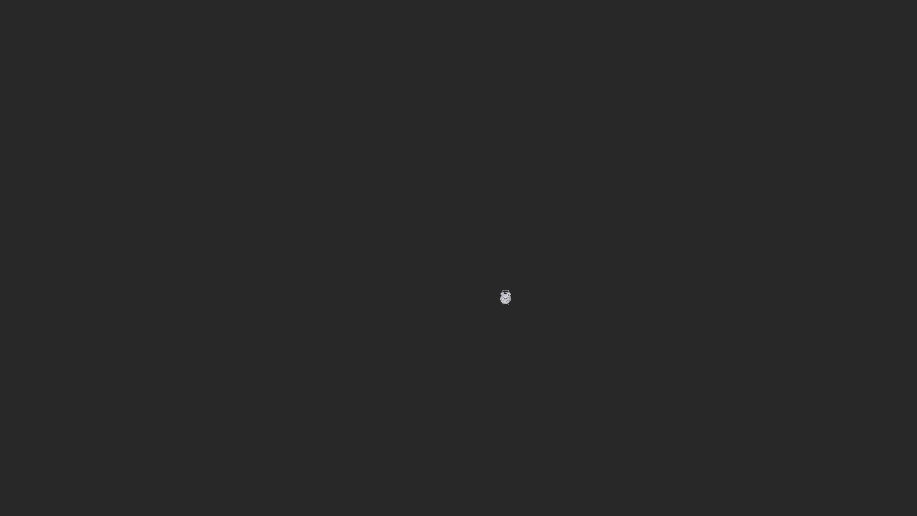